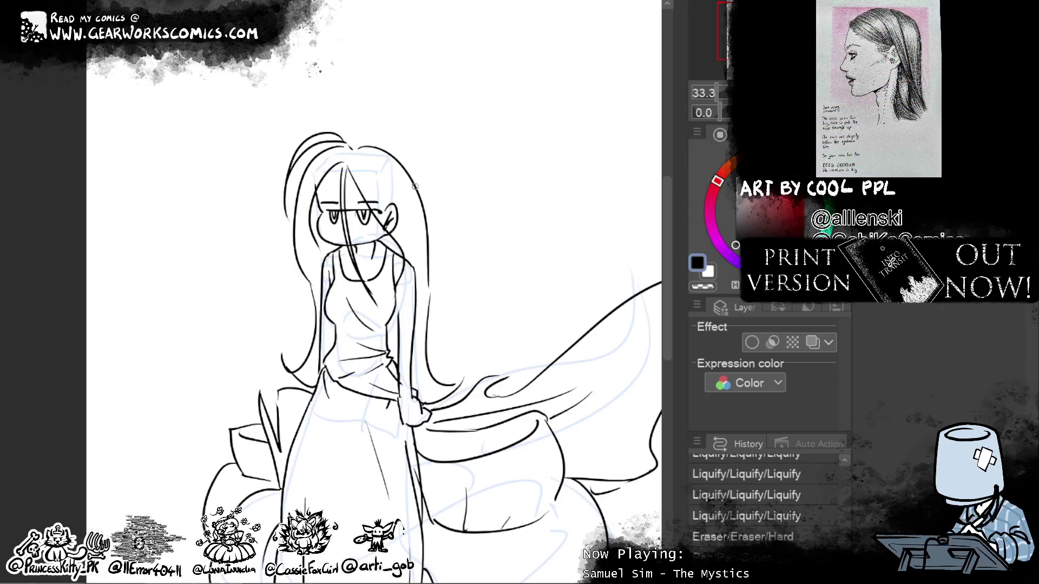
Step: Redraw the top hair line as one curve, toggling undo/redo to compare versions
{"action": "key", "text": "ctrl+y"}
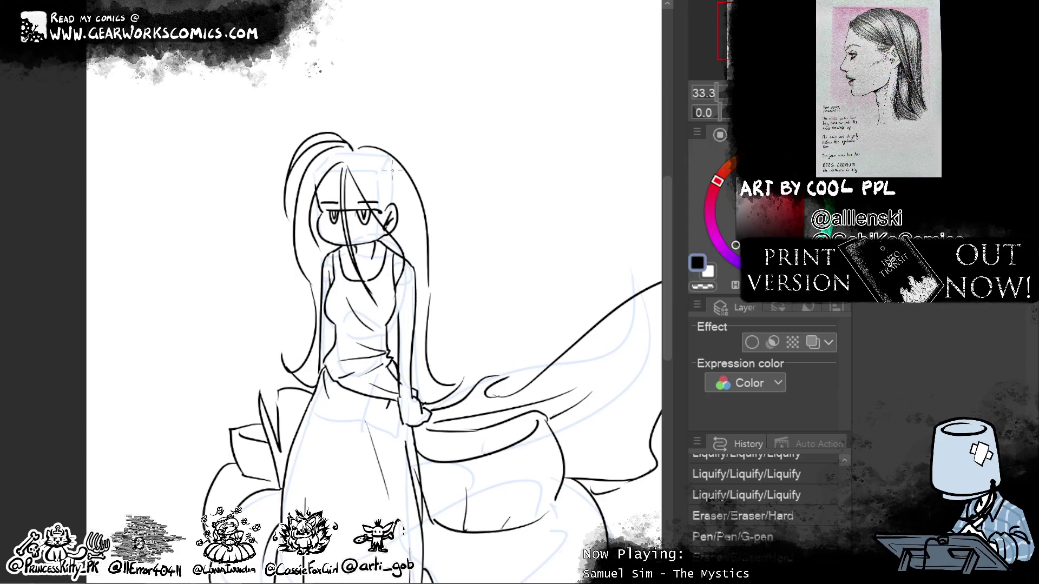
{"action": "left_click_drag", "start_coordinate": [348, 146], "coordinate": [383, 142]}
{"action": "left_click_drag", "start_coordinate": [354, 144], "coordinate": [398, 179]}
{"action": "key", "text": "ctrl+z"}
{"action": "key", "text": "ctrl+y"}
{"action": "key", "text": "ctrl+z"}
{"action": "key", "text": "ctrl+y"}
{"action": "key", "text": "ctrl+z"}
{"action": "key", "text": "ctrl+y"}
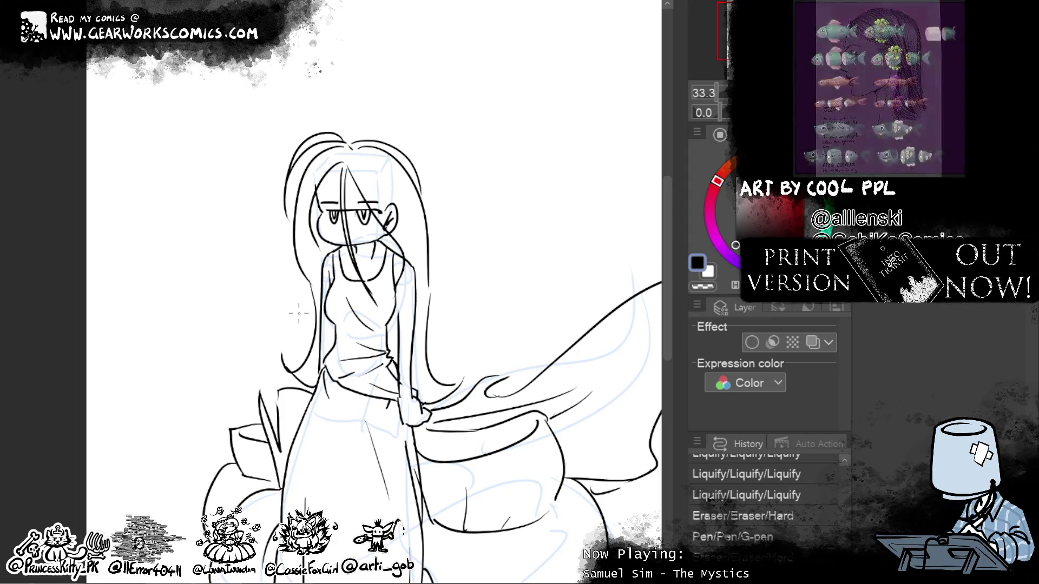
Step: Restore the earlier erase steps and ink a new strand down the hair's right side
{"action": "key", "text": "ctrl+y"}
{"action": "key", "text": "ctrl+y"}
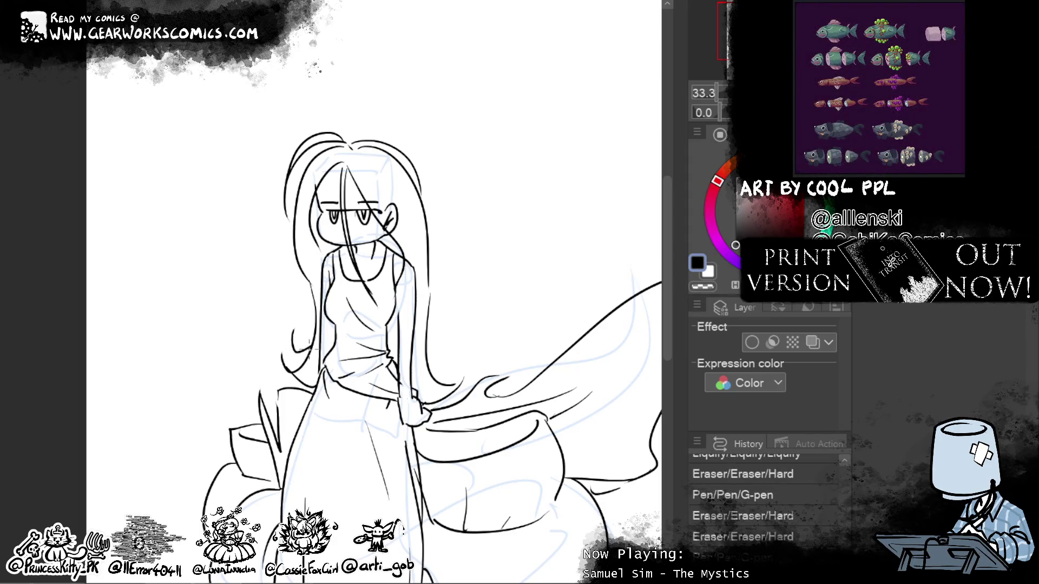
{"action": "key", "text": "ctrl+y"}
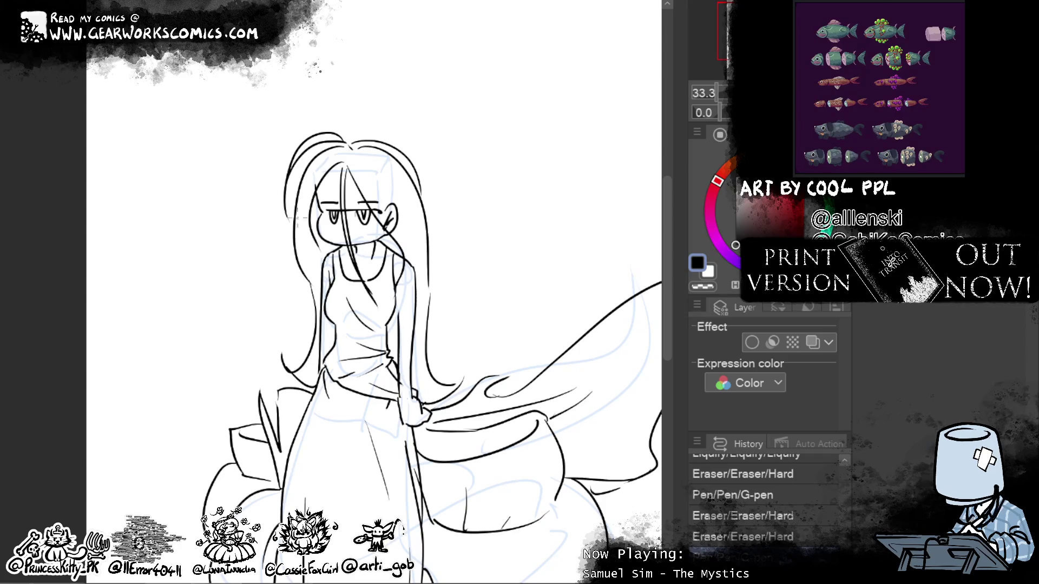
{"action": "key", "text": "ctrl+z"}
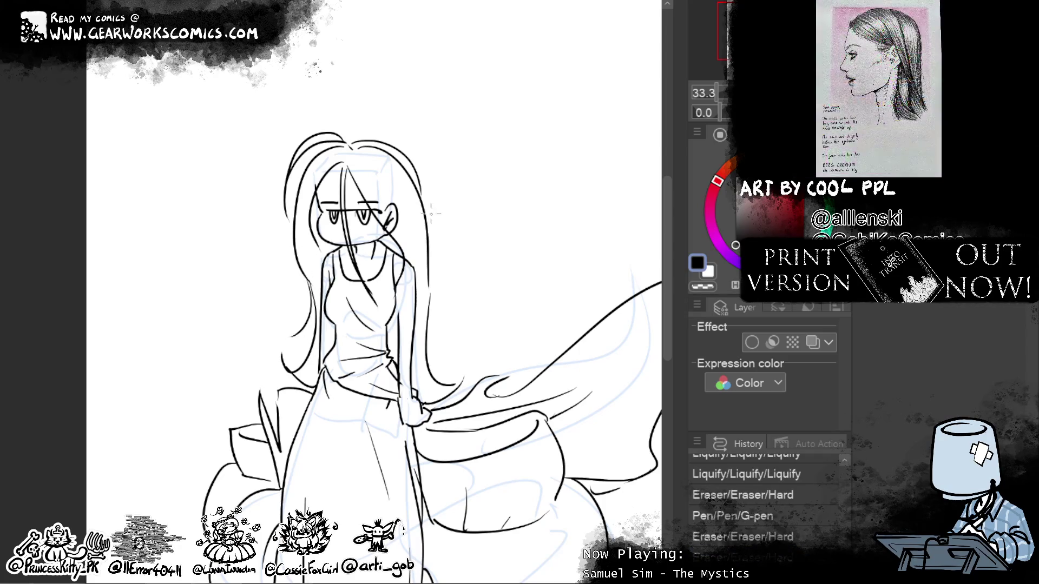
{"action": "left_click_drag", "start_coordinate": [425, 205], "coordinate": [433, 338]}
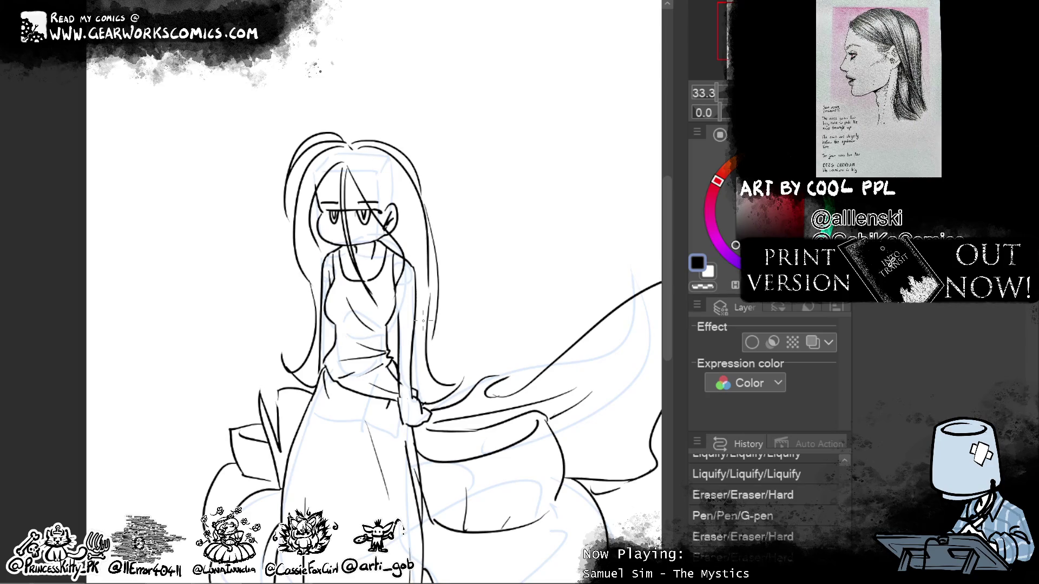
{"action": "mouse_move", "coordinate": [423, 320]}
{"action": "left_mouse_down"}
{"action": "mouse_move", "coordinate": [545, 493]}
{"action": "mouse_move", "coordinate": [572, 456]}
{"action": "left_mouse_up"}
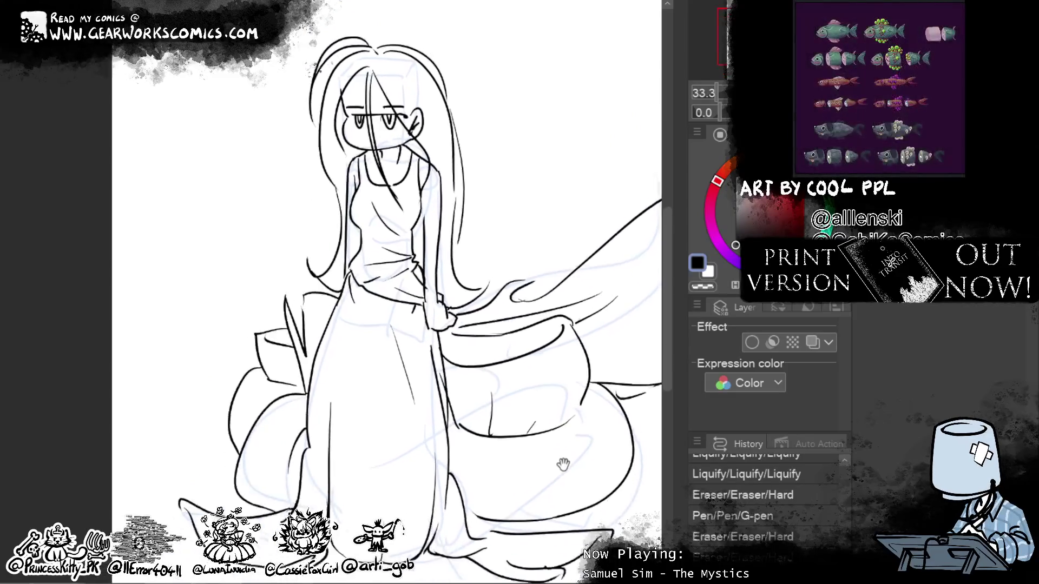
{"action": "left_click_drag", "start_coordinate": [363, 297], "coordinate": [395, 324]}
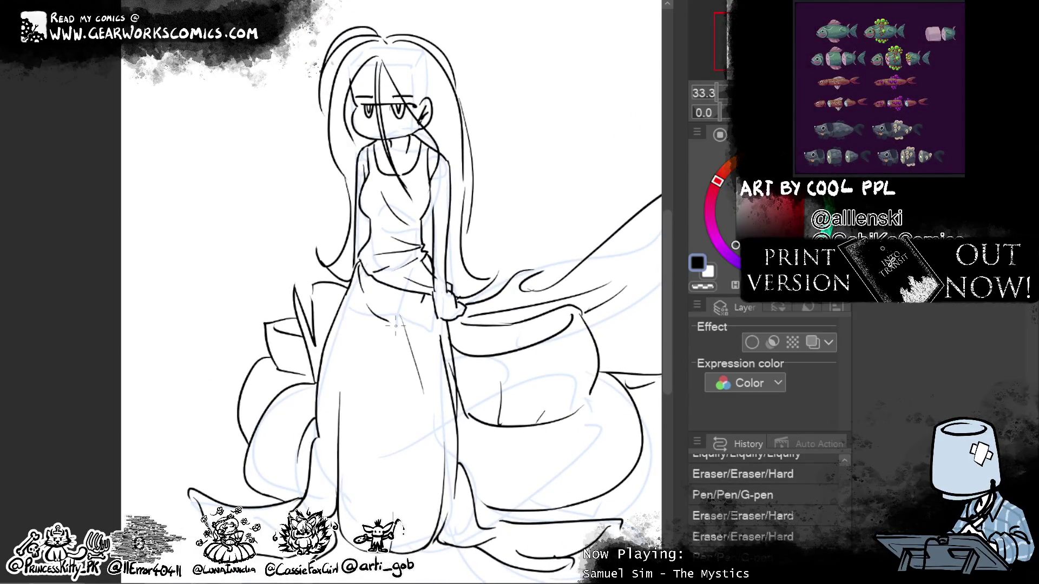
{"action": "mouse_move", "coordinate": [563, 185]}
{"action": "left_mouse_down"}
{"action": "mouse_move", "coordinate": [552, 167]}
{"action": "mouse_move", "coordinate": [447, 139]}
{"action": "left_mouse_up"}
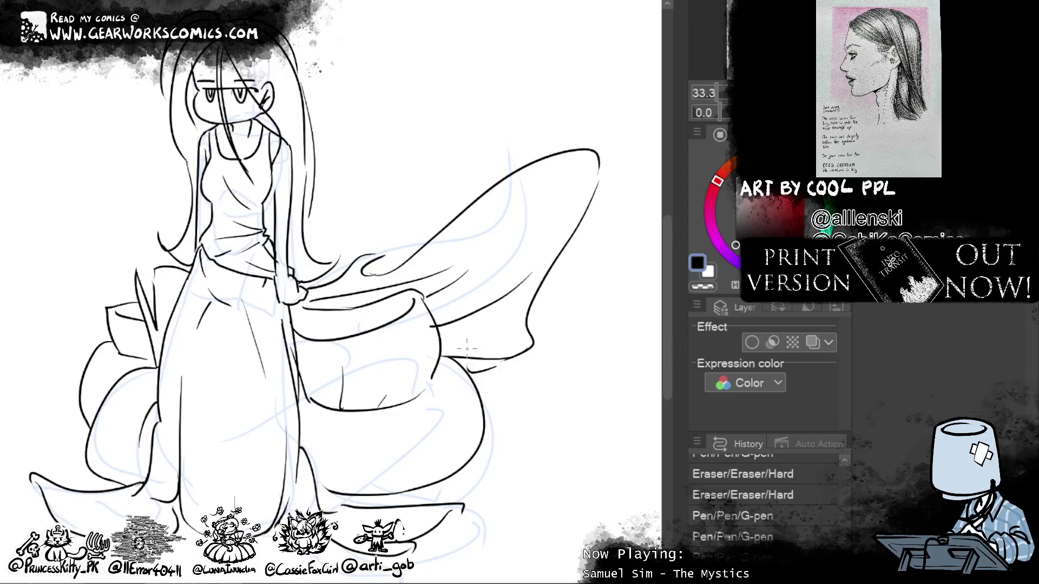
Step: Zoom out, then Liquify the hair lines and the fabric's upper right edge into new curves
{"action": "key", "text": "ctrl+minus"}
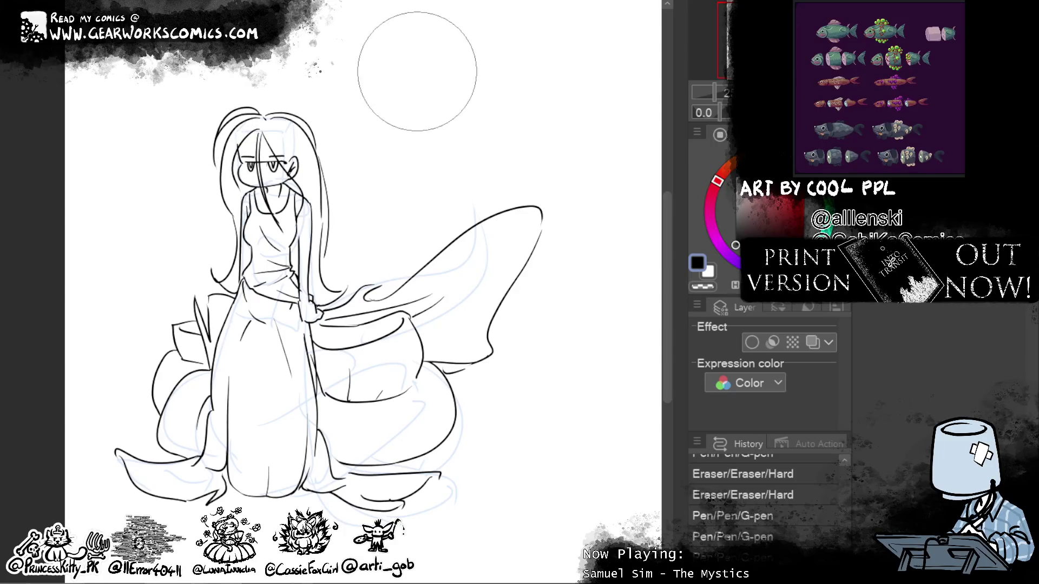
{"action": "left_click_drag", "start_coordinate": [522, 104], "coordinate": [530, 156]}
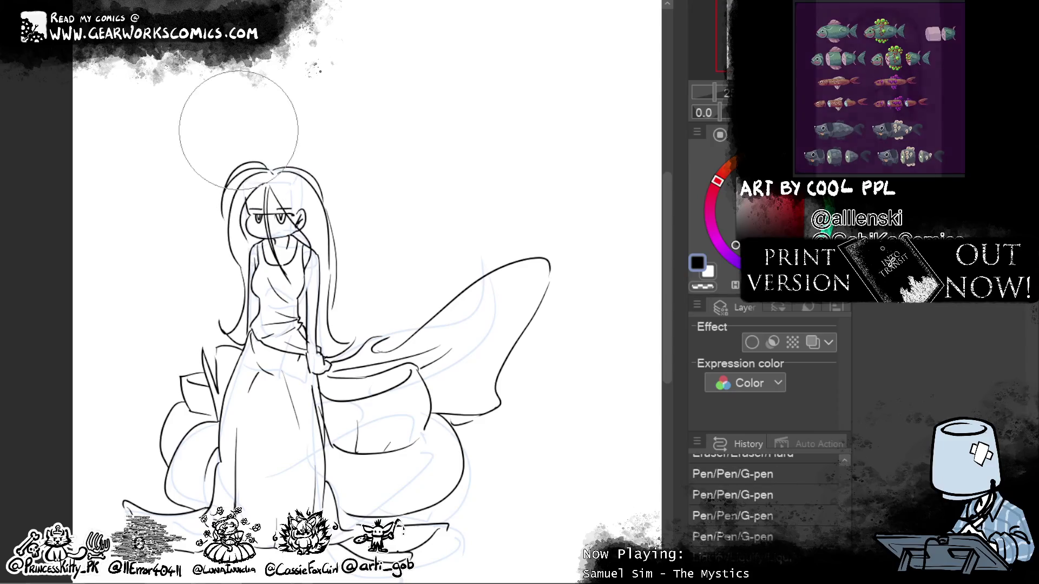
{"action": "left_click_drag", "start_coordinate": [557, 216], "coordinate": [566, 134]}
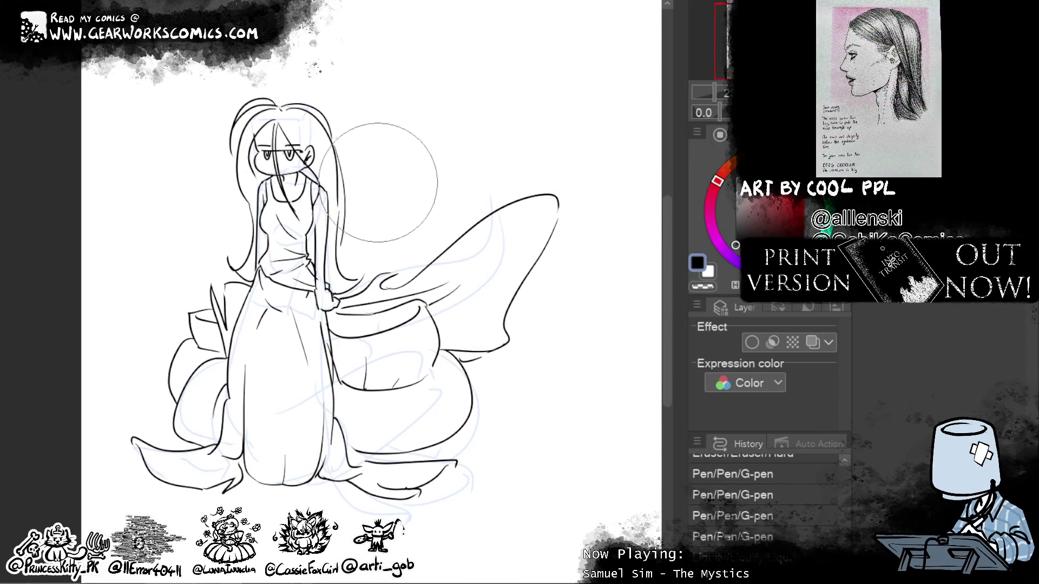
{"action": "left_click_drag", "start_coordinate": [375, 178], "coordinate": [387, 201]}
{"action": "left_click_drag", "start_coordinate": [182, 193], "coordinate": [196, 187]}
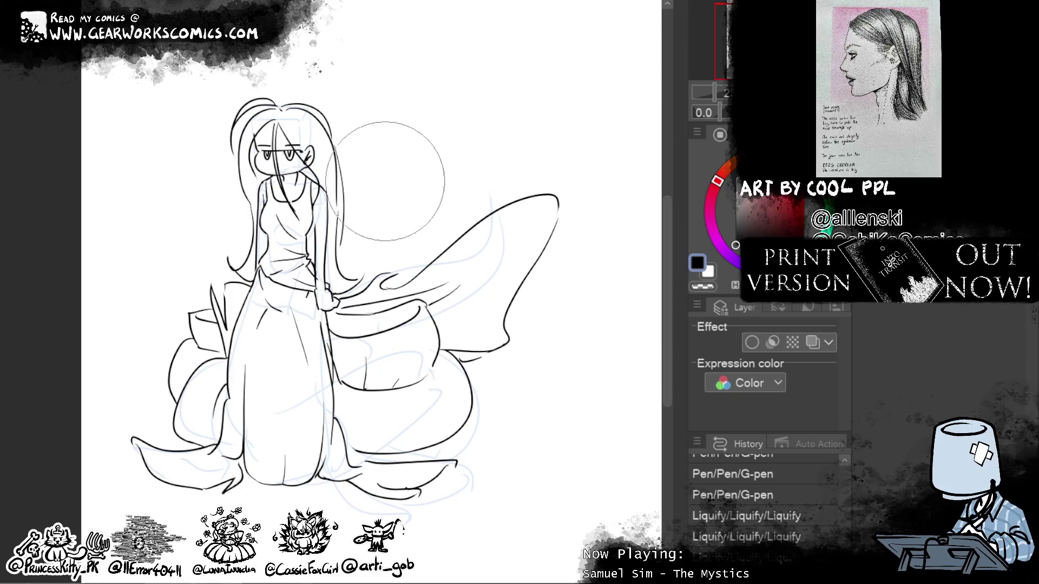
{"action": "left_click_drag", "start_coordinate": [381, 192], "coordinate": [379, 206]}
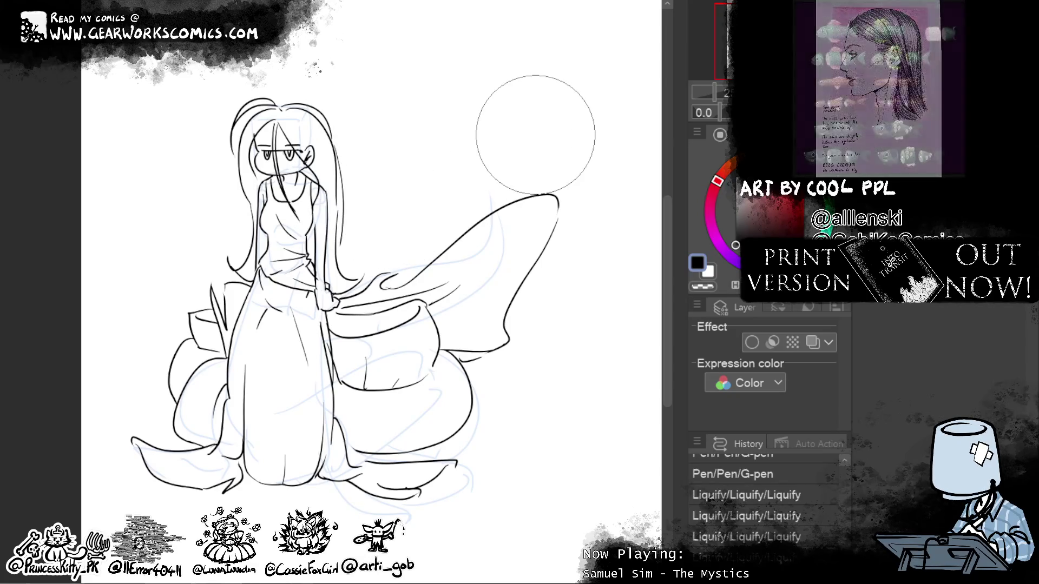
{"action": "mouse_move", "coordinate": [556, 429]}
{"action": "left_mouse_down"}
{"action": "mouse_move", "coordinate": [559, 391]}
{"action": "mouse_move", "coordinate": [523, 398]}
{"action": "left_mouse_up"}
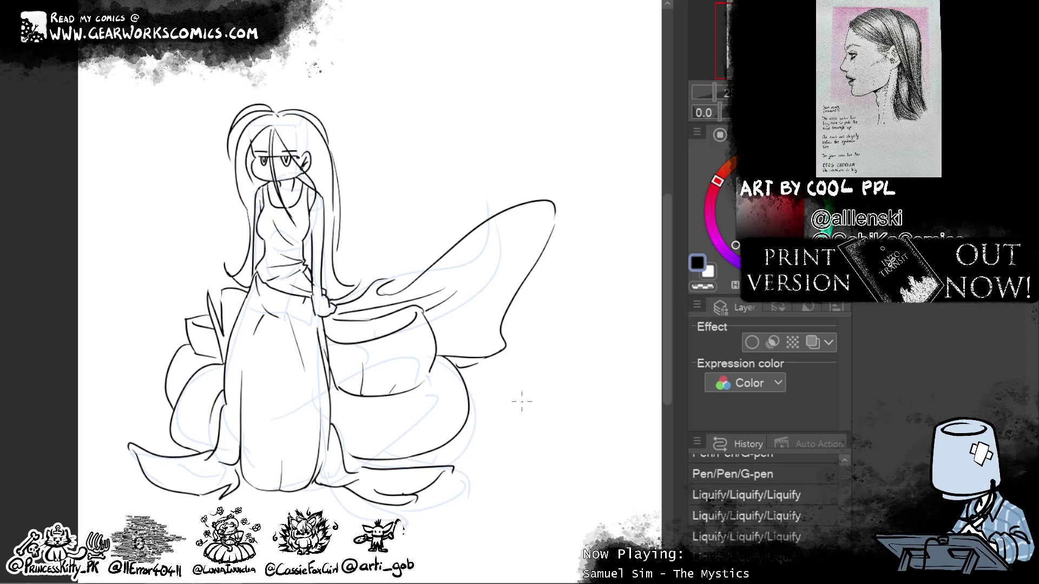
Step: Warp the chest lines with Liquify and erase part of the line along the shoulder
{"action": "scroll", "coordinate": [666, 334], "scroll_direction": "up", "scroll_amount": 2}
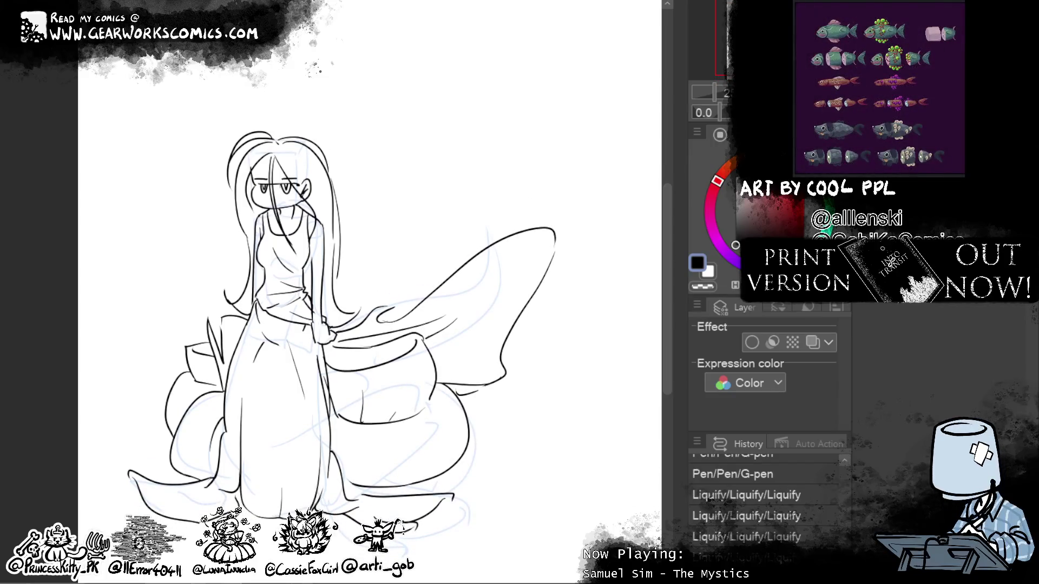
{"action": "left_click_drag", "start_coordinate": [667, 334], "coordinate": [668, 351]}
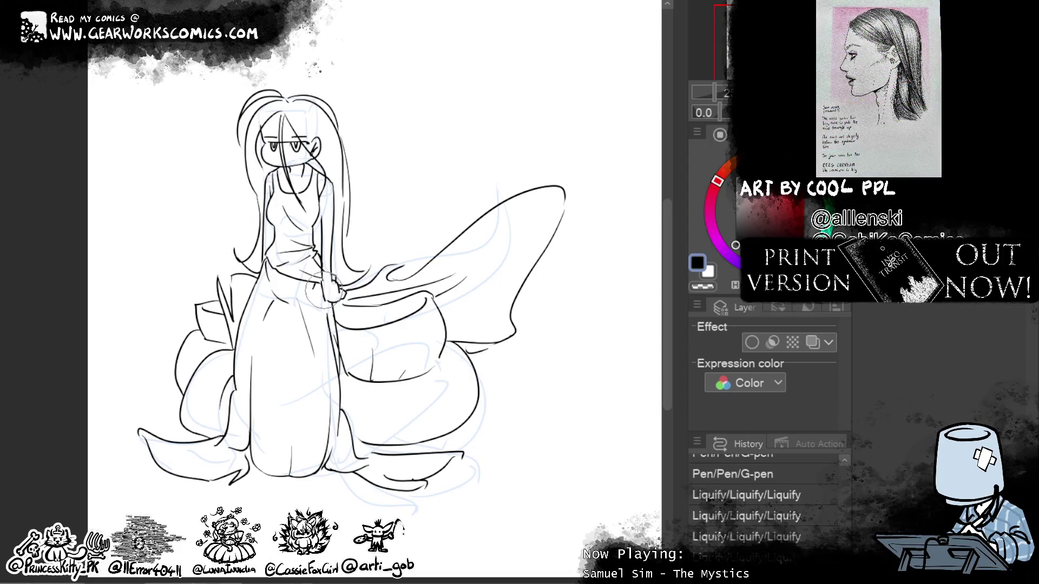
{"action": "mouse_move", "coordinate": [256, 216]}
{"action": "left_mouse_down"}
{"action": "mouse_move", "coordinate": [284, 213]}
{"action": "mouse_move", "coordinate": [281, 223]}
{"action": "left_mouse_up"}
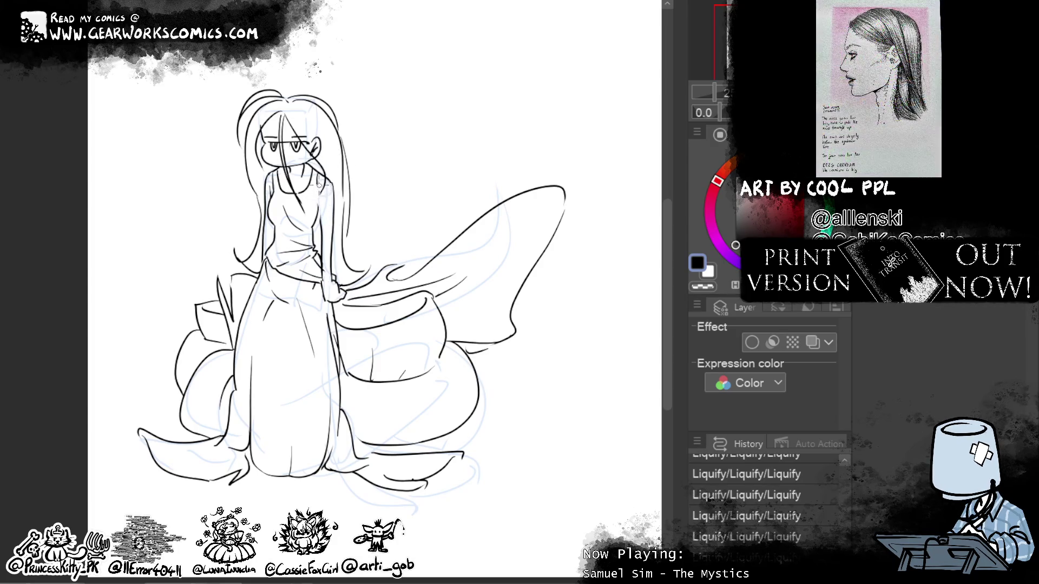
{"action": "left_click_drag", "start_coordinate": [318, 207], "coordinate": [331, 142]}
{"action": "left_click_drag", "start_coordinate": [317, 202], "coordinate": [316, 180]}
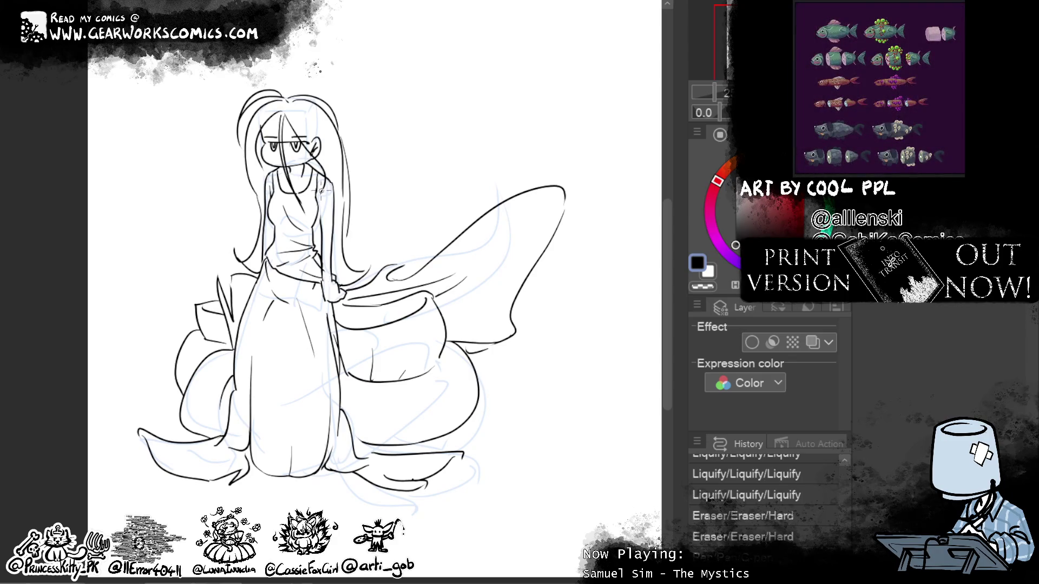
{"action": "left_click_drag", "start_coordinate": [321, 190], "coordinate": [318, 184]}
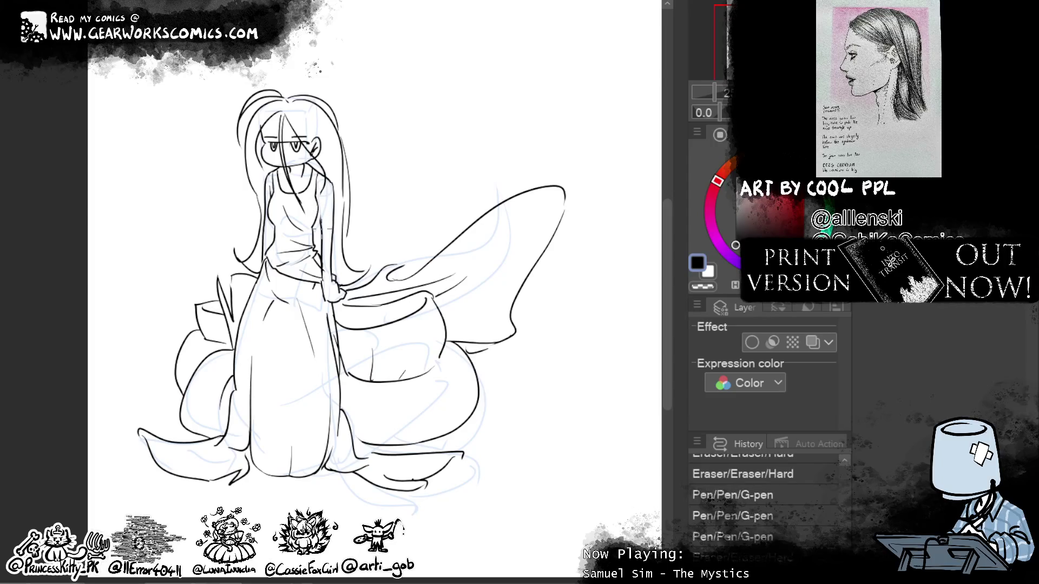
Step: Redraw the collar and neckline with short G-pen strokes
{"action": "left_click_drag", "start_coordinate": [278, 175], "coordinate": [290, 179]}
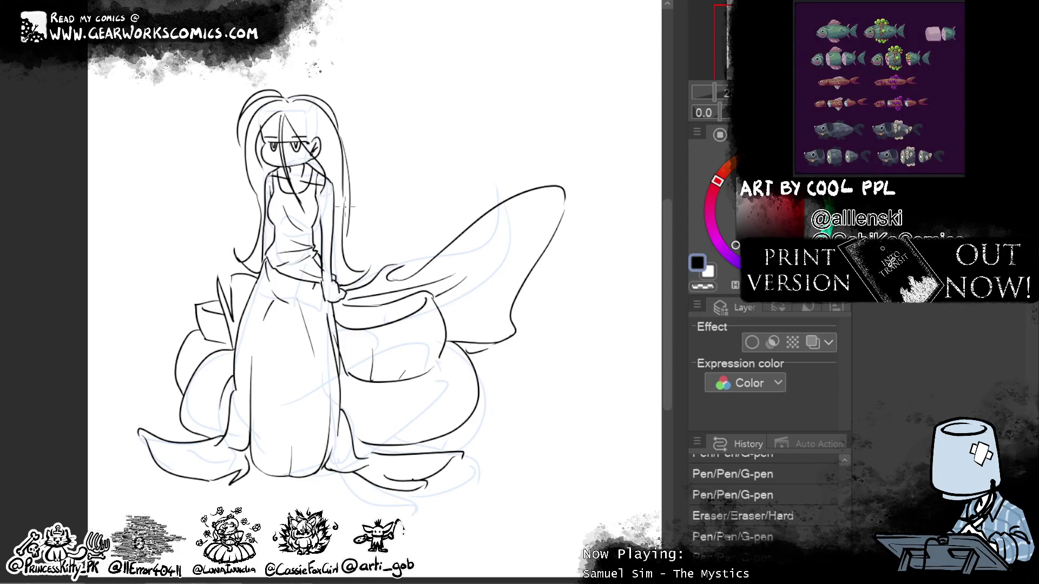
{"action": "mouse_move", "coordinate": [305, 179]}
{"action": "left_mouse_down"}
{"action": "mouse_move", "coordinate": [330, 194]}
{"action": "mouse_move", "coordinate": [328, 184]}
{"action": "left_mouse_up"}
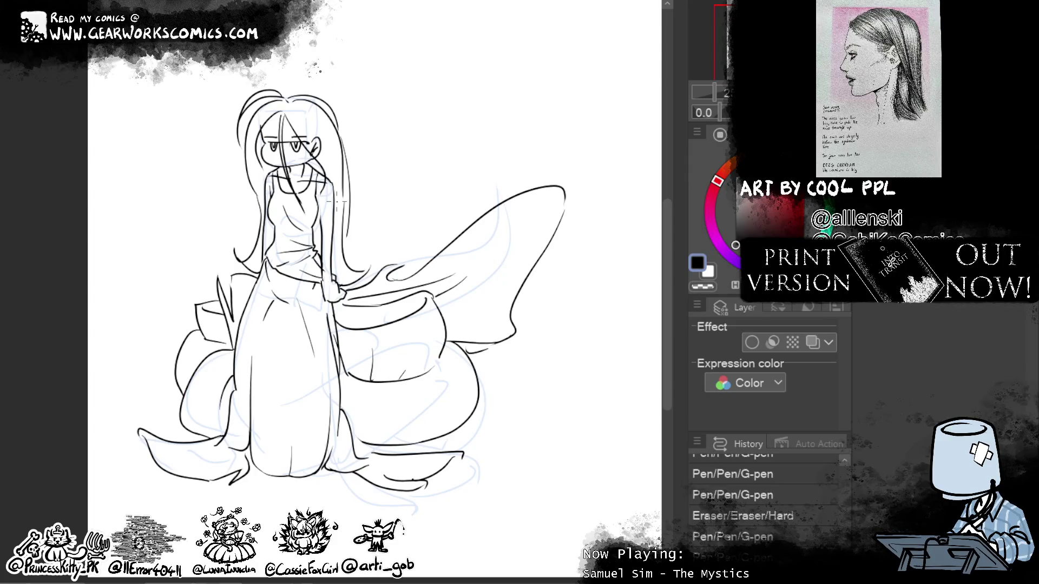
{"action": "mouse_move", "coordinate": [278, 175]}
{"action": "left_mouse_down"}
{"action": "mouse_move", "coordinate": [274, 188]}
{"action": "mouse_move", "coordinate": [319, 174]}
{"action": "left_mouse_up"}
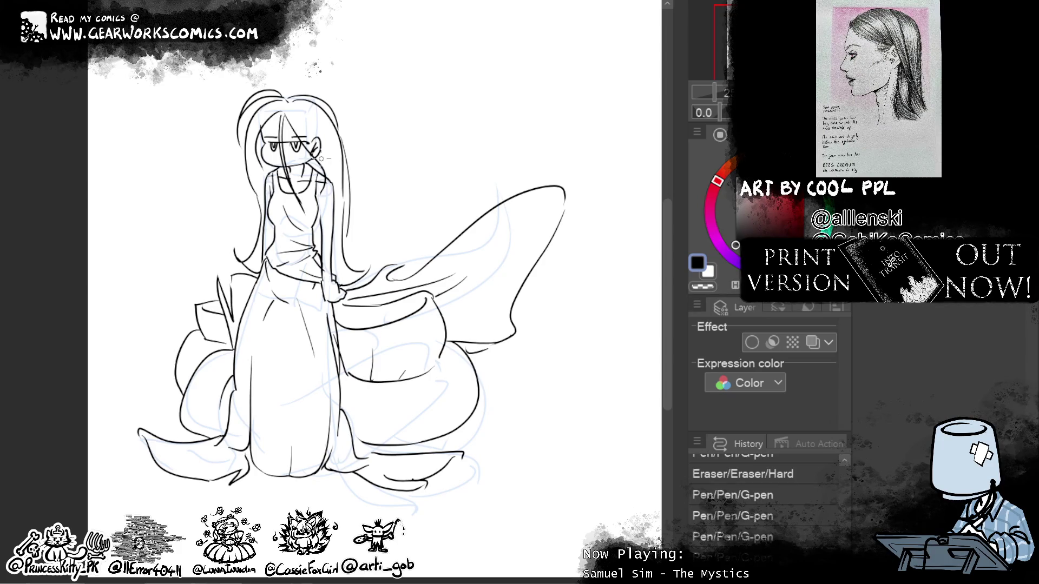
{"action": "key", "text": "ctrl+plus"}
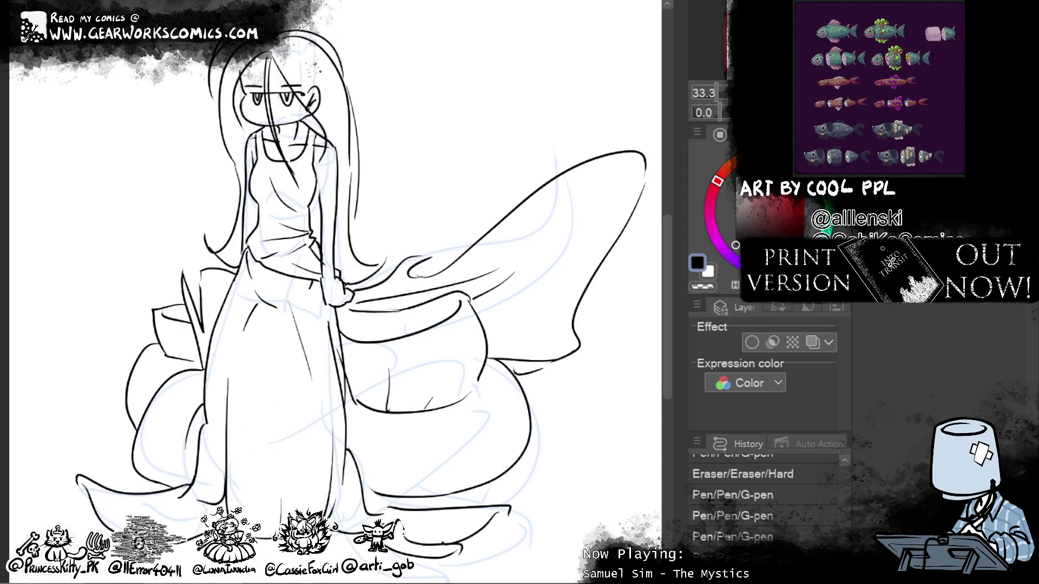
Step: Erase the stray chest lines with the Hard eraser, redraw them, and warp them with Liquify
{"action": "left_click_drag", "start_coordinate": [250, 185], "coordinate": [265, 189]}
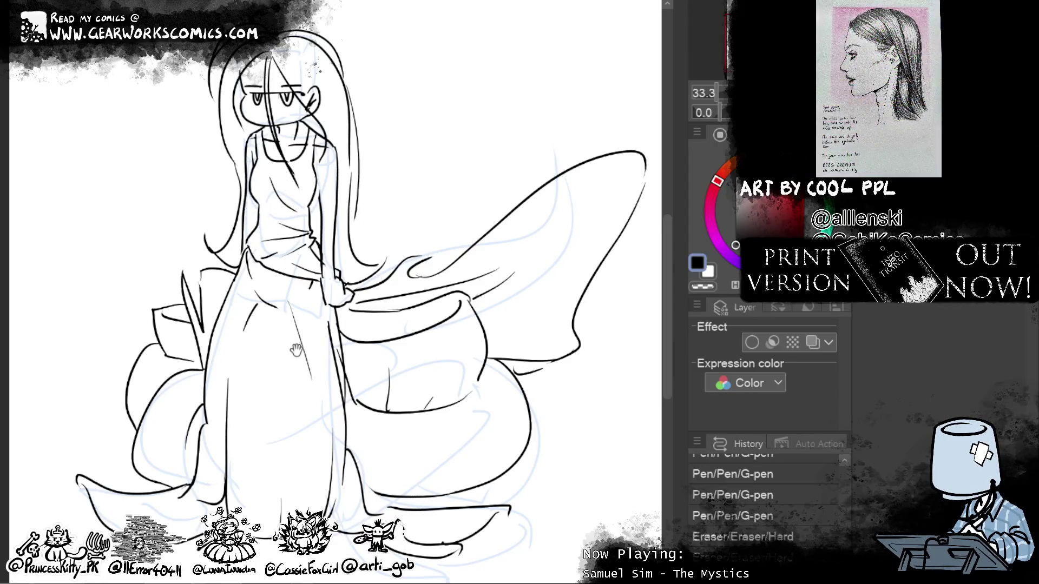
{"action": "scroll", "coordinate": [498, 308], "scroll_direction": "up", "scroll_amount": 2}
{"action": "left_click_drag", "start_coordinate": [310, 224], "coordinate": [319, 230]}
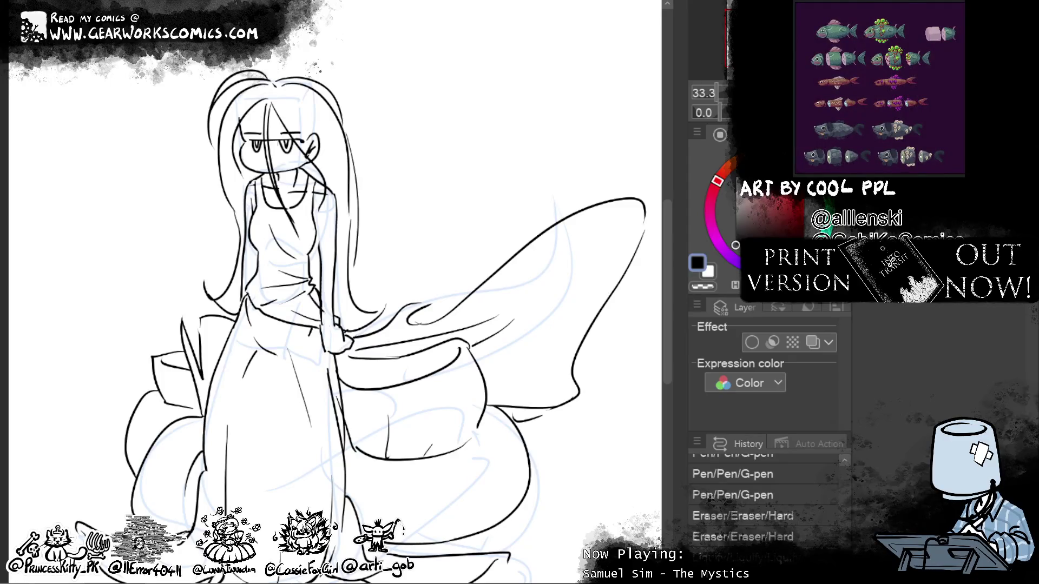
{"action": "left_click_drag", "start_coordinate": [318, 214], "coordinate": [320, 230]}
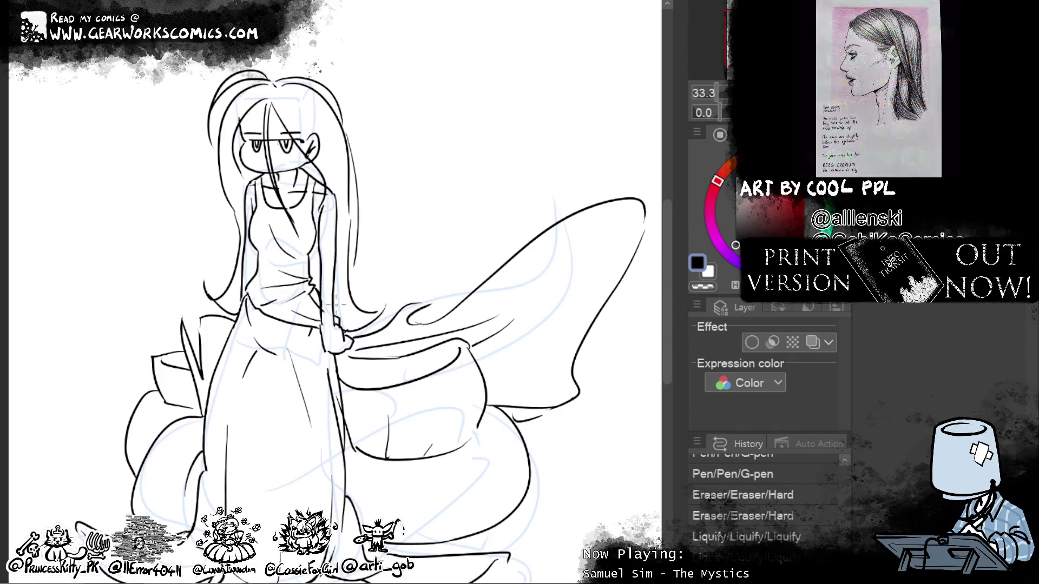
{"action": "left_click_drag", "start_coordinate": [324, 212], "coordinate": [328, 251]}
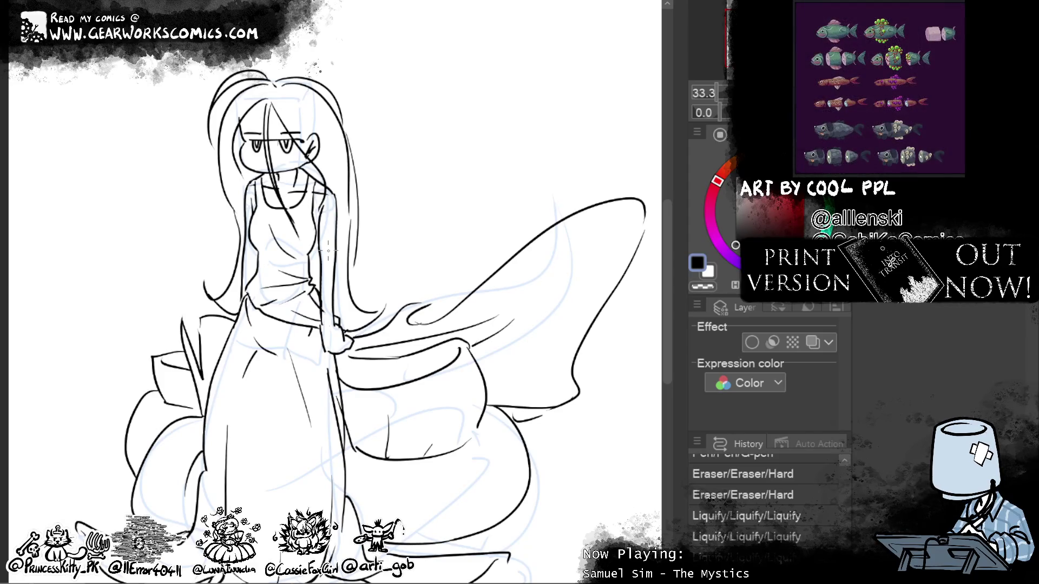
{"action": "key", "text": "ctrl+minus"}
{"action": "left_click_drag", "start_coordinate": [599, 174], "coordinate": [550, 179]}
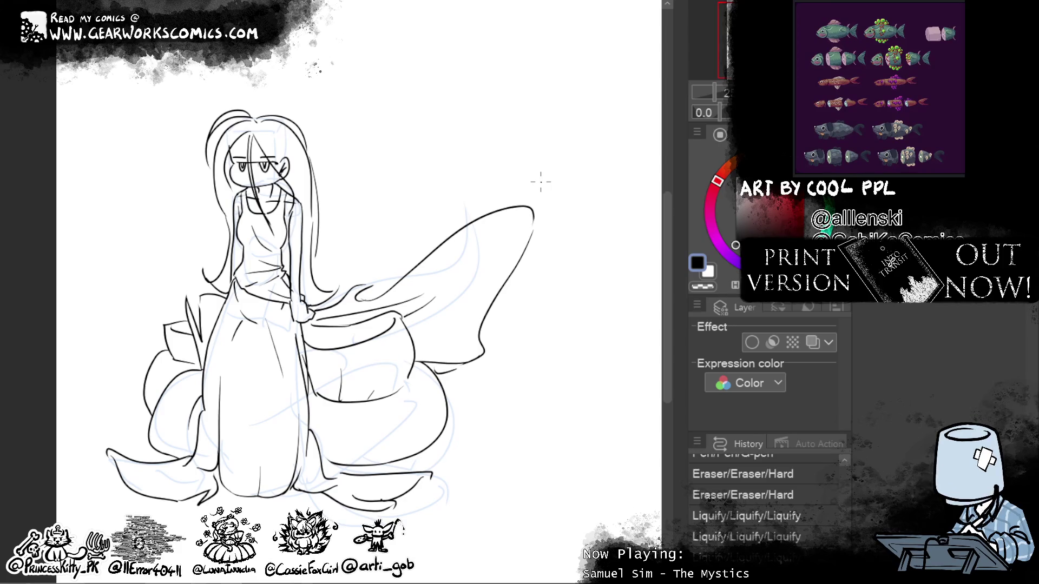
Step: Enlarge the Liquify brush and warp the fabric near the hand and the lower gown lines
{"action": "key", "text": "bracketright"}
{"action": "key", "text": "bracketright"}
{"action": "key", "text": "bracketright"}
{"action": "left_click_drag", "start_coordinate": [422, 284], "coordinate": [378, 301]}
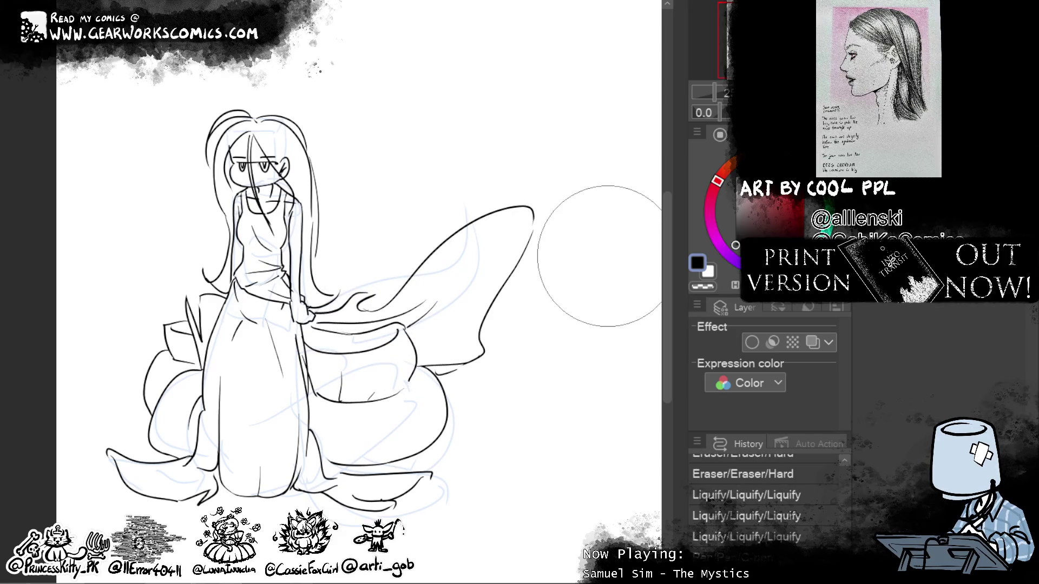
{"action": "mouse_move", "coordinate": [302, 370]}
{"action": "left_mouse_down"}
{"action": "mouse_move", "coordinate": [295, 325]}
{"action": "mouse_move", "coordinate": [303, 358]}
{"action": "left_mouse_up"}
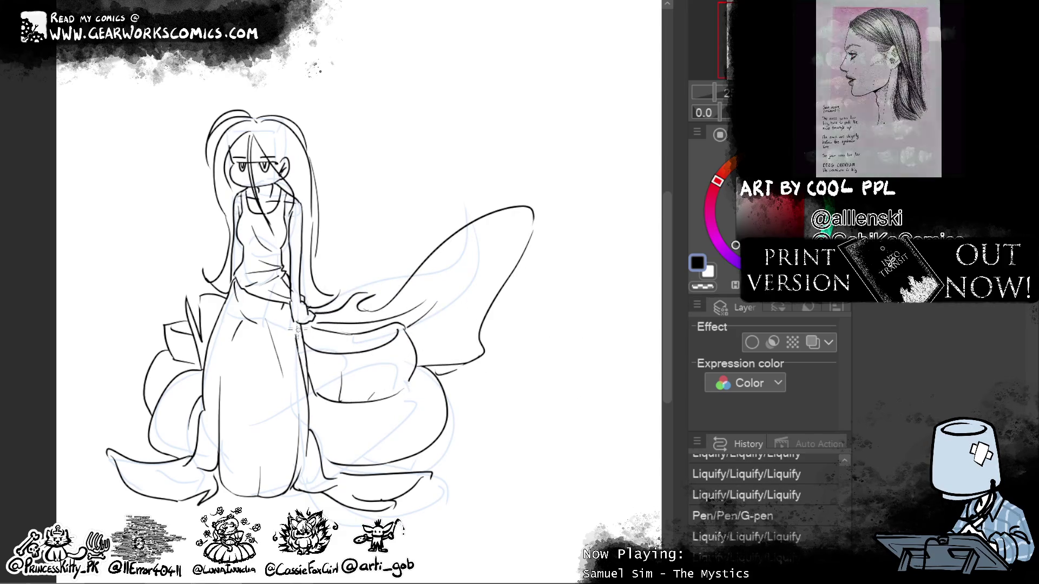
Step: Erase a stray mark and the faint sketch lines beside the hair, then select the transparent colour
{"action": "left_click", "coordinate": [297, 308]}
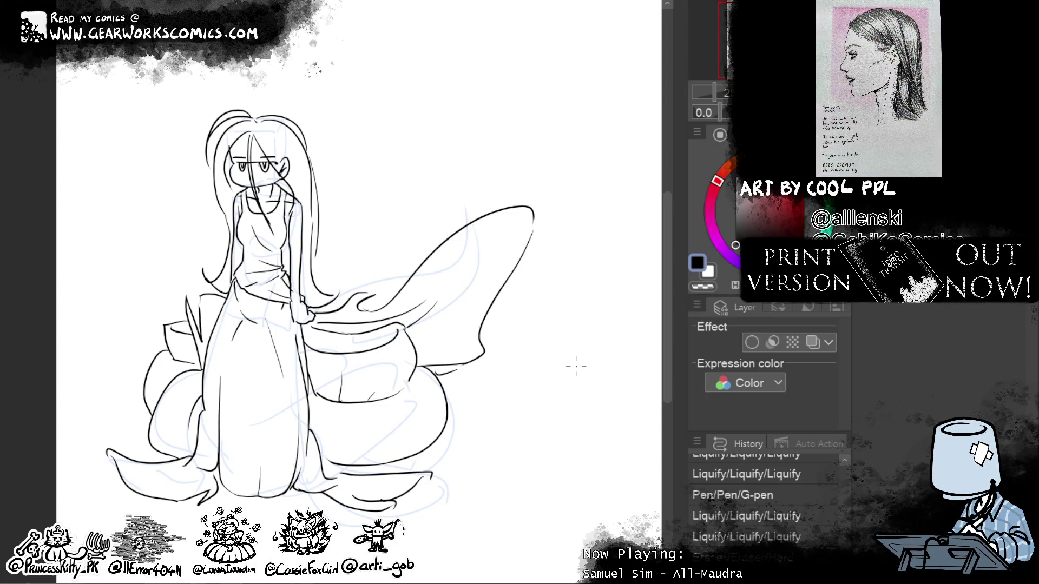
{"action": "mouse_move", "coordinate": [574, 277]}
{"action": "left_mouse_down"}
{"action": "mouse_move", "coordinate": [616, 281]}
{"action": "mouse_move", "coordinate": [558, 377]}
{"action": "mouse_move", "coordinate": [549, 371]}
{"action": "left_mouse_up"}
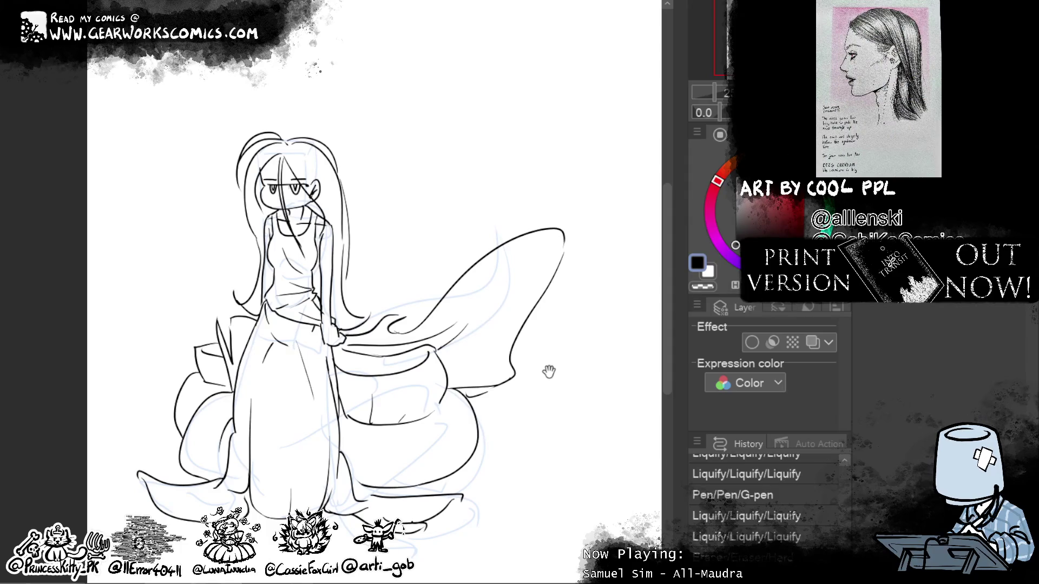
{"action": "left_click_drag", "start_coordinate": [253, 178], "coordinate": [267, 162]}
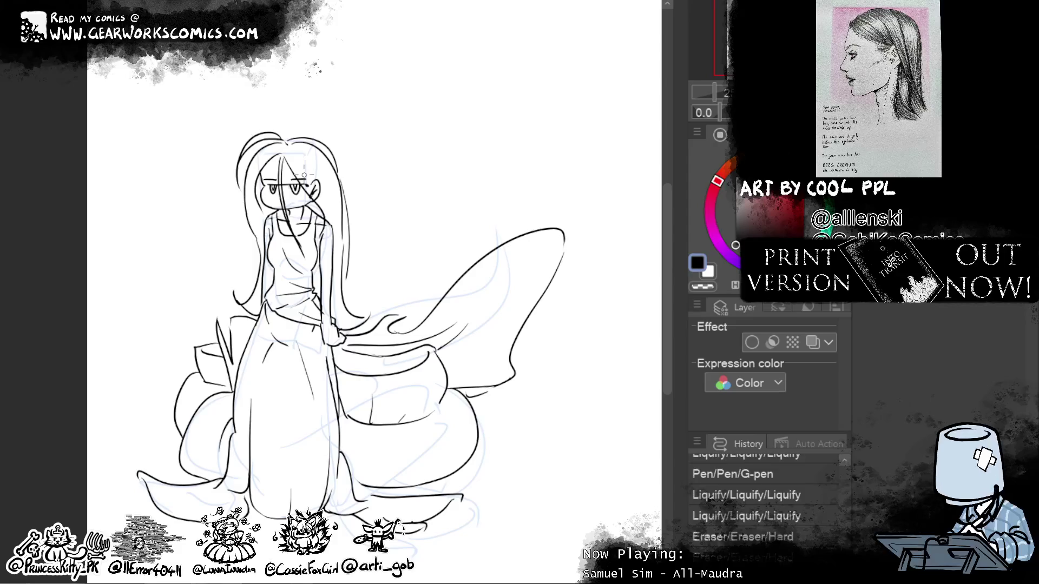
{"action": "left_click", "coordinate": [703, 286]}
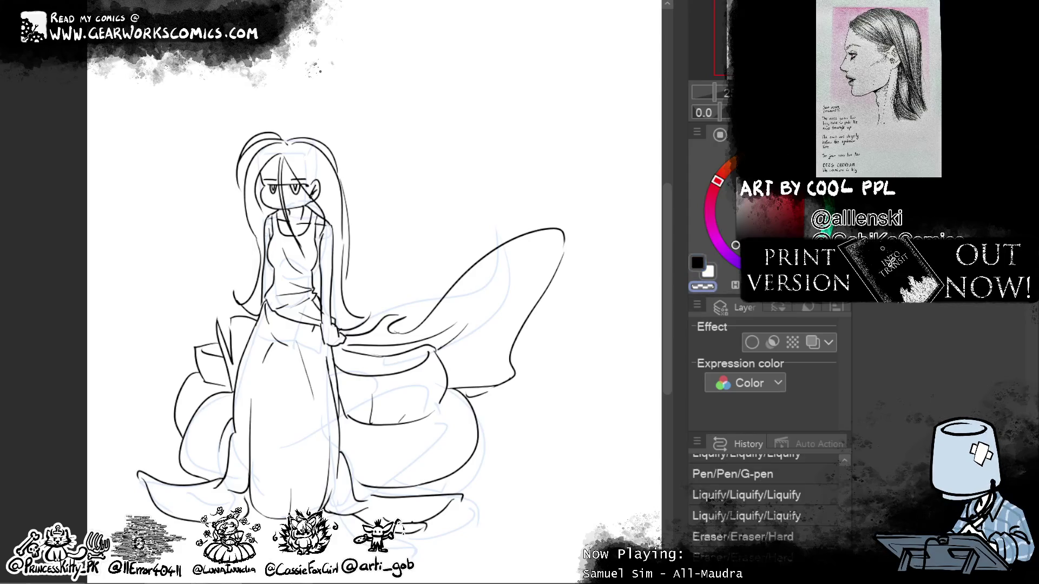
Step: Zoom in and erase the stray marks near the hair and on the figure
{"action": "scroll", "coordinate": [313, 295], "scroll_direction": "up", "scroll_amount": 1}
{"action": "scroll", "coordinate": [323, 293], "scroll_direction": "up", "scroll_amount": 1}
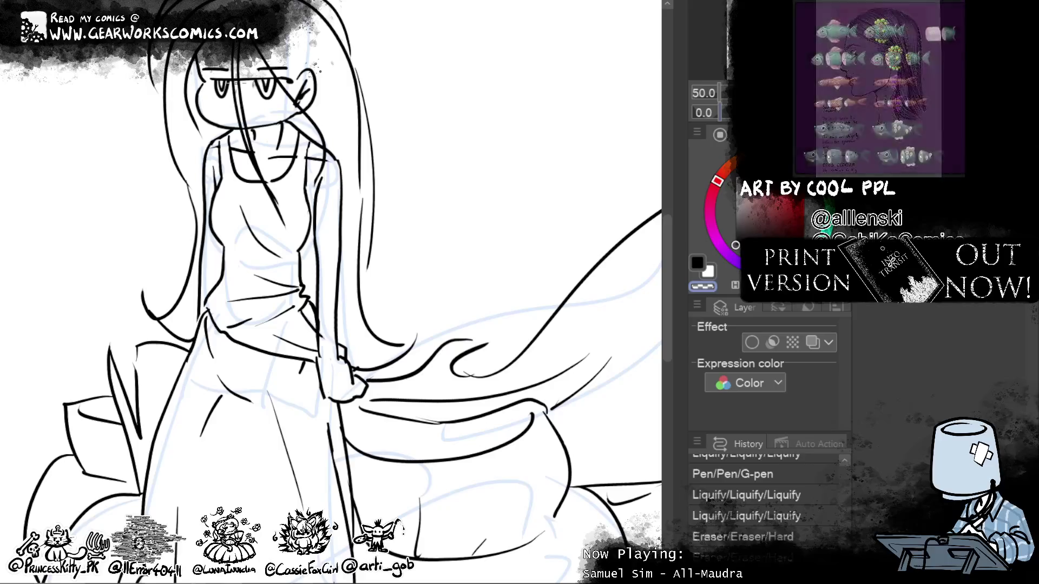
{"action": "left_click_drag", "start_coordinate": [235, 75], "coordinate": [244, 97]}
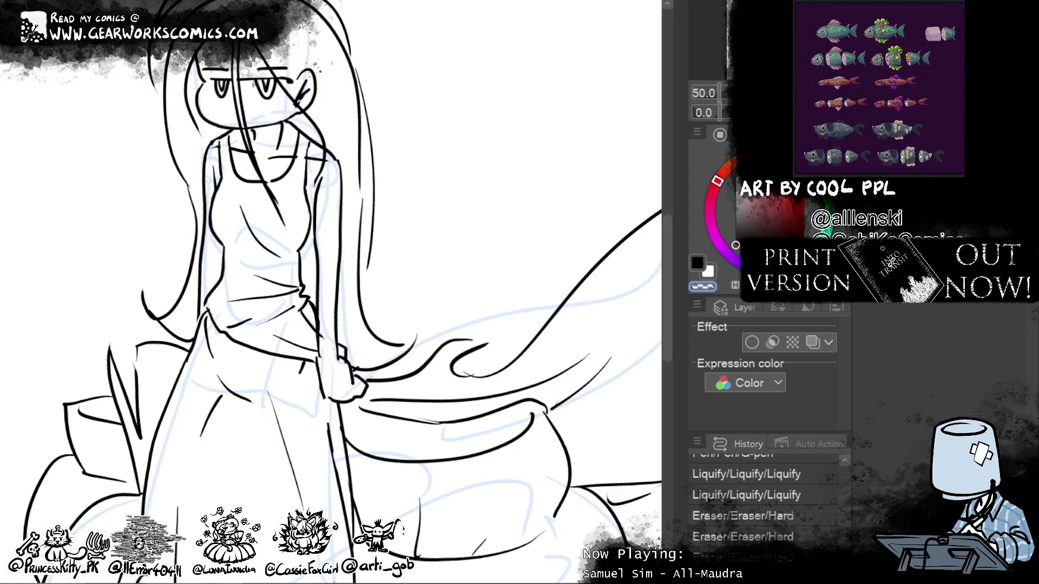
{"action": "left_click_drag", "start_coordinate": [434, 129], "coordinate": [498, 180]}
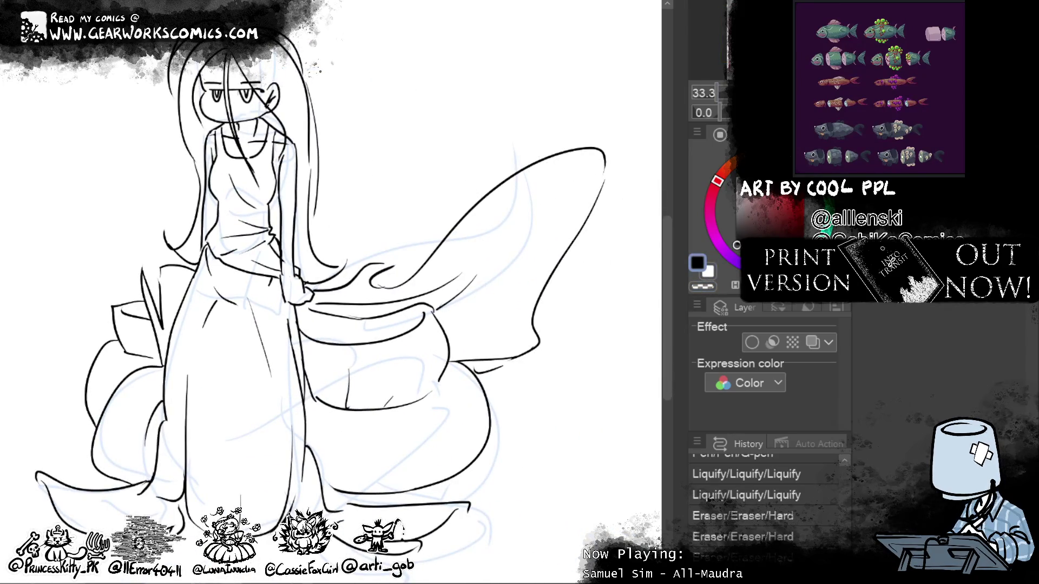
{"action": "key", "text": "ctrl+minus"}
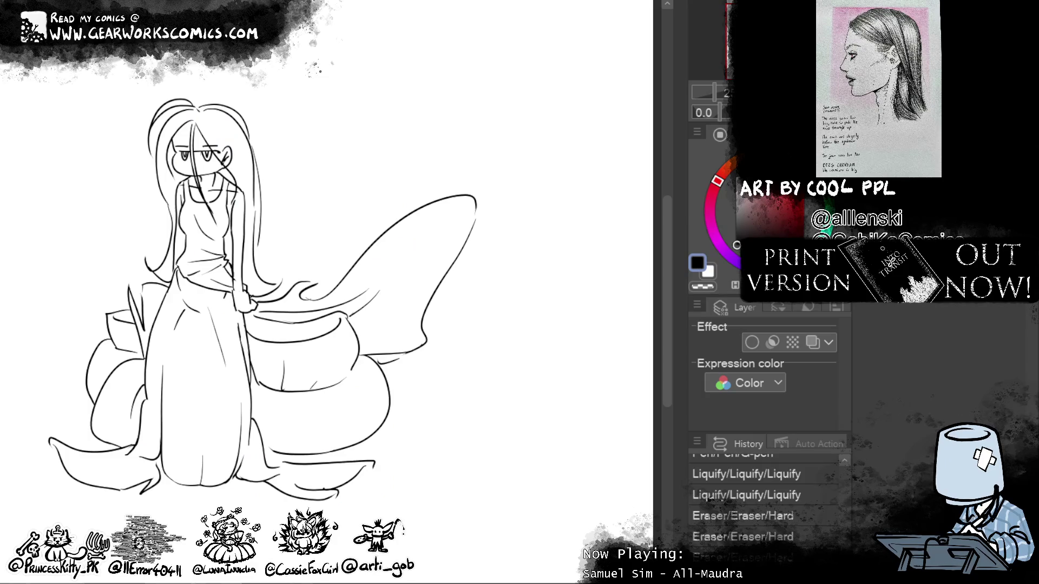
{"action": "left_click_drag", "start_coordinate": [378, 342], "coordinate": [447, 344]}
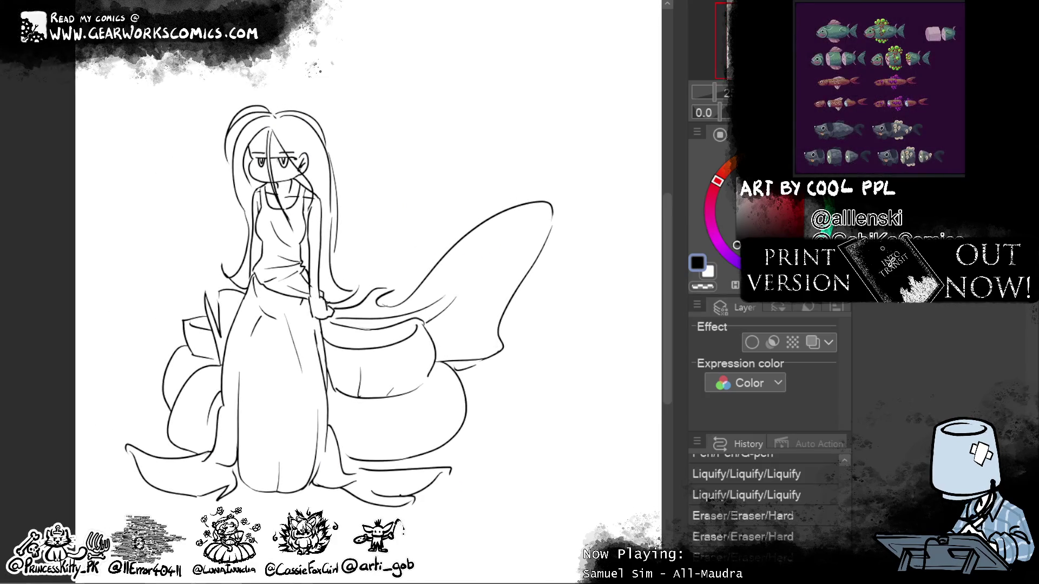
{"action": "key", "text": "ctrl+plus"}
{"action": "left_click", "coordinate": [302, 204]}
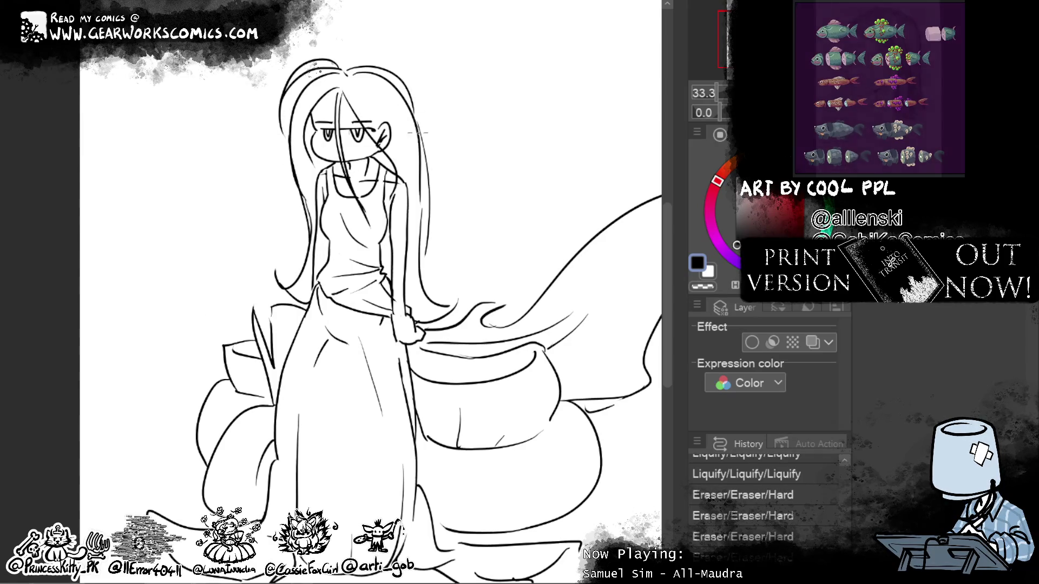
Step: Re-ink the hair's right and left edges, including the lower left strand
{"action": "left_click_drag", "start_coordinate": [421, 128], "coordinate": [411, 106]}
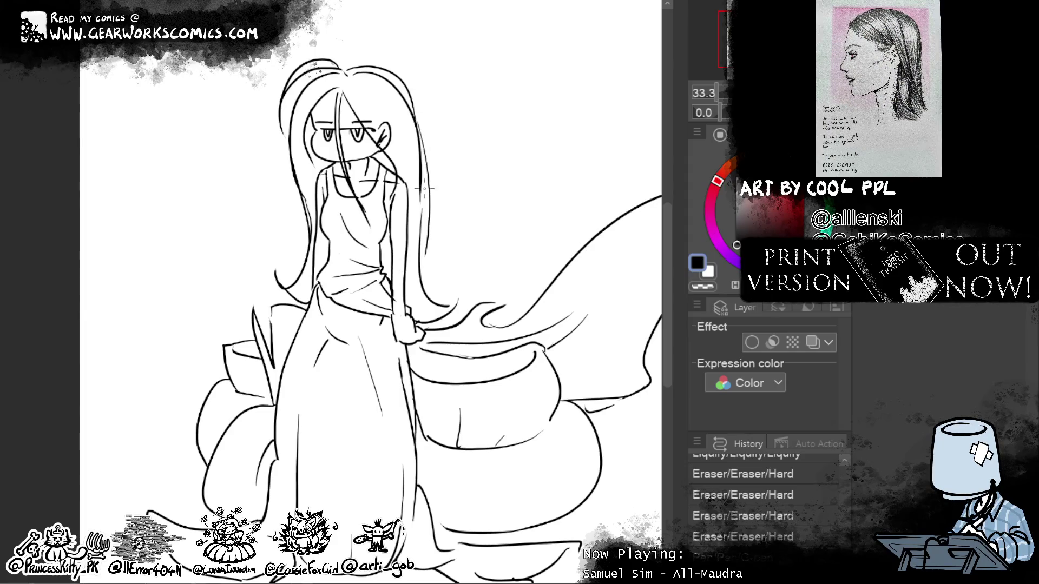
{"action": "left_click_drag", "start_coordinate": [422, 176], "coordinate": [417, 268]}
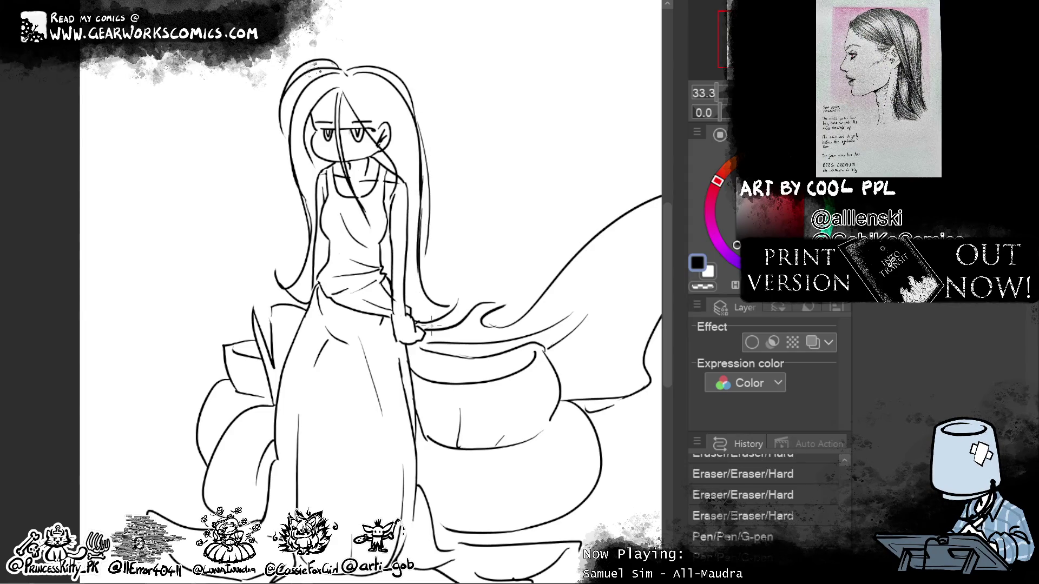
{"action": "left_click_drag", "start_coordinate": [438, 239], "coordinate": [428, 305]}
{"action": "left_click_drag", "start_coordinate": [301, 193], "coordinate": [310, 234]}
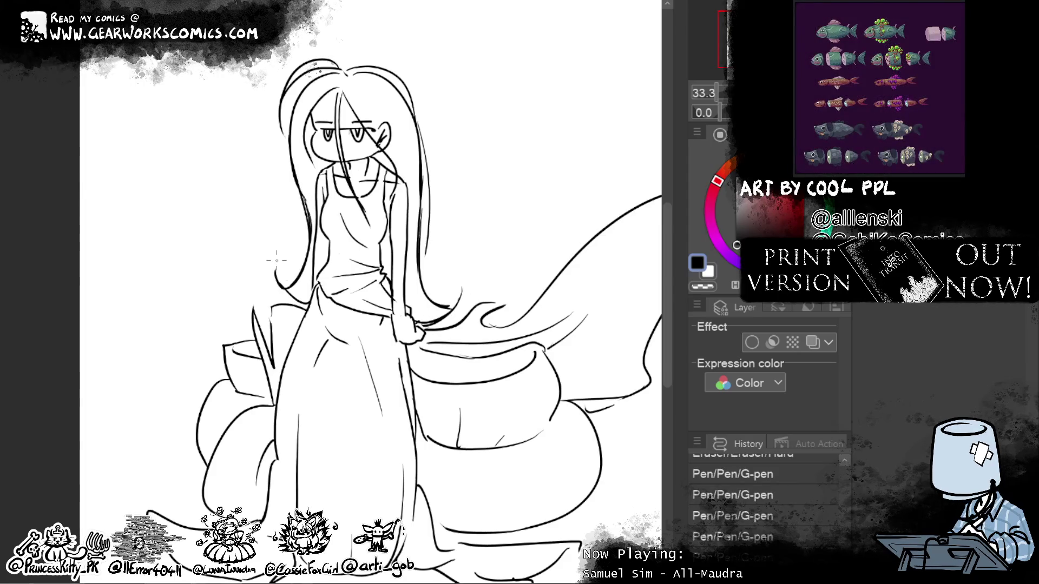
{"action": "left_click_drag", "start_coordinate": [275, 273], "coordinate": [306, 306]}
Step: Ink the top outline of the hair and a short stroke near the waist
{"action": "left_click_drag", "start_coordinate": [530, 237], "coordinate": [472, 333]}
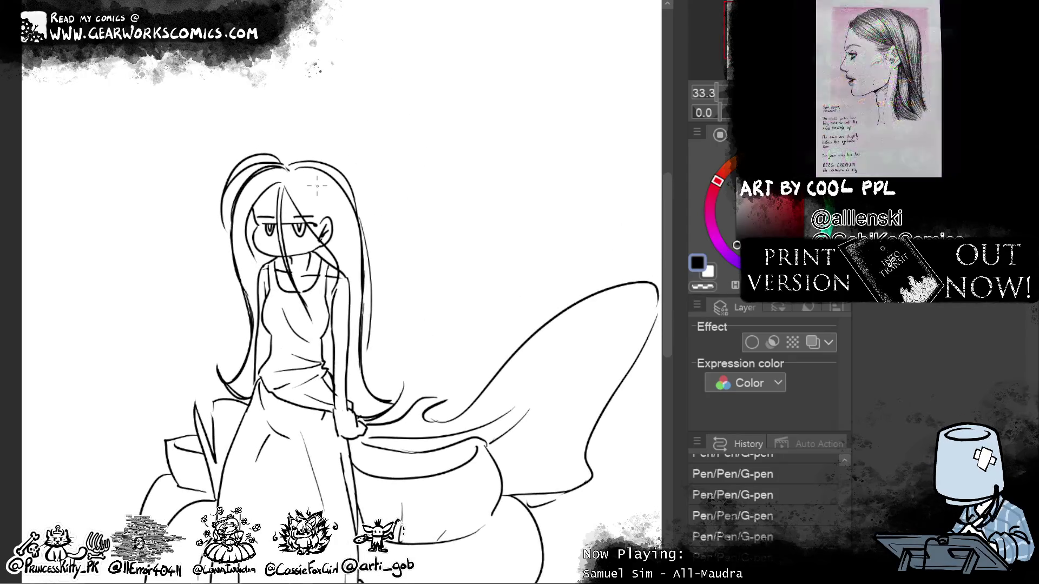
{"action": "left_click_drag", "start_coordinate": [322, 165], "coordinate": [277, 179]}
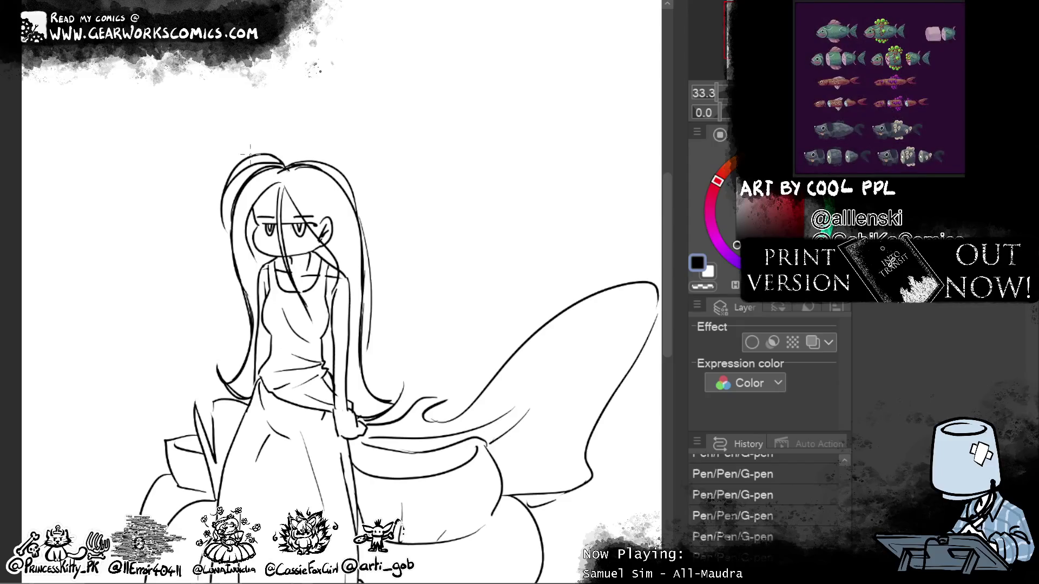
{"action": "left_click_drag", "start_coordinate": [286, 161], "coordinate": [266, 172]}
{"action": "left_click_drag", "start_coordinate": [509, 381], "coordinate": [514, 213]}
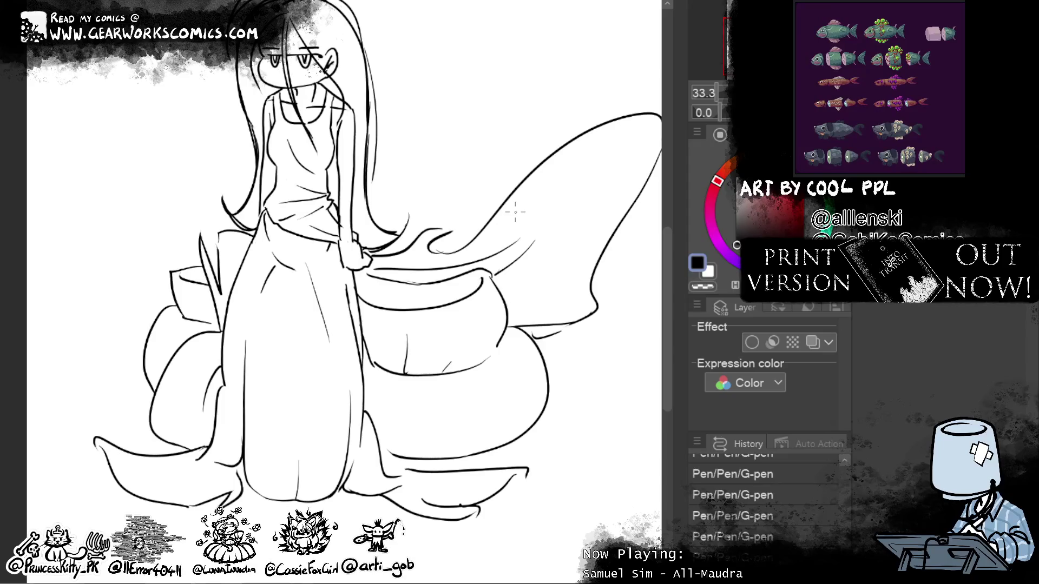
{"action": "left_click_drag", "start_coordinate": [274, 208], "coordinate": [260, 223]}
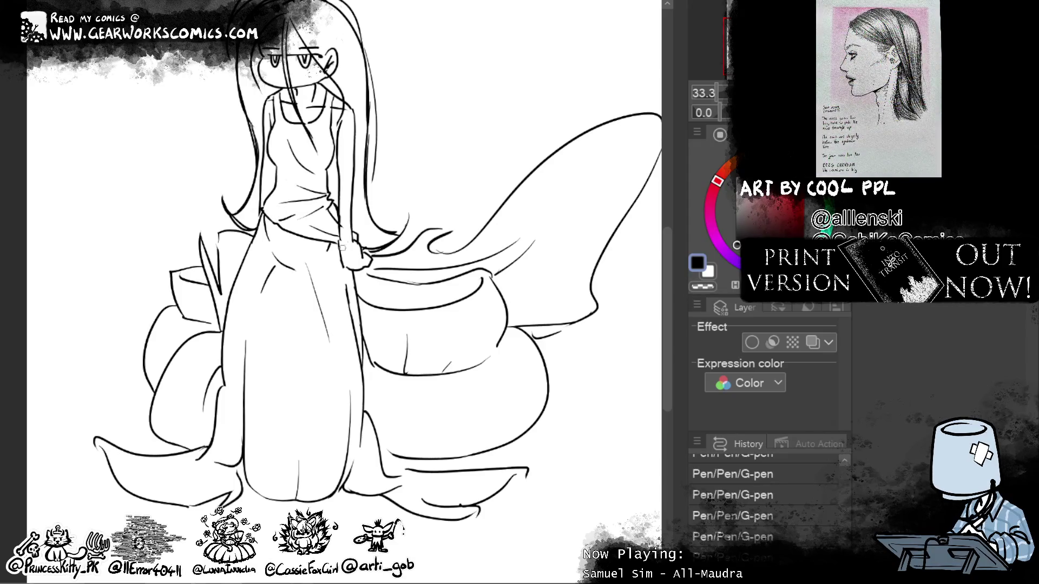
{"action": "left_click_drag", "start_coordinate": [511, 410], "coordinate": [464, 487]}
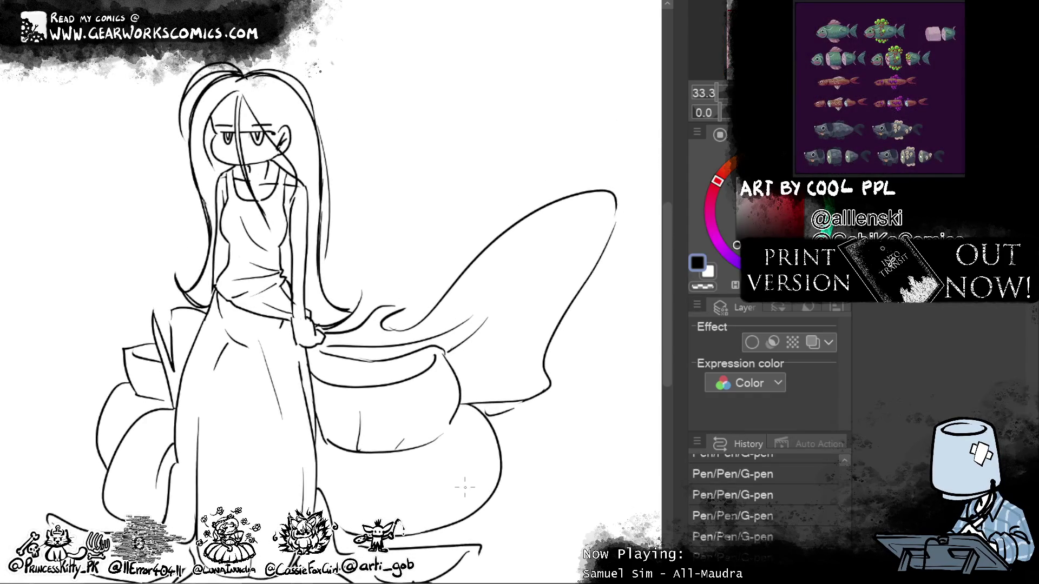
{"action": "left_click_drag", "start_coordinate": [224, 247], "coordinate": [238, 218]}
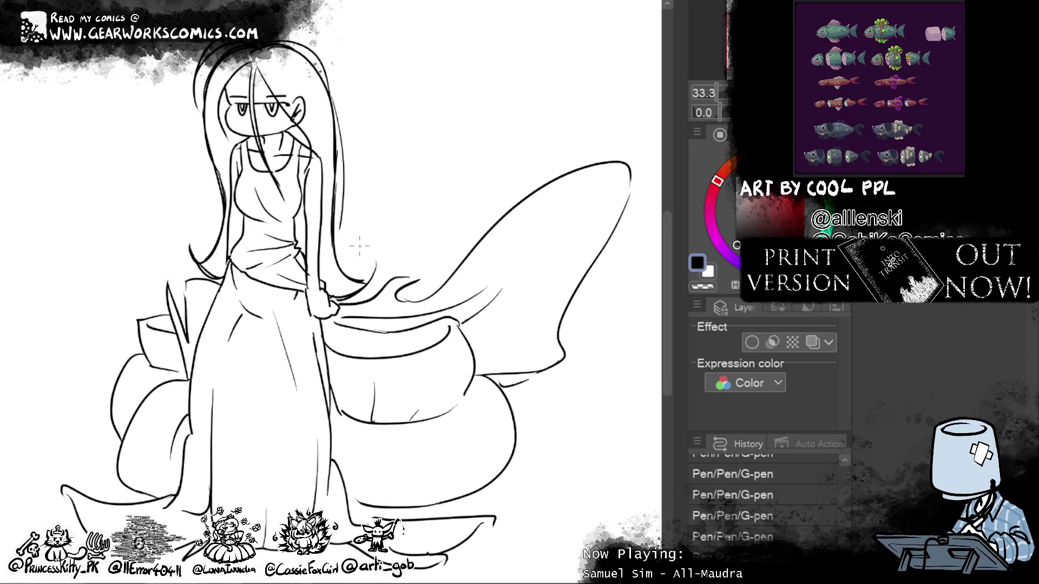
{"action": "left_click_drag", "start_coordinate": [359, 246], "coordinate": [423, 202]}
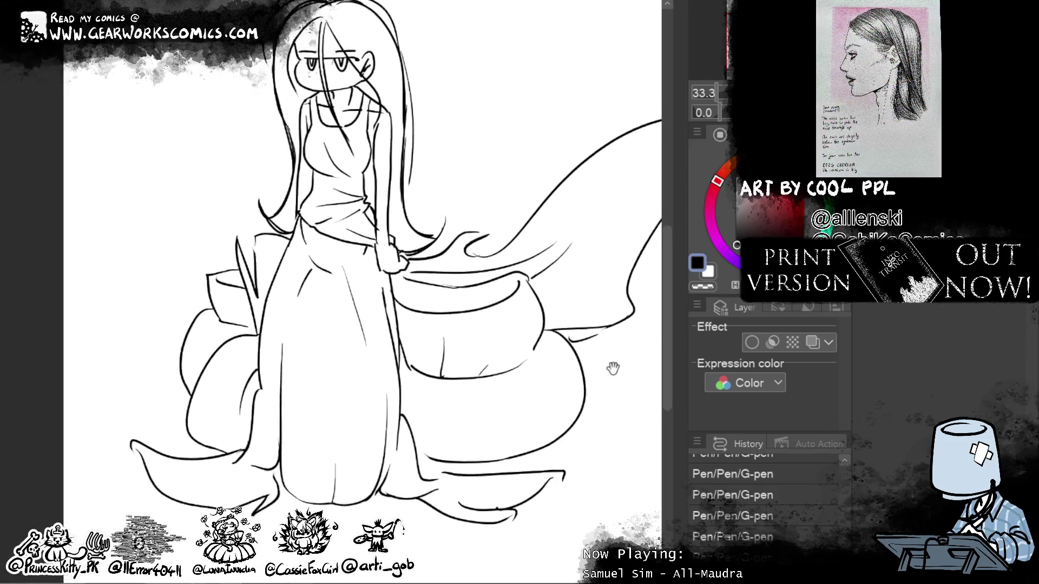
Step: Erase sections of the arm line near the hand
{"action": "mouse_move", "coordinate": [608, 369]}
{"action": "left_mouse_down"}
{"action": "mouse_move", "coordinate": [548, 448]}
{"action": "mouse_move", "coordinate": [549, 431]}
{"action": "mouse_move", "coordinate": [563, 434]}
{"action": "left_mouse_up"}
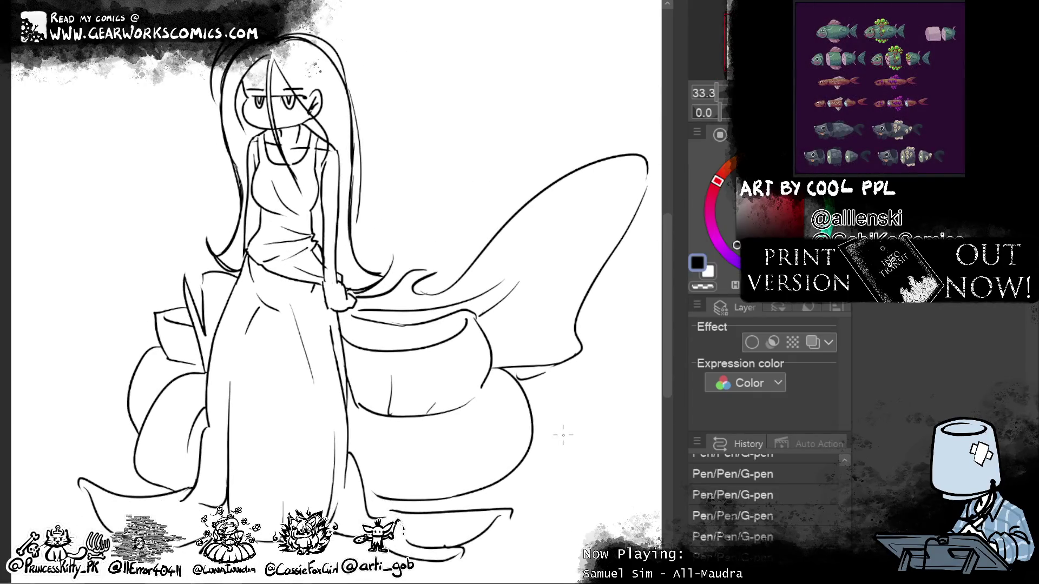
{"action": "mouse_move", "coordinate": [327, 271]}
{"action": "left_mouse_down"}
{"action": "mouse_move", "coordinate": [327, 234]}
{"action": "mouse_move", "coordinate": [325, 281]}
{"action": "left_mouse_up"}
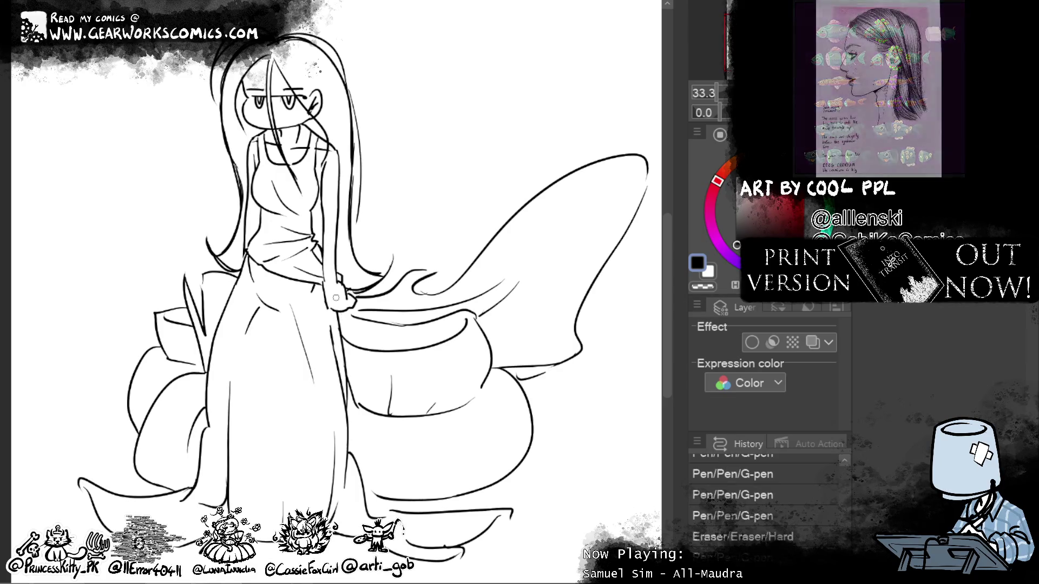
{"action": "left_click_drag", "start_coordinate": [548, 339], "coordinate": [568, 318]}
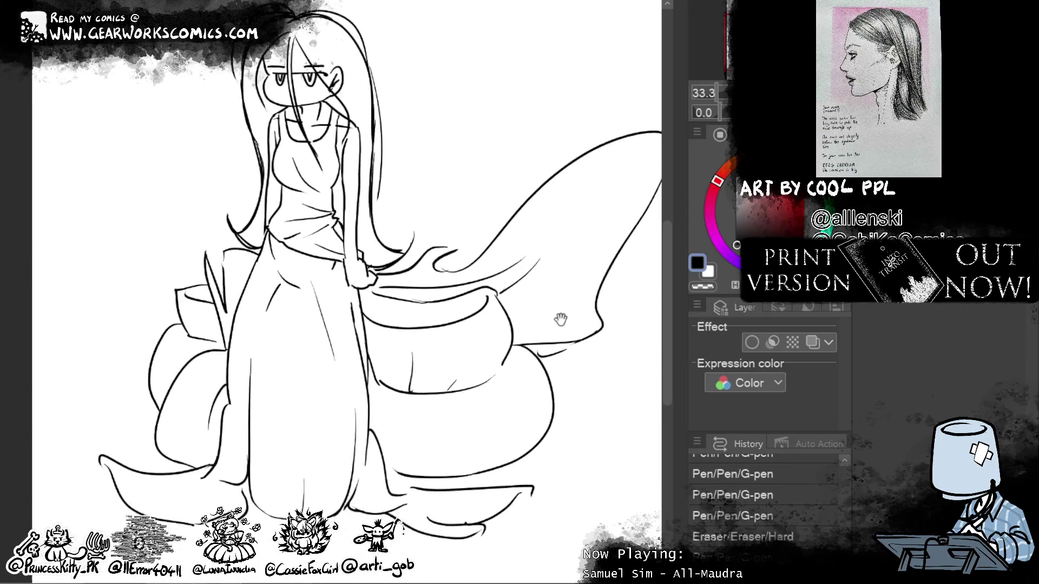
{"action": "left_click_drag", "start_coordinate": [346, 213], "coordinate": [345, 158]}
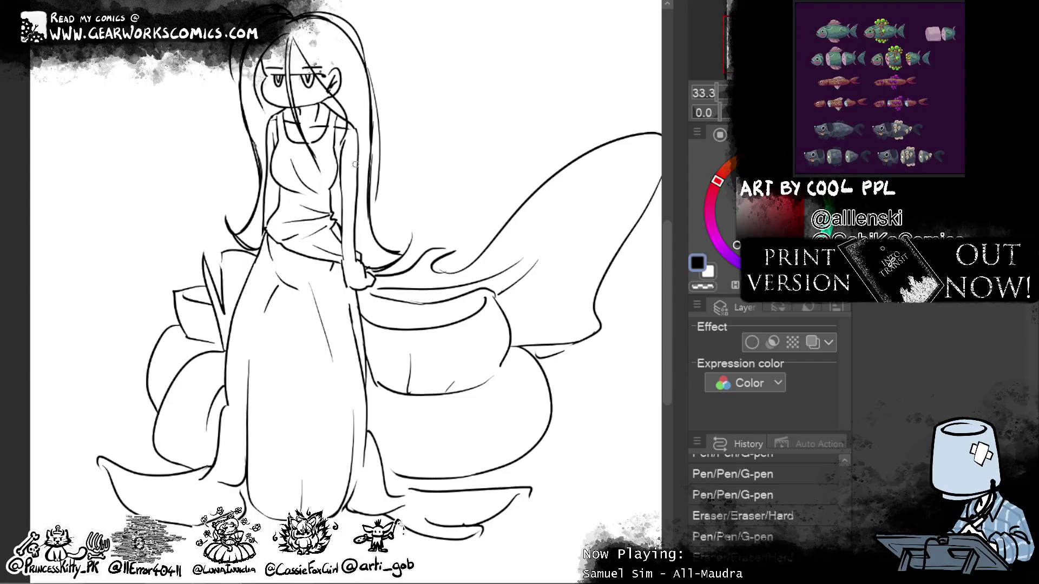
{"action": "left_click_drag", "start_coordinate": [342, 198], "coordinate": [342, 182]}
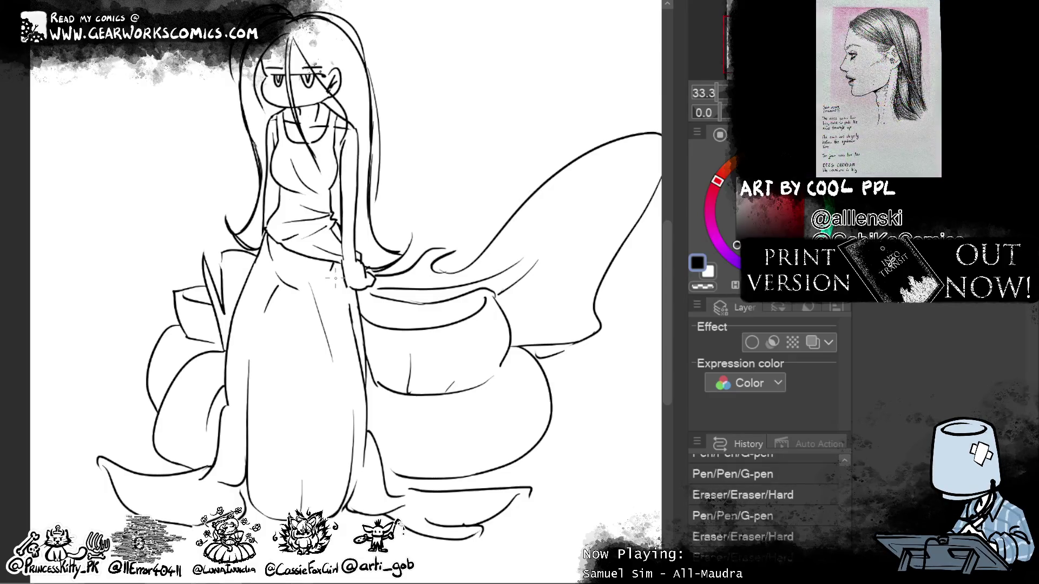
Step: Erase a stray bit on the torso's left line and ink a short stroke by its right side
{"action": "scroll", "coordinate": [336, 270], "scroll_direction": "up", "scroll_amount": 2}
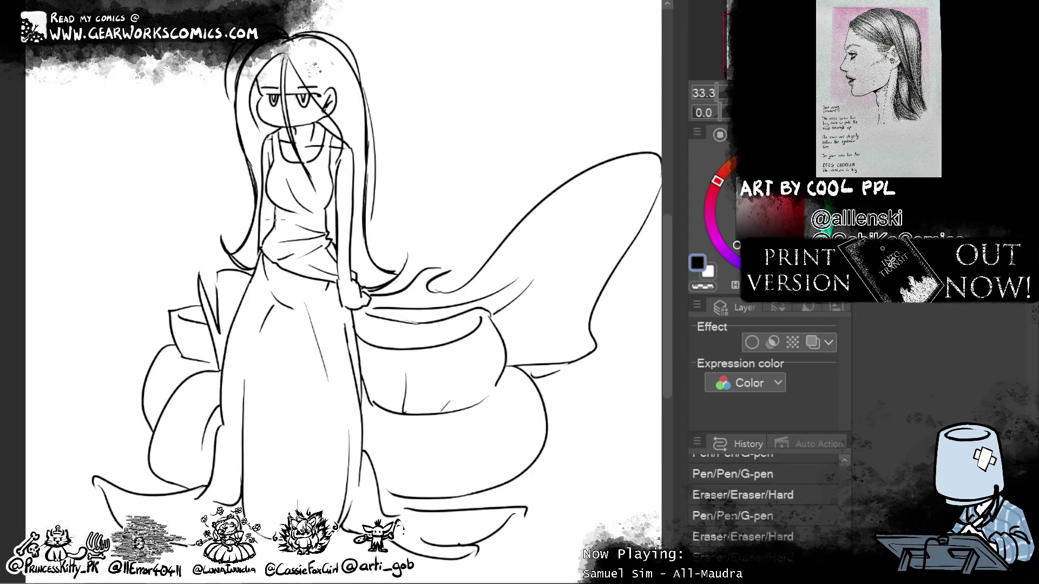
{"action": "left_click_drag", "start_coordinate": [272, 201], "coordinate": [275, 221]}
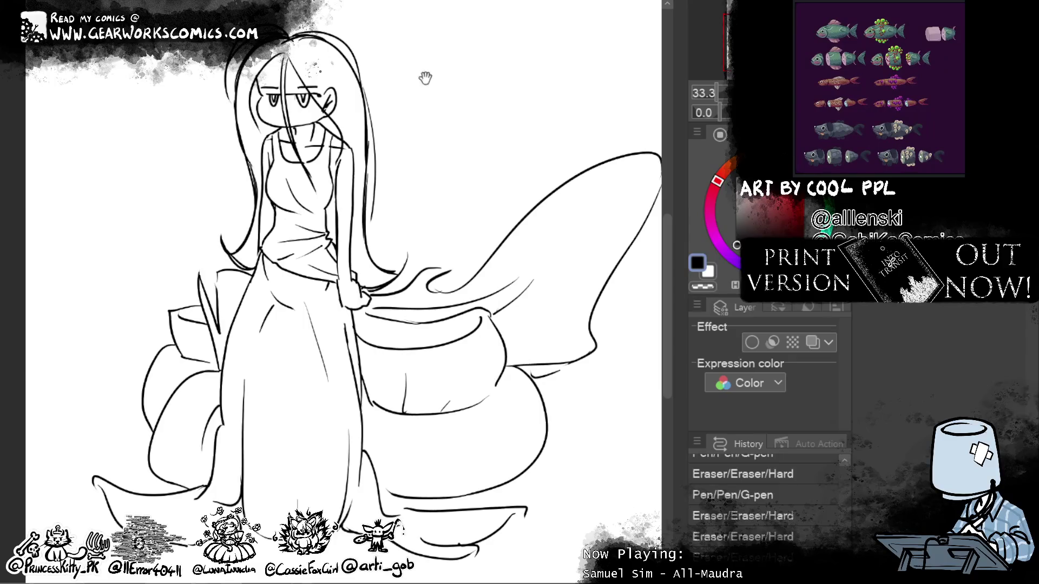
{"action": "scroll", "coordinate": [441, 156], "scroll_direction": "up", "scroll_amount": 2}
{"action": "left_click_drag", "start_coordinate": [358, 229], "coordinate": [361, 243]}
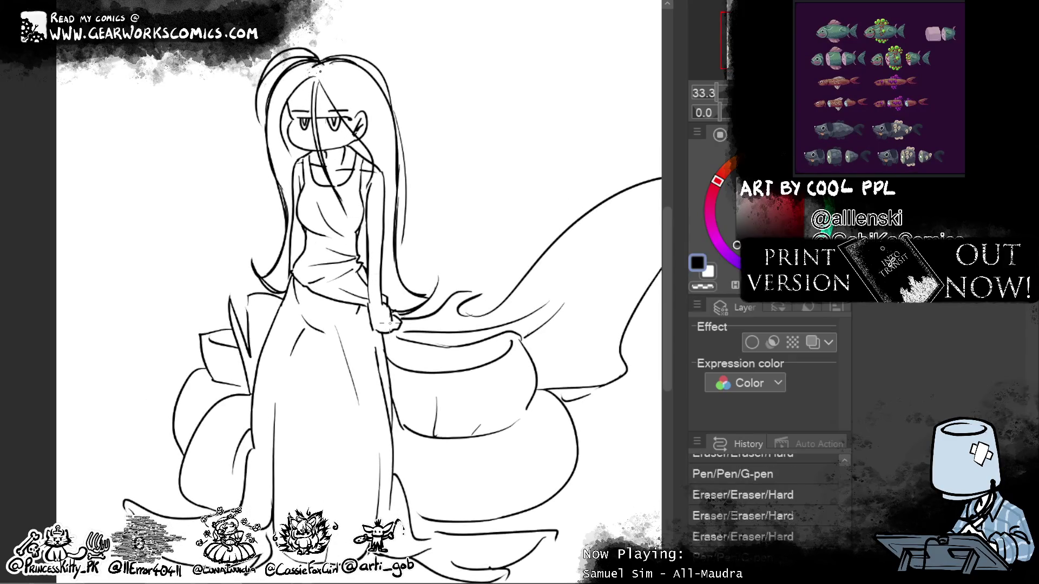
{"action": "left_click_drag", "start_coordinate": [389, 323], "coordinate": [335, 220]}
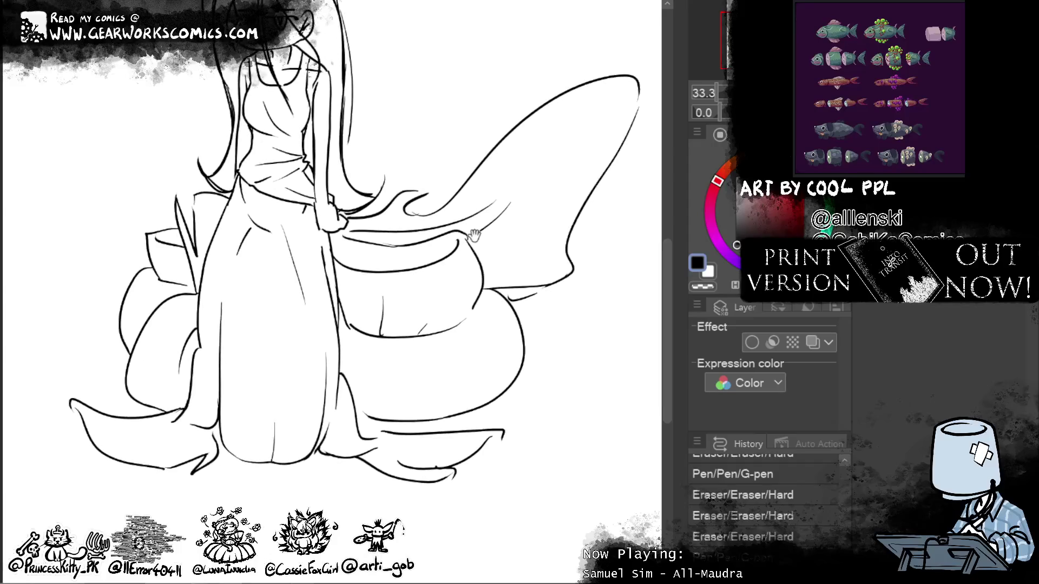
{"action": "left_click_drag", "start_coordinate": [470, 233], "coordinate": [530, 534]}
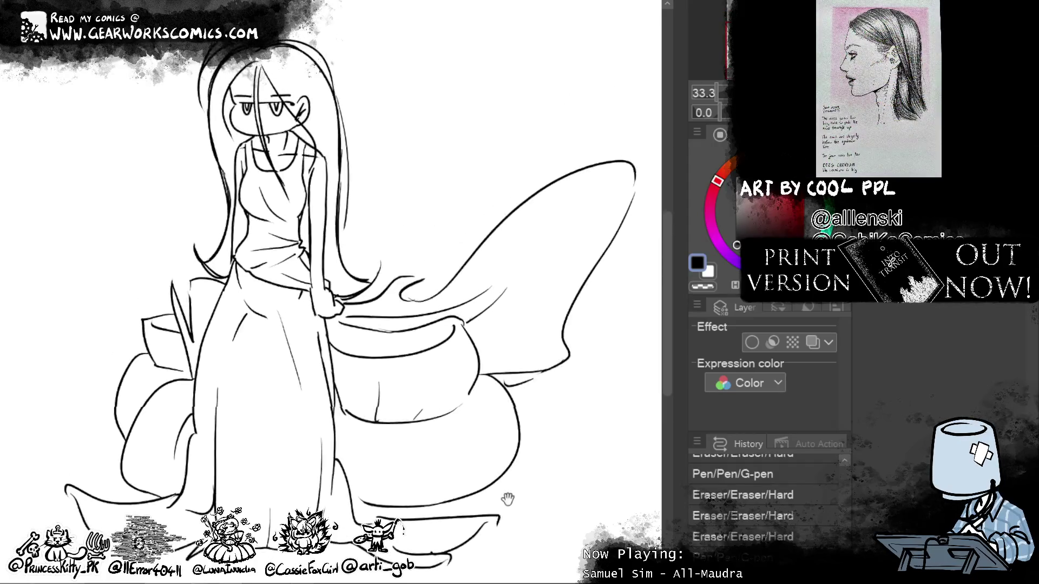
{"action": "scroll", "coordinate": [486, 514], "scroll_direction": "down", "scroll_amount": 2}
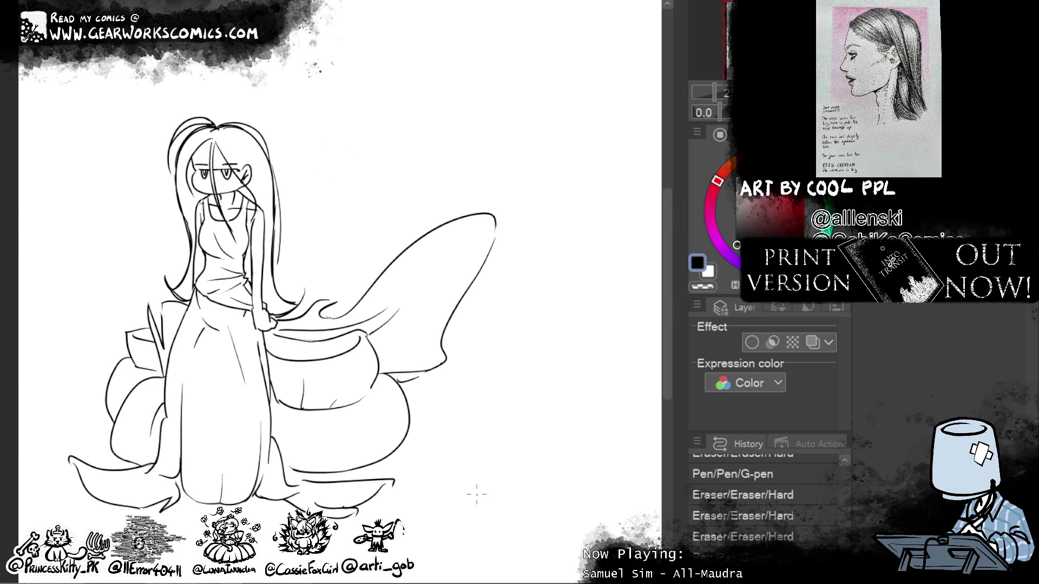
Step: Scale the whole figure down twice with Ctrl+T and move it down and right
{"action": "key", "text": "ctrl+t"}
{"action": "left_click_drag", "start_coordinate": [498, 112], "coordinate": [400, 202]}
{"action": "key", "text": "Return"}
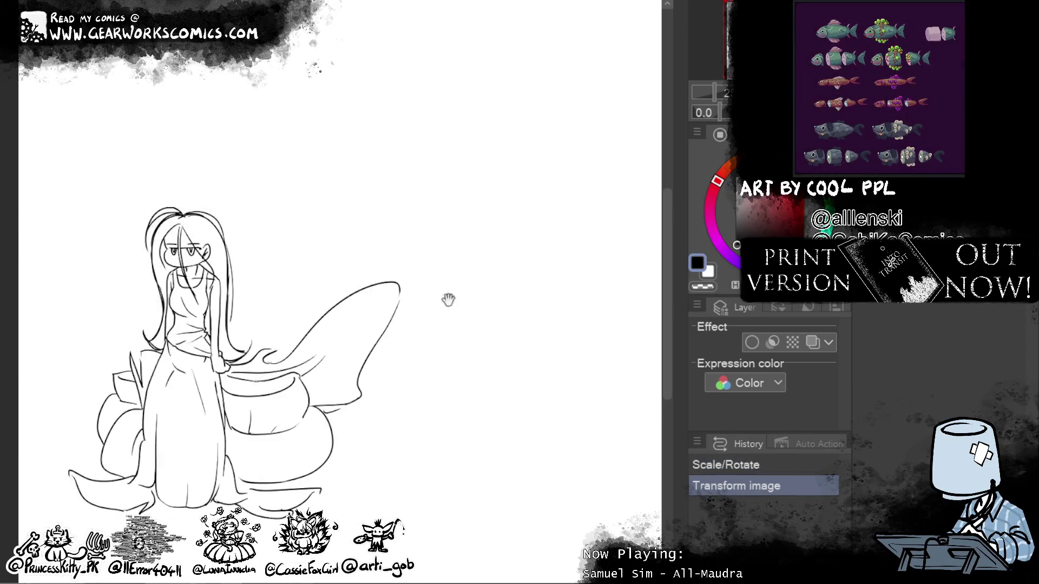
{"action": "key", "text": "ctrl+t"}
{"action": "left_click_drag", "start_coordinate": [463, 73], "coordinate": [388, 135]}
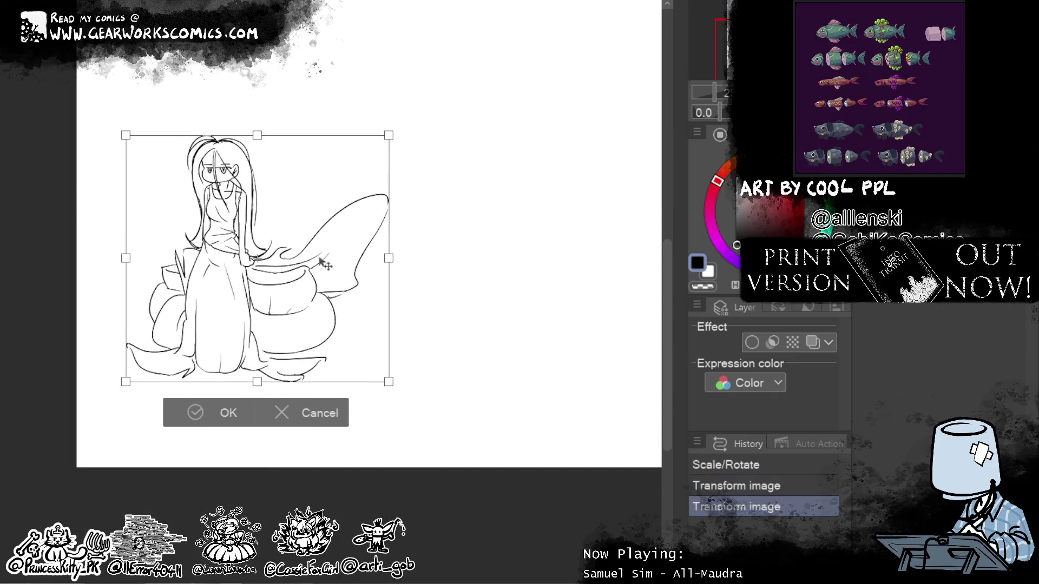
{"action": "left_click_drag", "start_coordinate": [327, 255], "coordinate": [334, 298]}
{"action": "left_click", "coordinate": [217, 456]}
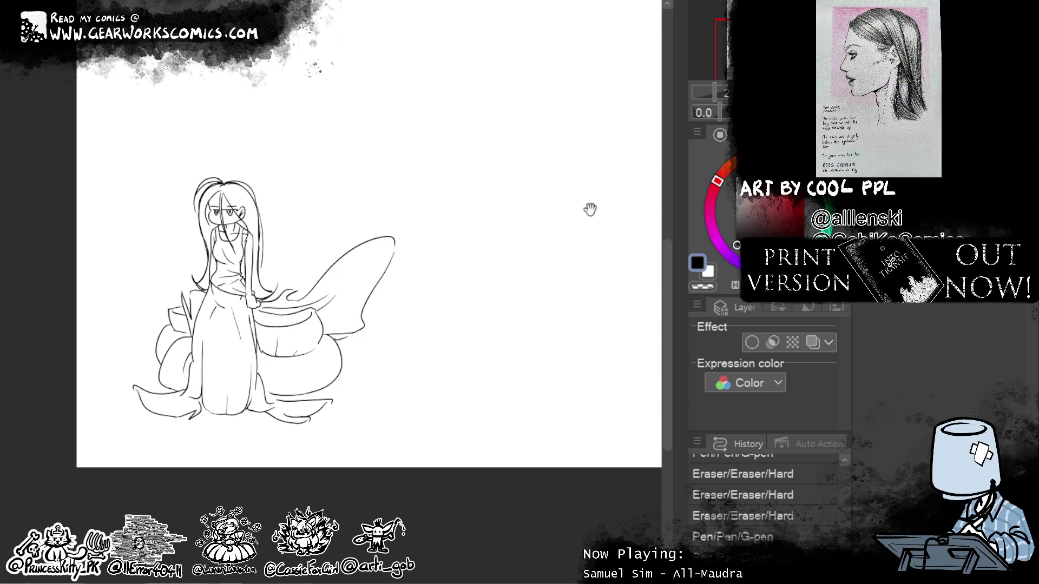
{"action": "left_click_drag", "start_coordinate": [591, 209], "coordinate": [605, 329]}
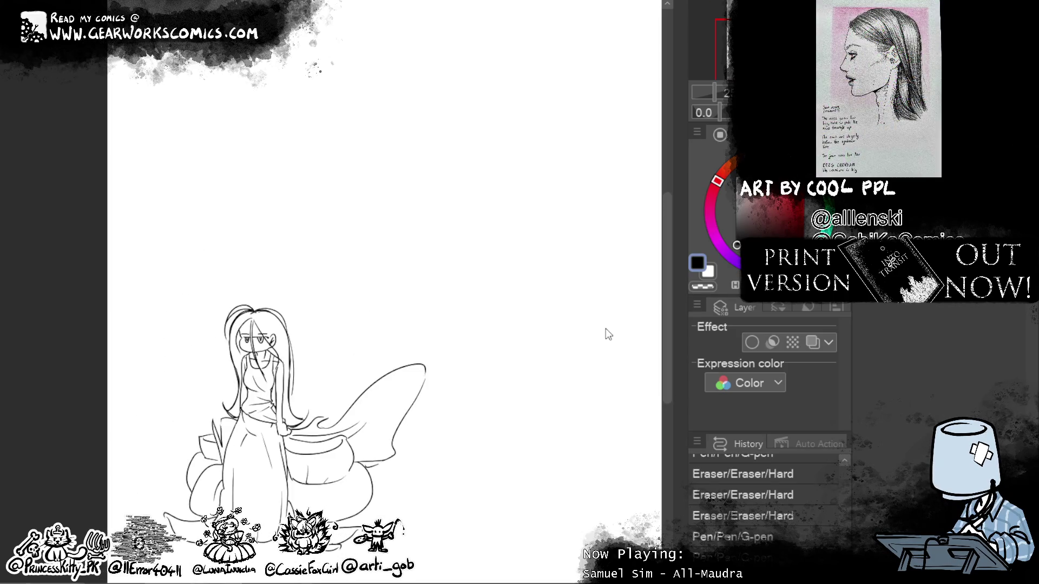
Step: Zoom in to 50% on the upper body, ink a short chest line, and undo the stray stroke
{"action": "mouse_move", "coordinate": [485, 373]}
{"action": "left_mouse_down"}
{"action": "mouse_move", "coordinate": [542, 317]}
{"action": "mouse_move", "coordinate": [596, 409]}
{"action": "mouse_move", "coordinate": [617, 324]}
{"action": "mouse_move", "coordinate": [479, 281]}
{"action": "left_mouse_up"}
{"action": "scroll", "coordinate": [596, 409], "scroll_direction": "up", "scroll_amount": 1}
{"action": "mouse_move", "coordinate": [580, 370]}
{"action": "left_mouse_down"}
{"action": "mouse_move", "coordinate": [599, 457]}
{"action": "mouse_move", "coordinate": [587, 433]}
{"action": "left_mouse_up"}
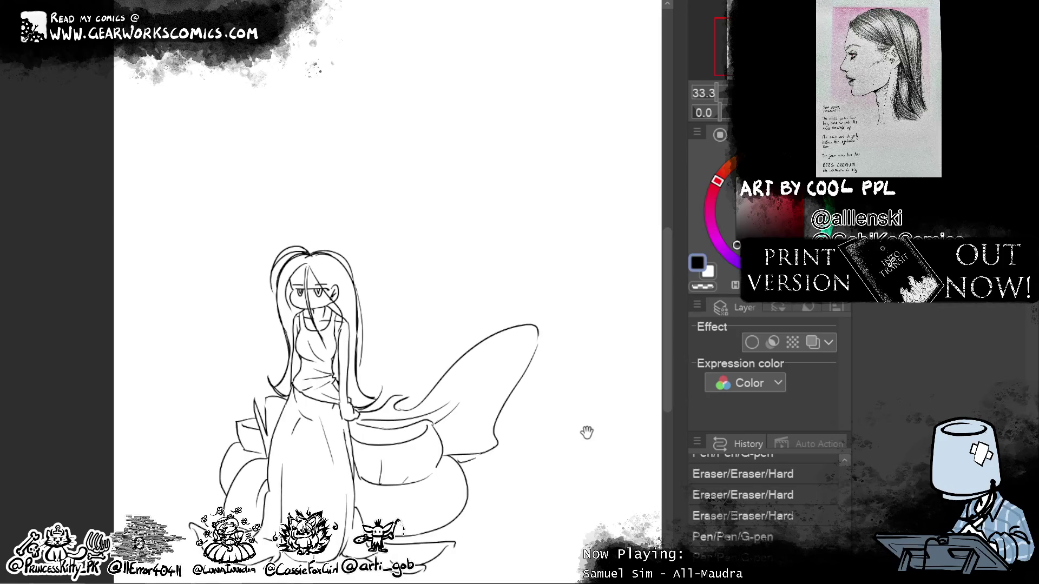
{"action": "mouse_move", "coordinate": [587, 433]}
{"action": "left_mouse_down"}
{"action": "mouse_move", "coordinate": [585, 406]}
{"action": "mouse_move", "coordinate": [593, 429]}
{"action": "left_mouse_up"}
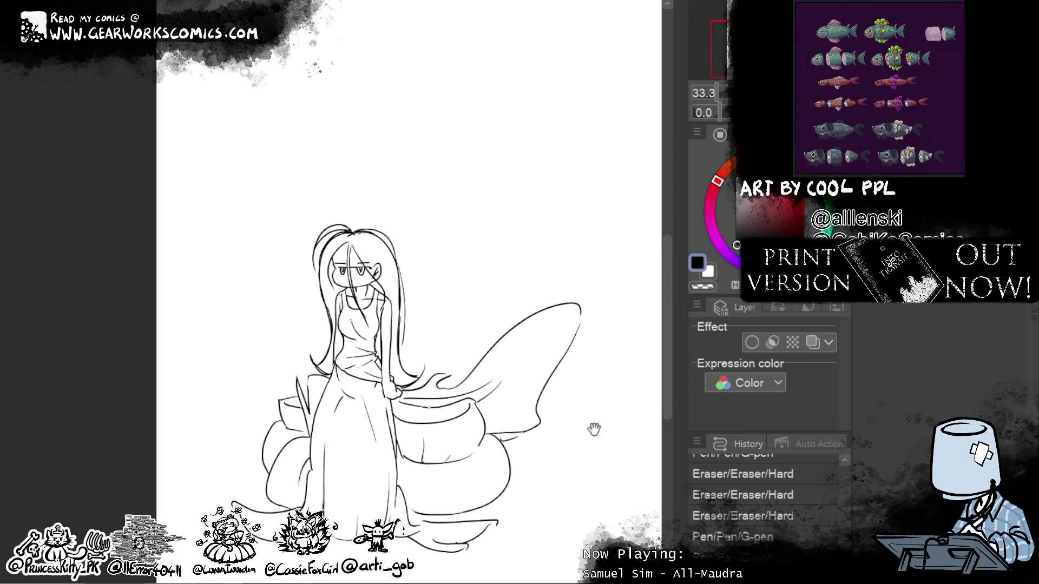
{"action": "left_click_drag", "start_coordinate": [610, 301], "coordinate": [592, 314]}
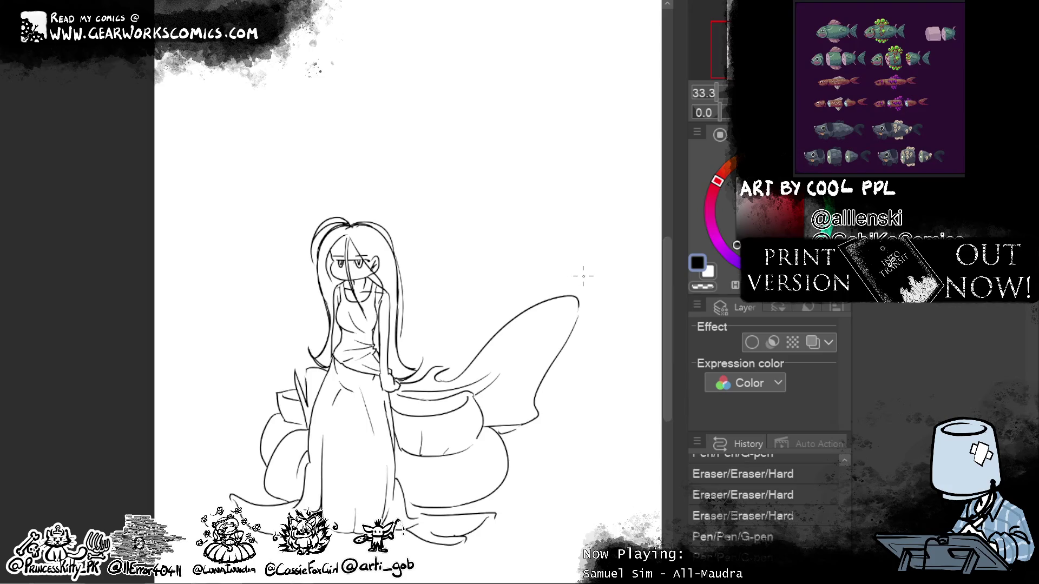
{"action": "key", "text": "ctrl+plus"}
{"action": "left_click_drag", "start_coordinate": [370, 282], "coordinate": [384, 327]}
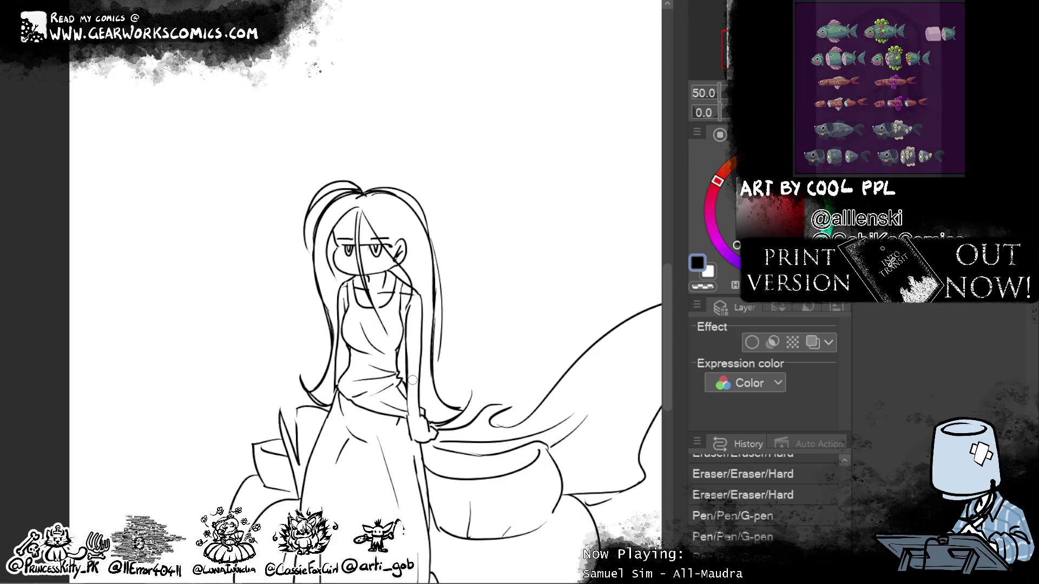
{"action": "mouse_move", "coordinate": [383, 218]}
{"action": "left_mouse_down"}
{"action": "mouse_move", "coordinate": [357, 148]}
{"action": "mouse_move", "coordinate": [388, 187]}
{"action": "left_mouse_up"}
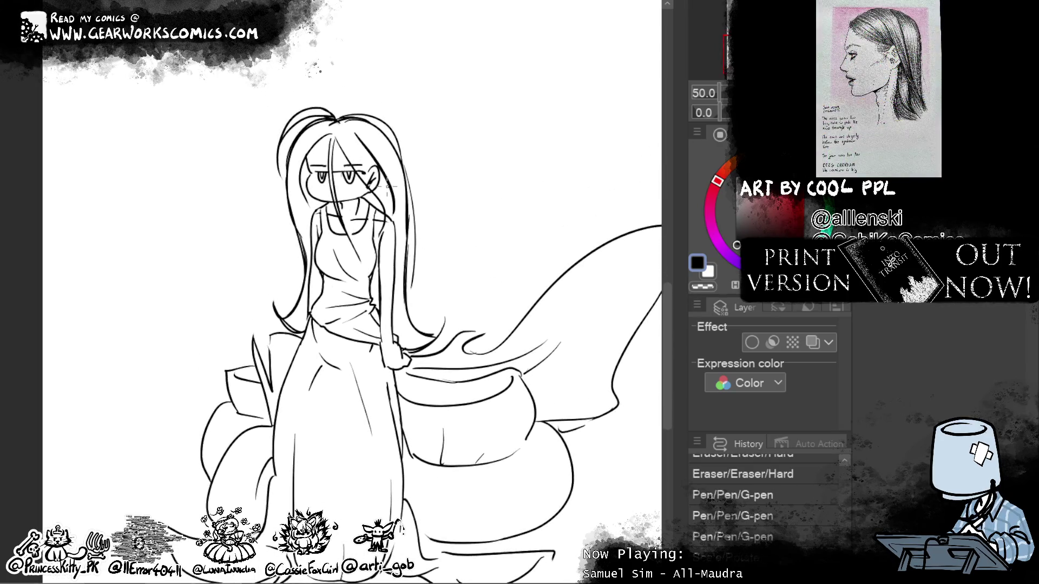
{"action": "key", "text": "ctrl+z"}
Step: Ink touch-up strokes on the face, hair, arm and lower skirt
{"action": "mouse_move", "coordinate": [346, 140]}
{"action": "left_mouse_down"}
{"action": "mouse_move", "coordinate": [360, 217]}
{"action": "mouse_move", "coordinate": [392, 233]}
{"action": "left_mouse_up"}
{"action": "left_click_drag", "start_coordinate": [419, 339], "coordinate": [401, 242]}
{"action": "left_click_drag", "start_coordinate": [386, 288], "coordinate": [376, 299]}
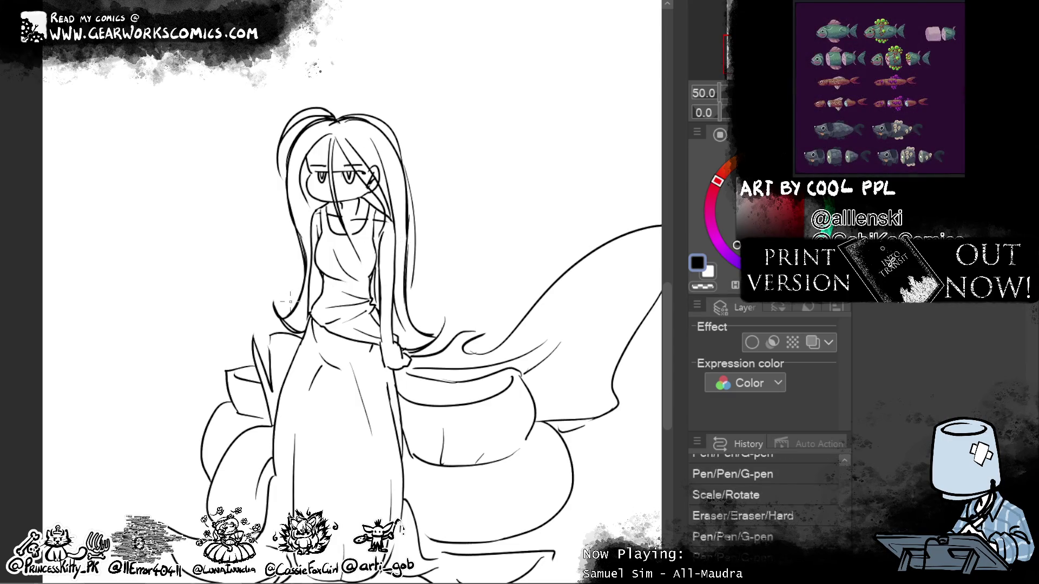
{"action": "left_click_drag", "start_coordinate": [290, 301], "coordinate": [302, 271]}
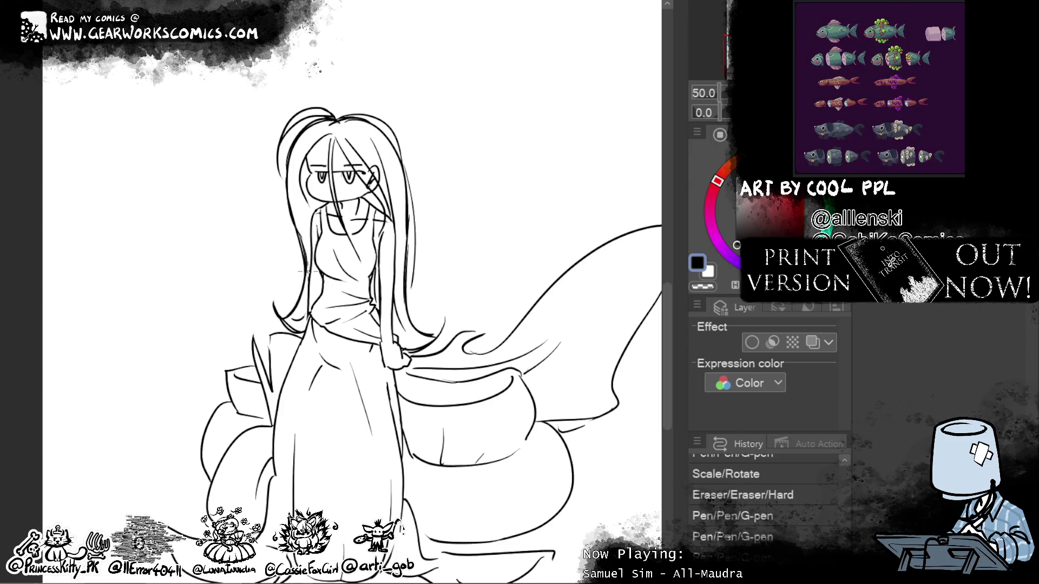
{"action": "mouse_move", "coordinate": [303, 272]}
{"action": "left_mouse_down"}
{"action": "mouse_move", "coordinate": [515, 210]}
{"action": "mouse_move", "coordinate": [500, 240]}
{"action": "left_mouse_up"}
{"action": "left_click_drag", "start_coordinate": [385, 499], "coordinate": [383, 521]}
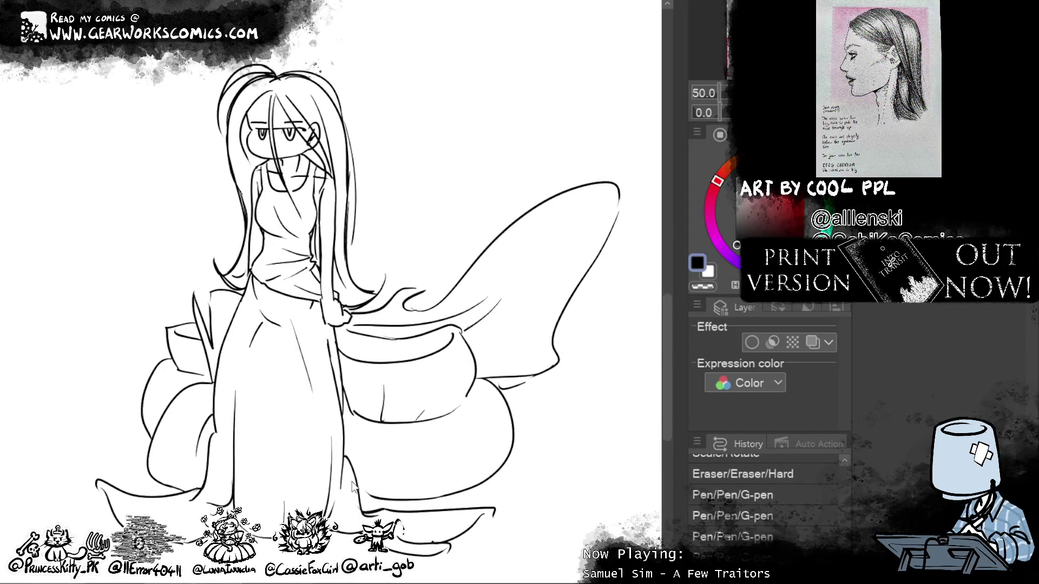
{"action": "left_click_drag", "start_coordinate": [564, 488], "coordinate": [583, 440]}
Step: Ink along the left shoulder strap and the chest's left edge
{"action": "left_click_drag", "start_coordinate": [263, 174], "coordinate": [270, 206]}
{"action": "left_click_drag", "start_coordinate": [263, 190], "coordinate": [264, 247]}
{"action": "left_click_drag", "start_coordinate": [262, 209], "coordinate": [270, 256]}
Step: Hatch the chest and the left and right sides of the bodice with G-pen strokes
{"action": "mouse_move", "coordinate": [273, 225]}
{"action": "left_mouse_down"}
{"action": "mouse_move", "coordinate": [277, 260]}
{"action": "mouse_move", "coordinate": [298, 255]}
{"action": "left_mouse_up"}
{"action": "left_click_drag", "start_coordinate": [300, 236], "coordinate": [306, 252]}
{"action": "left_click_drag", "start_coordinate": [311, 232], "coordinate": [315, 252]}
{"action": "mouse_move", "coordinate": [265, 208]}
{"action": "left_mouse_down"}
{"action": "mouse_move", "coordinate": [271, 229]}
{"action": "mouse_move", "coordinate": [296, 242]}
{"action": "left_mouse_up"}
{"action": "left_click_drag", "start_coordinate": [299, 218], "coordinate": [304, 239]}
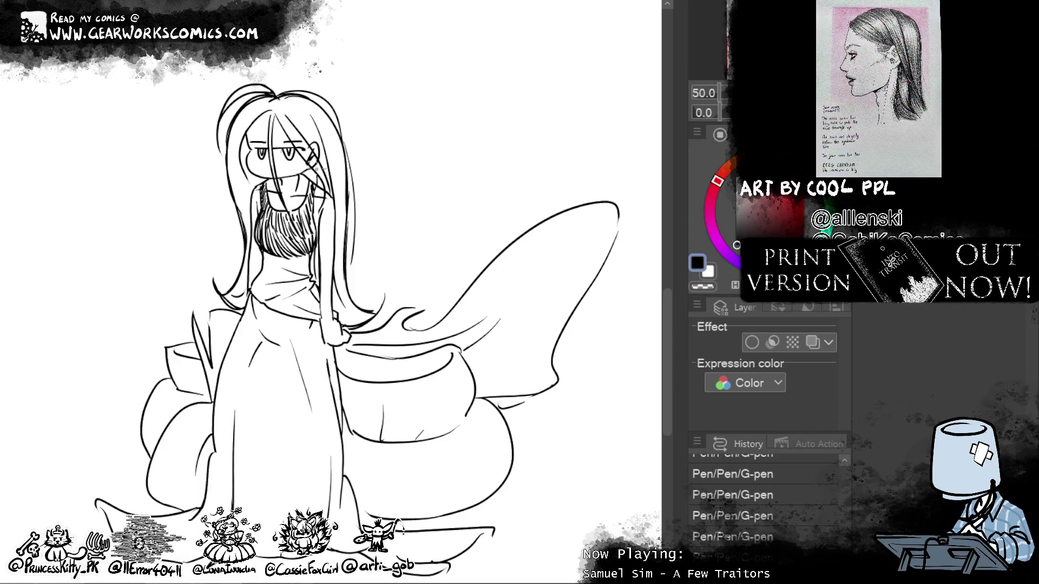
{"action": "left_click_drag", "start_coordinate": [257, 295], "coordinate": [268, 253]}
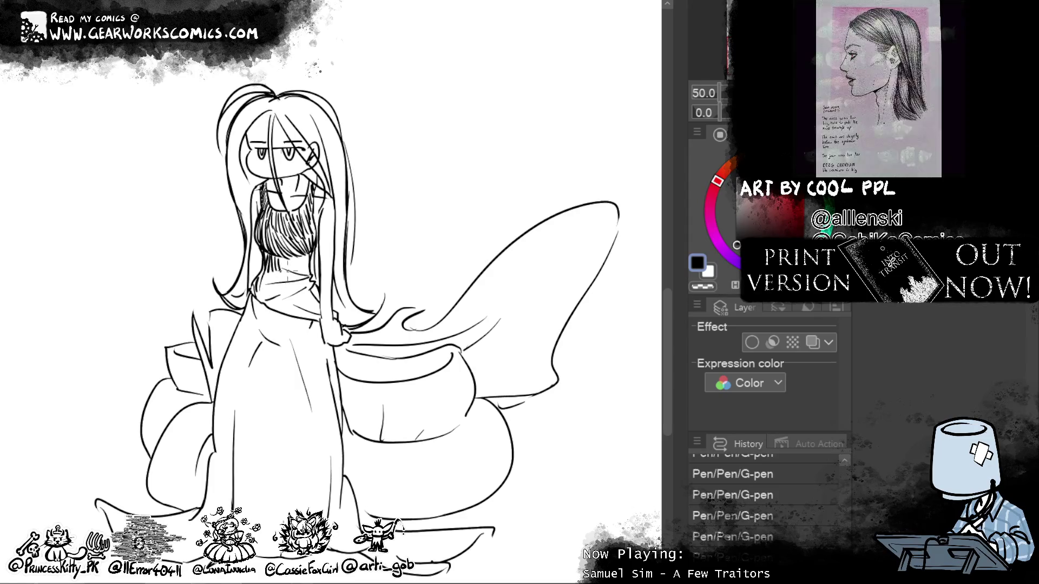
{"action": "mouse_move", "coordinate": [290, 255]}
{"action": "left_mouse_down"}
{"action": "mouse_move", "coordinate": [295, 273]}
{"action": "mouse_move", "coordinate": [307, 279]}
{"action": "mouse_move", "coordinate": [315, 266]}
{"action": "left_mouse_up"}
{"action": "left_click_drag", "start_coordinate": [302, 249], "coordinate": [304, 261]}
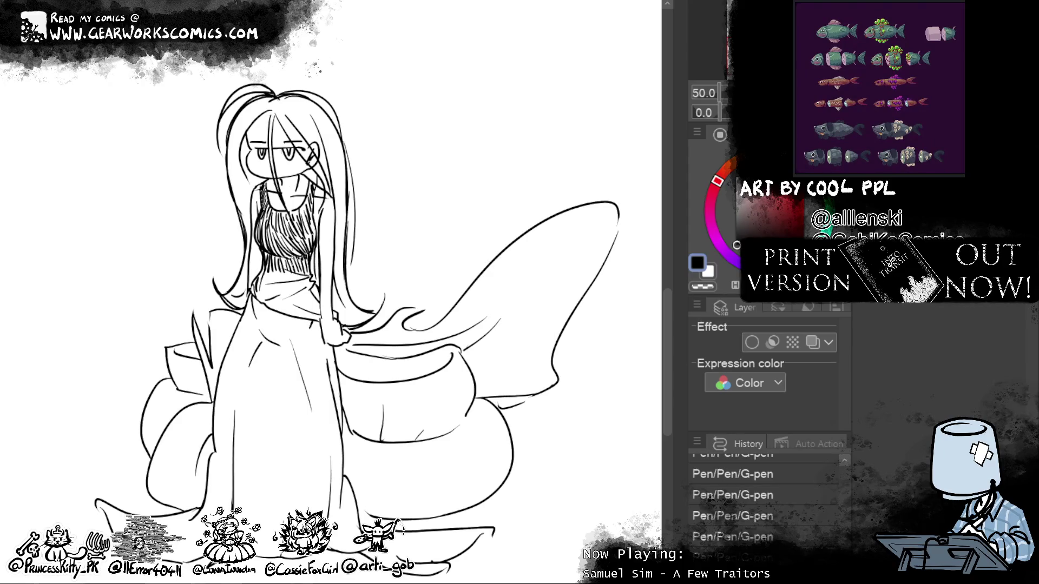
Step: Continue vertical hatching on the bodice's left side and ink a firm waistline
{"action": "left_click_drag", "start_coordinate": [505, 285], "coordinate": [478, 238]}
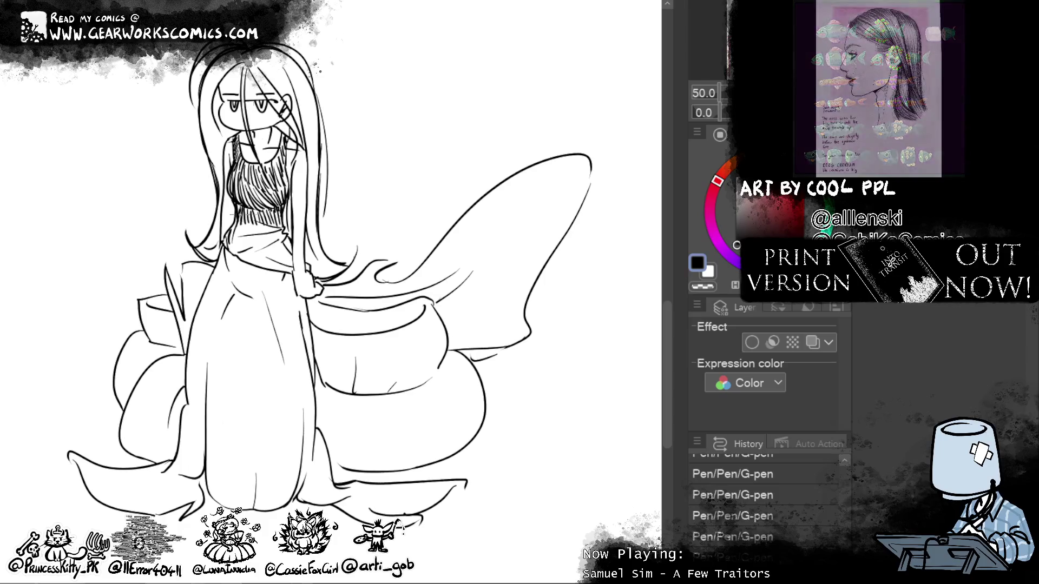
{"action": "left_click_drag", "start_coordinate": [230, 222], "coordinate": [238, 239]}
{"action": "mouse_move", "coordinate": [233, 222]}
{"action": "left_mouse_down"}
{"action": "mouse_move", "coordinate": [234, 240]}
{"action": "mouse_move", "coordinate": [261, 233]}
{"action": "left_mouse_up"}
{"action": "left_click_drag", "start_coordinate": [266, 221], "coordinate": [273, 236]}
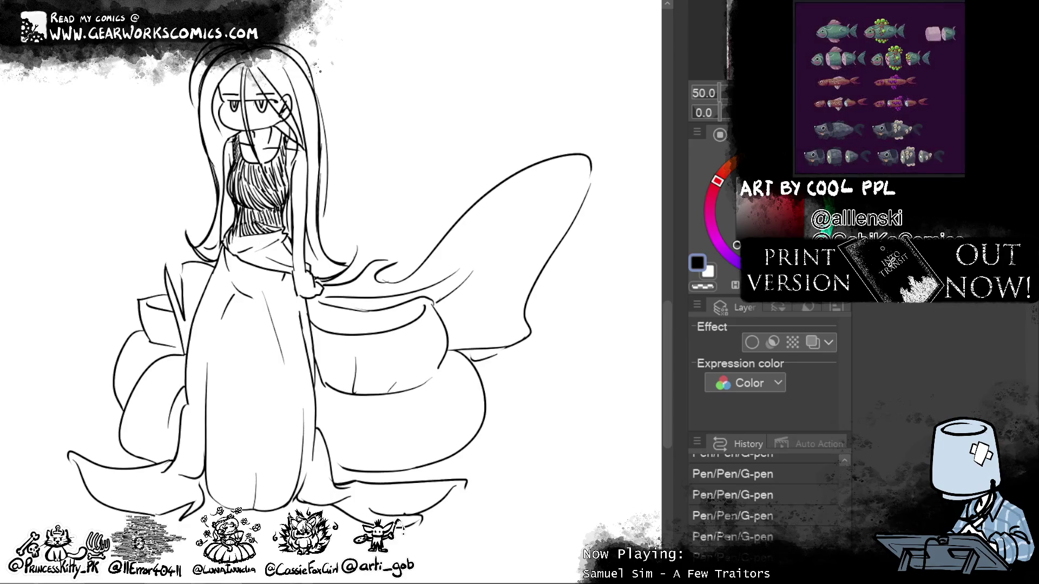
{"action": "left_click_drag", "start_coordinate": [229, 236], "coordinate": [224, 248]}
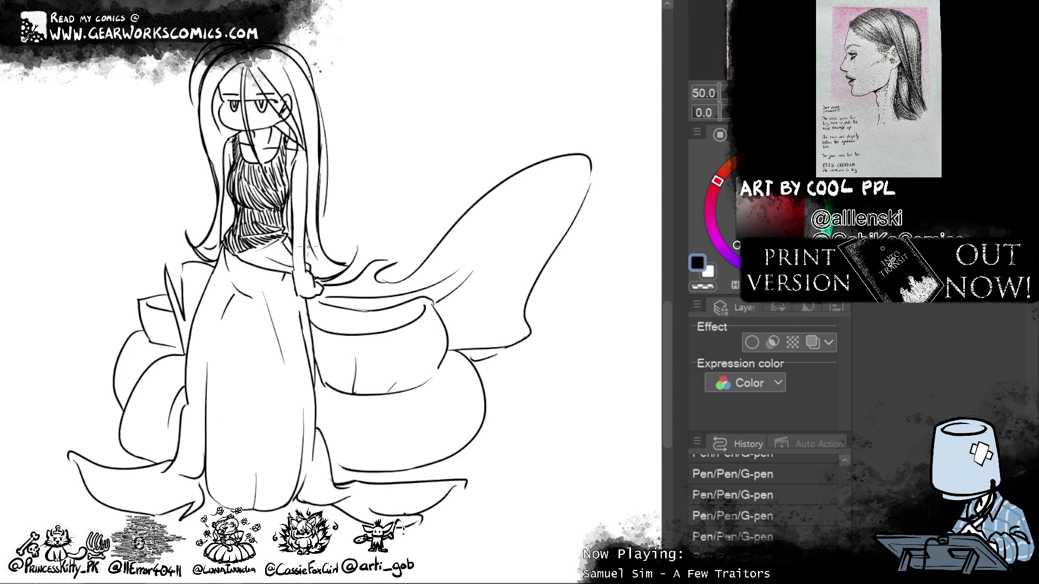
{"action": "left_click_drag", "start_coordinate": [255, 269], "coordinate": [271, 275]}
{"action": "left_click_drag", "start_coordinate": [265, 265], "coordinate": [293, 271]}
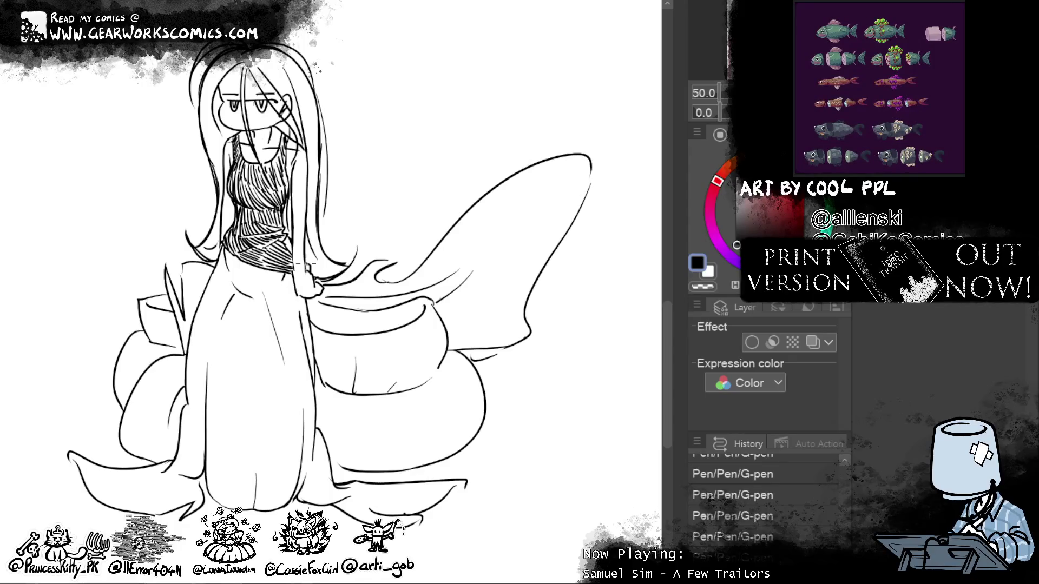
Step: Densely hatch the upper chest near the neck, undoing one misplaced stroke
{"action": "left_click_drag", "start_coordinate": [541, 193], "coordinate": [525, 250]}
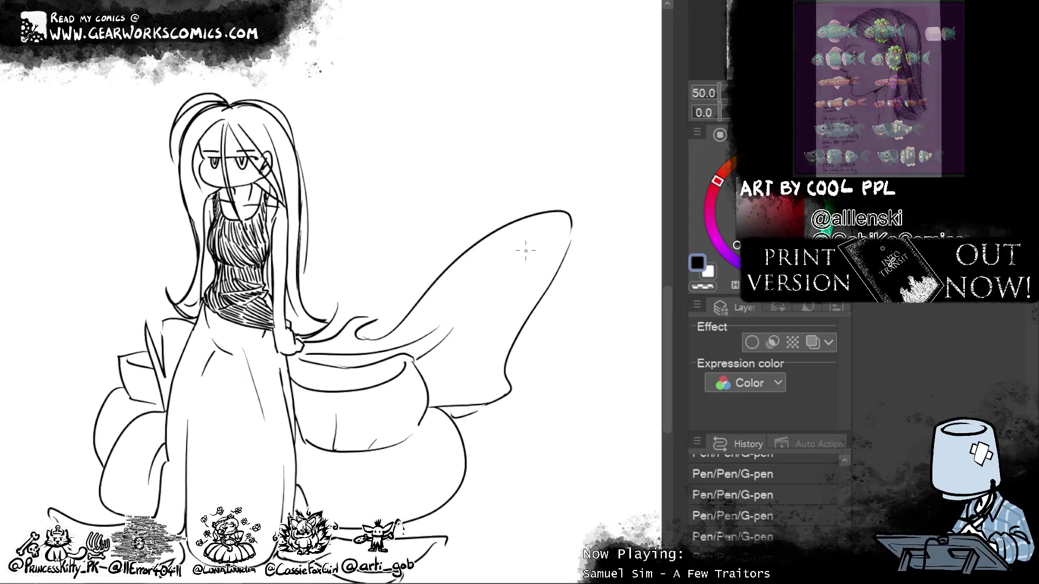
{"action": "left_click_drag", "start_coordinate": [216, 190], "coordinate": [219, 252]}
{"action": "mouse_move", "coordinate": [224, 221]}
{"action": "left_mouse_down"}
{"action": "mouse_move", "coordinate": [236, 267]}
{"action": "mouse_move", "coordinate": [255, 274]}
{"action": "mouse_move", "coordinate": [257, 249]}
{"action": "left_mouse_up"}
{"action": "left_click_drag", "start_coordinate": [261, 238], "coordinate": [271, 264]}
{"action": "left_click_drag", "start_coordinate": [252, 264], "coordinate": [263, 270]}
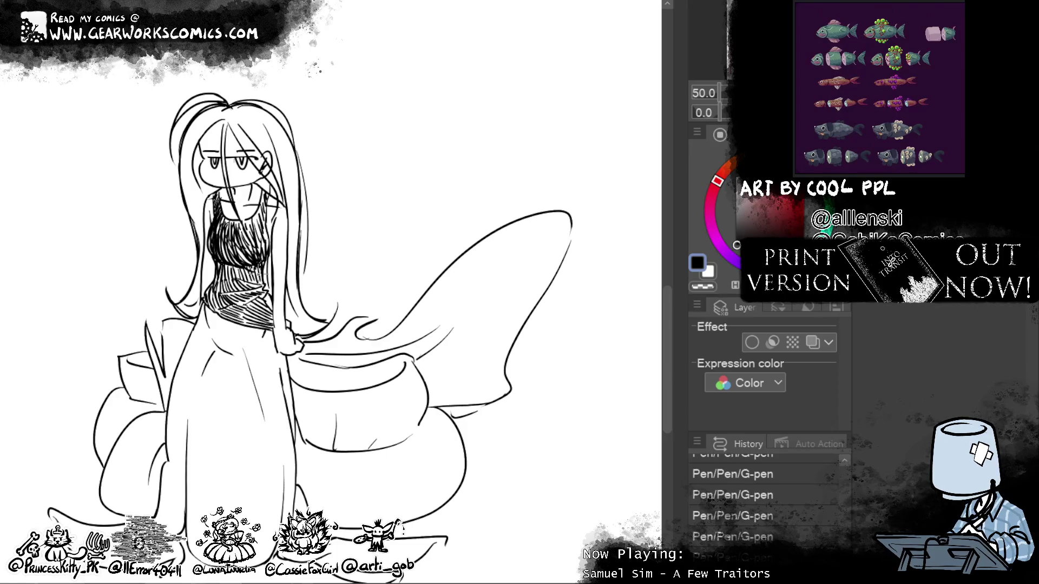
{"action": "mouse_move", "coordinate": [257, 205]}
{"action": "left_mouse_down"}
{"action": "mouse_move", "coordinate": [264, 258]}
{"action": "mouse_move", "coordinate": [261, 225]}
{"action": "left_mouse_up"}
{"action": "key", "text": "ctrl+z"}
Step: Add small hatching strokes to the upper chest and lighten a patch with transparent colour
{"action": "left_click_drag", "start_coordinate": [263, 190], "coordinate": [257, 228]}
{"action": "left_click_drag", "start_coordinate": [259, 204], "coordinate": [251, 233]}
{"action": "left_click_drag", "start_coordinate": [259, 211], "coordinate": [242, 228]}
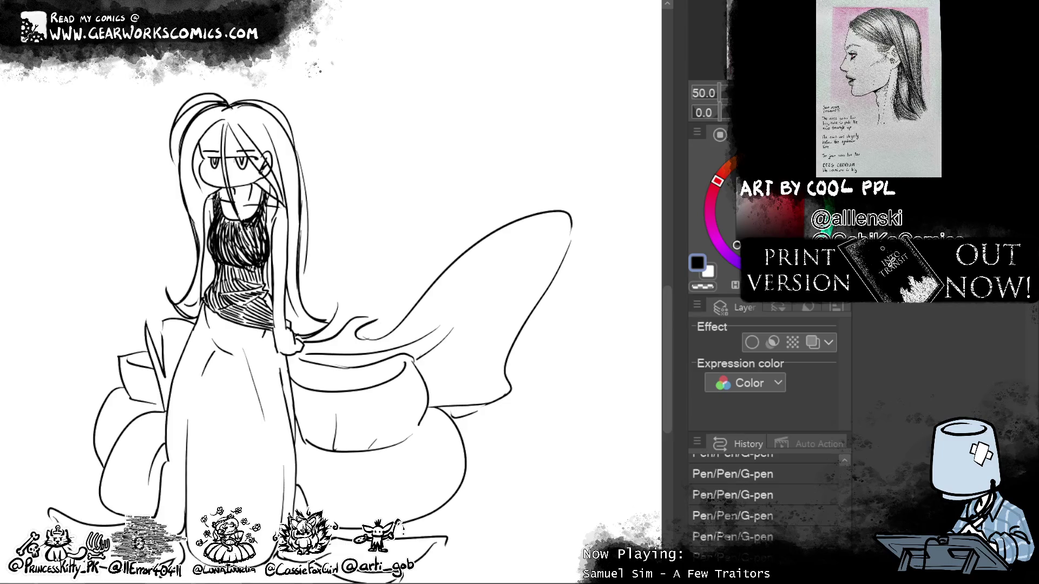
{"action": "mouse_move", "coordinate": [237, 213]}
{"action": "left_mouse_down"}
{"action": "mouse_move", "coordinate": [240, 237]}
{"action": "mouse_move", "coordinate": [223, 233]}
{"action": "left_mouse_up"}
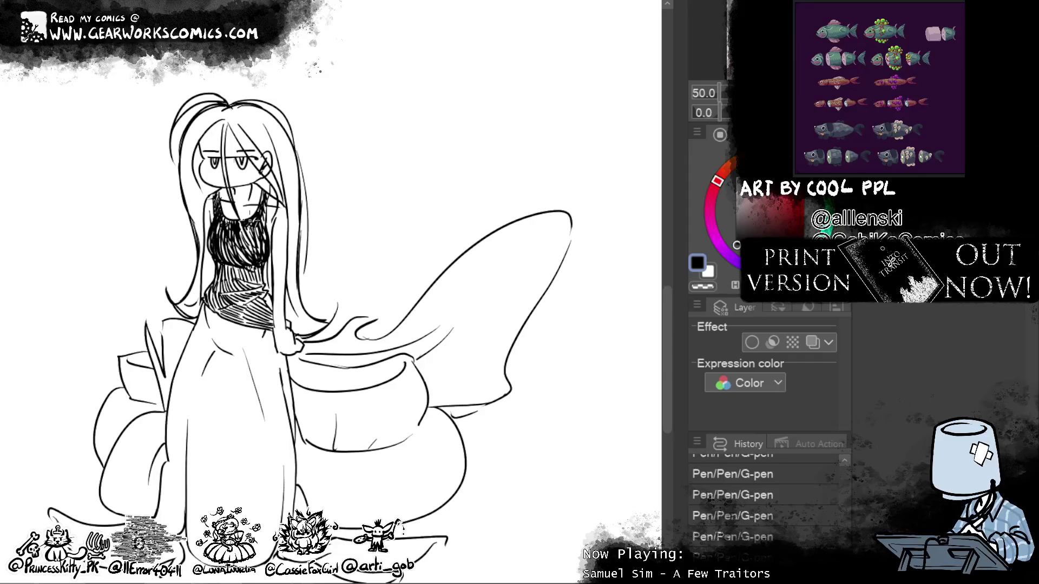
{"action": "key", "text": "c"}
{"action": "mouse_move", "coordinate": [240, 238]}
{"action": "left_mouse_down"}
{"action": "mouse_move", "coordinate": [254, 255]}
{"action": "mouse_move", "coordinate": [265, 234]}
{"action": "mouse_move", "coordinate": [222, 240]}
{"action": "mouse_move", "coordinate": [219, 255]}
{"action": "mouse_move", "coordinate": [230, 257]}
{"action": "left_mouse_up"}
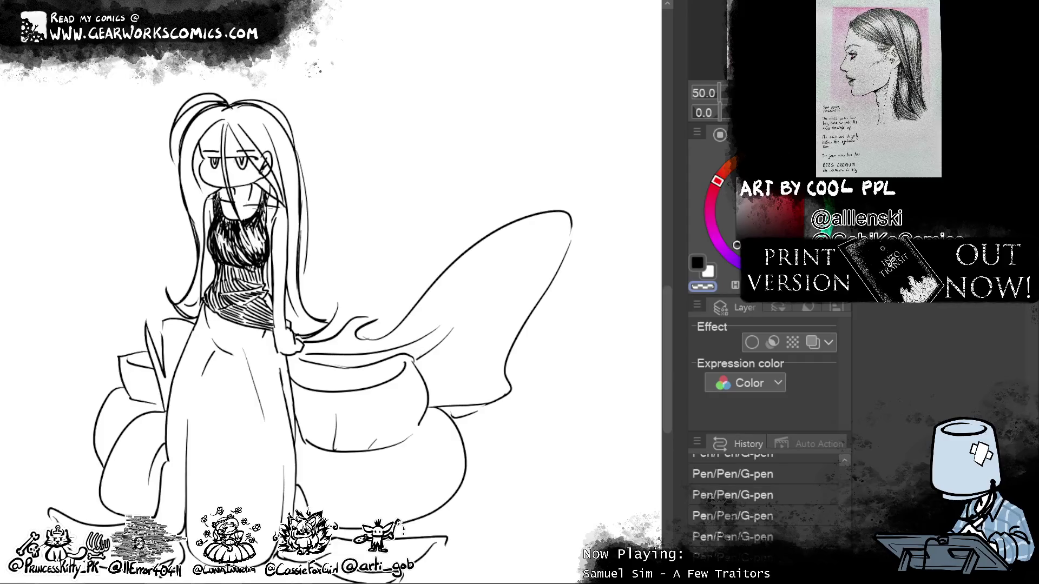
Step: Step back and forth through the recent strokes with undo and redo
{"action": "key", "text": "ctrl+z"}
{"action": "key", "text": "ctrl+z"}
{"action": "key", "text": "ctrl+z"}
{"action": "key", "text": "ctrl+y"}
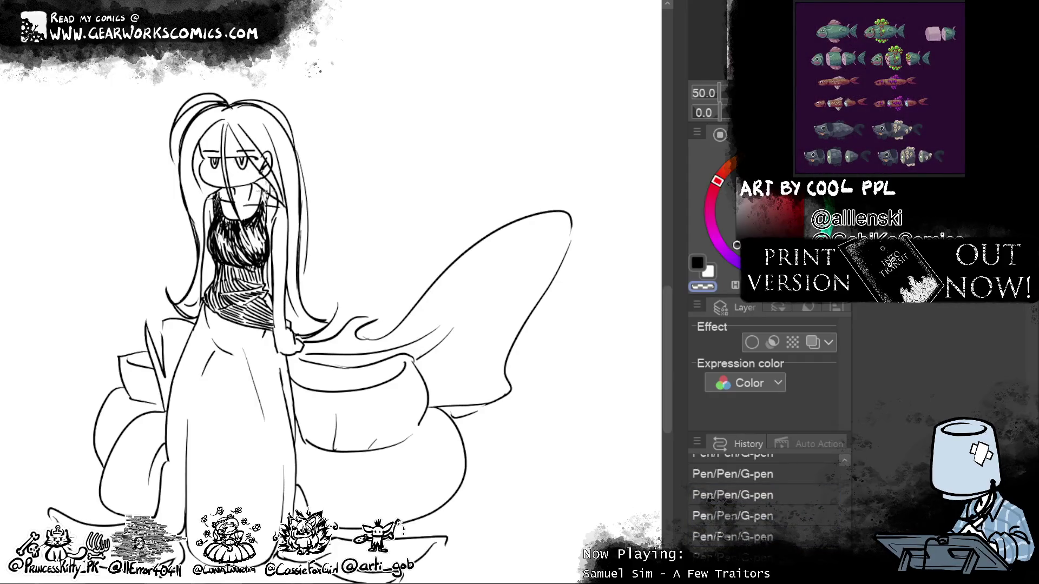
{"action": "key", "text": "ctrl+z"}
{"action": "key", "text": "ctrl+z"}
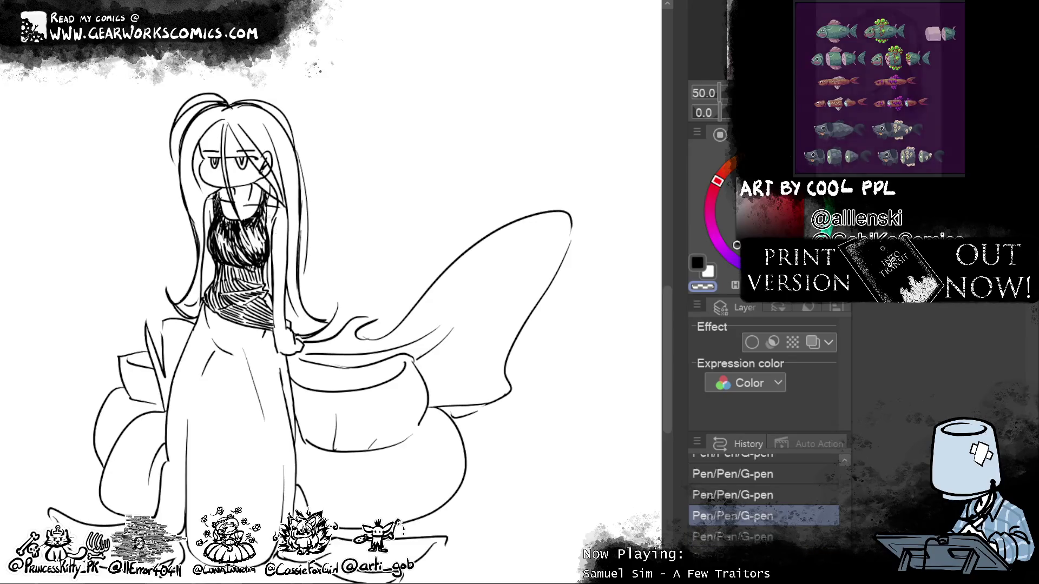
{"action": "key", "text": "ctrl+z"}
{"action": "key", "text": "ctrl+y"}
{"action": "key", "text": "ctrl+z"}
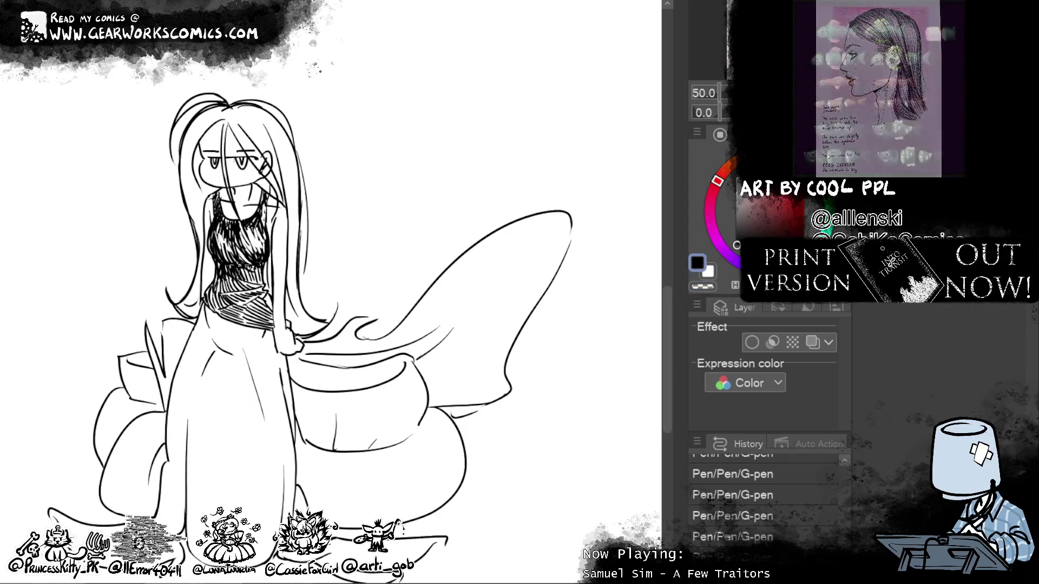
Step: Darken the lower chest and bottom edge of the top with dense hatching near the waist
{"action": "left_click_drag", "start_coordinate": [239, 265], "coordinate": [249, 281]}
{"action": "mouse_move", "coordinate": [246, 268]}
{"action": "left_mouse_down"}
{"action": "mouse_move", "coordinate": [259, 284]}
{"action": "mouse_move", "coordinate": [271, 274]}
{"action": "mouse_move", "coordinate": [213, 293]}
{"action": "mouse_move", "coordinate": [236, 293]}
{"action": "mouse_move", "coordinate": [204, 307]}
{"action": "mouse_move", "coordinate": [207, 316]}
{"action": "left_mouse_up"}
{"action": "mouse_move", "coordinate": [218, 281]}
{"action": "left_mouse_down"}
{"action": "mouse_move", "coordinate": [200, 313]}
{"action": "mouse_move", "coordinate": [225, 308]}
{"action": "mouse_move", "coordinate": [207, 321]}
{"action": "left_mouse_up"}
{"action": "mouse_move", "coordinate": [232, 307]}
{"action": "left_mouse_down"}
{"action": "mouse_move", "coordinate": [221, 318]}
{"action": "mouse_move", "coordinate": [236, 327]}
{"action": "left_mouse_up"}
{"action": "mouse_move", "coordinate": [261, 305]}
{"action": "left_mouse_down"}
{"action": "mouse_move", "coordinate": [228, 326]}
{"action": "mouse_move", "coordinate": [228, 316]}
{"action": "mouse_move", "coordinate": [234, 326]}
{"action": "left_mouse_up"}
{"action": "mouse_move", "coordinate": [252, 312]}
{"action": "left_mouse_down"}
{"action": "mouse_move", "coordinate": [235, 326]}
{"action": "mouse_move", "coordinate": [238, 317]}
{"action": "left_mouse_up"}
{"action": "left_click_drag", "start_coordinate": [273, 310], "coordinate": [252, 313]}
{"action": "left_click_drag", "start_coordinate": [279, 297], "coordinate": [258, 318]}
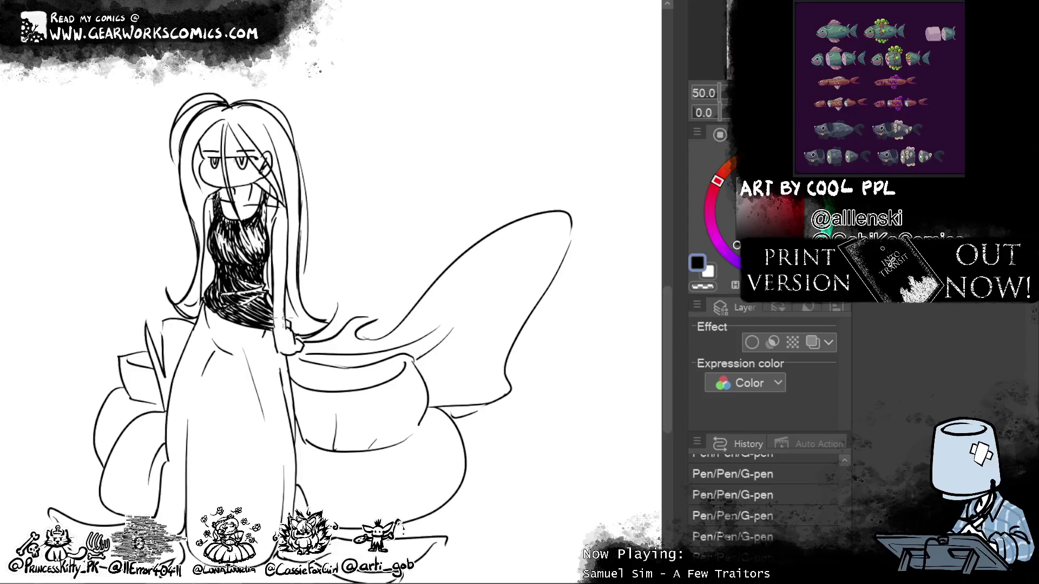
{"action": "left_click_drag", "start_coordinate": [271, 292], "coordinate": [259, 311]}
{"action": "left_click_drag", "start_coordinate": [504, 215], "coordinate": [527, 264]}
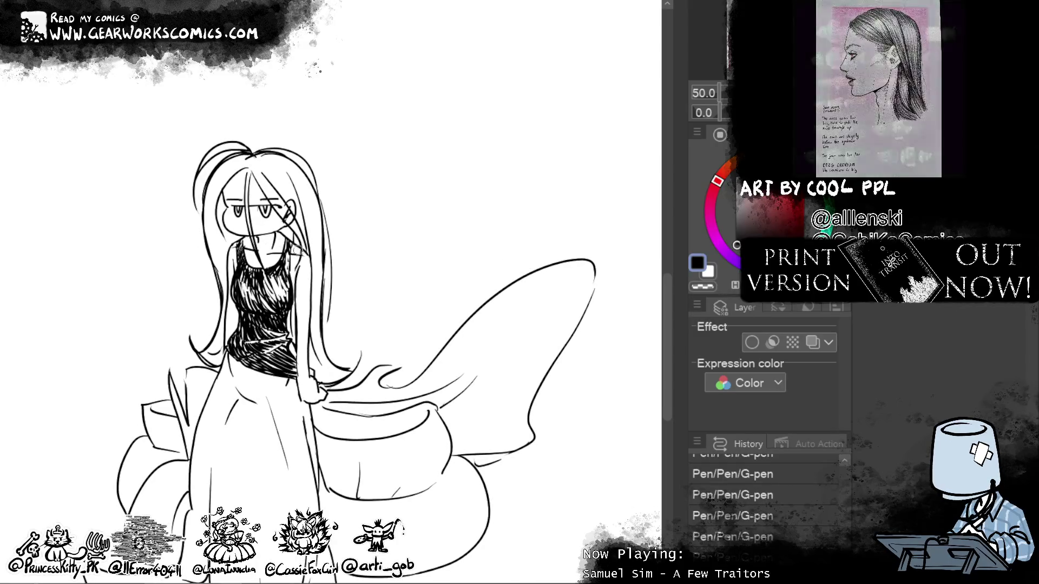
Step: Erase stray marks and small spots on the chest
{"action": "left_click_drag", "start_coordinate": [299, 236], "coordinate": [293, 248]}
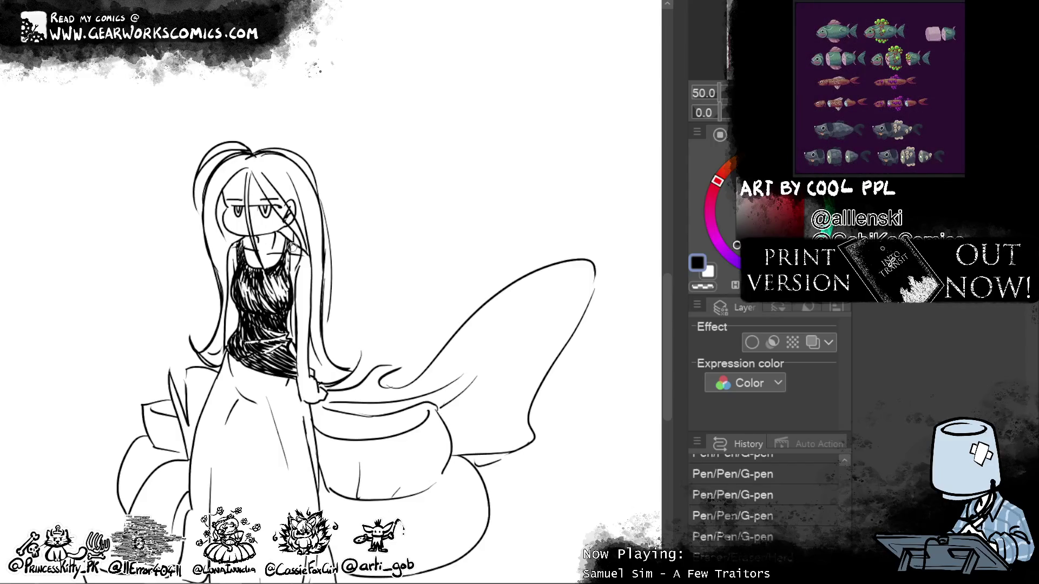
{"action": "left_click_drag", "start_coordinate": [294, 250], "coordinate": [292, 283]}
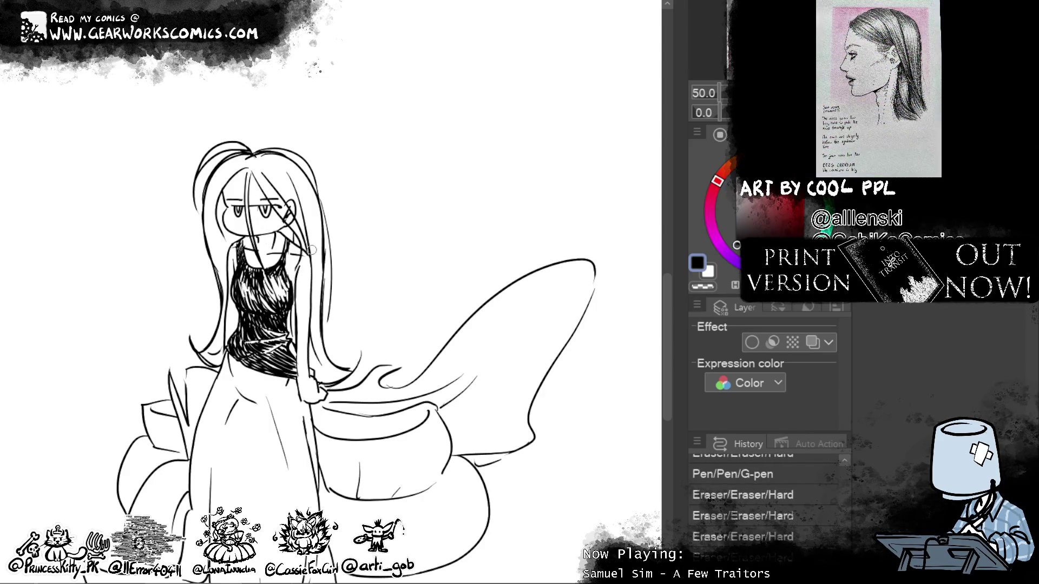
{"action": "left_click_drag", "start_coordinate": [297, 285], "coordinate": [293, 281]}
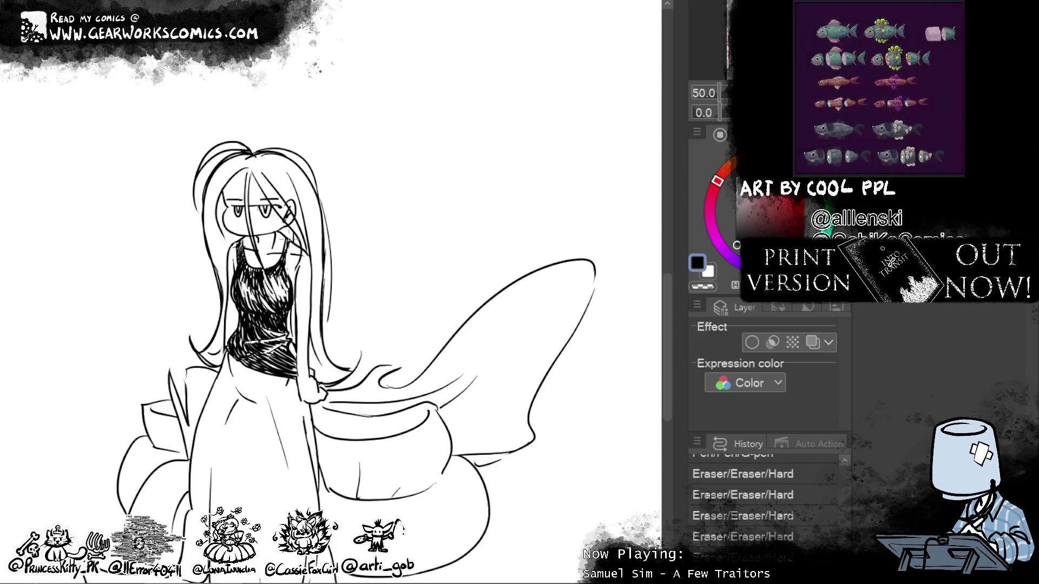
{"action": "left_click_drag", "start_coordinate": [286, 259], "coordinate": [287, 281]}
Step: Re-ink dark strokes on the chest and touch up the neck lines with the G-pen
{"action": "key", "text": "p"}
{"action": "mouse_move", "coordinate": [268, 257]}
{"action": "left_mouse_down"}
{"action": "mouse_move", "coordinate": [290, 275]}
{"action": "mouse_move", "coordinate": [277, 270]}
{"action": "left_mouse_up"}
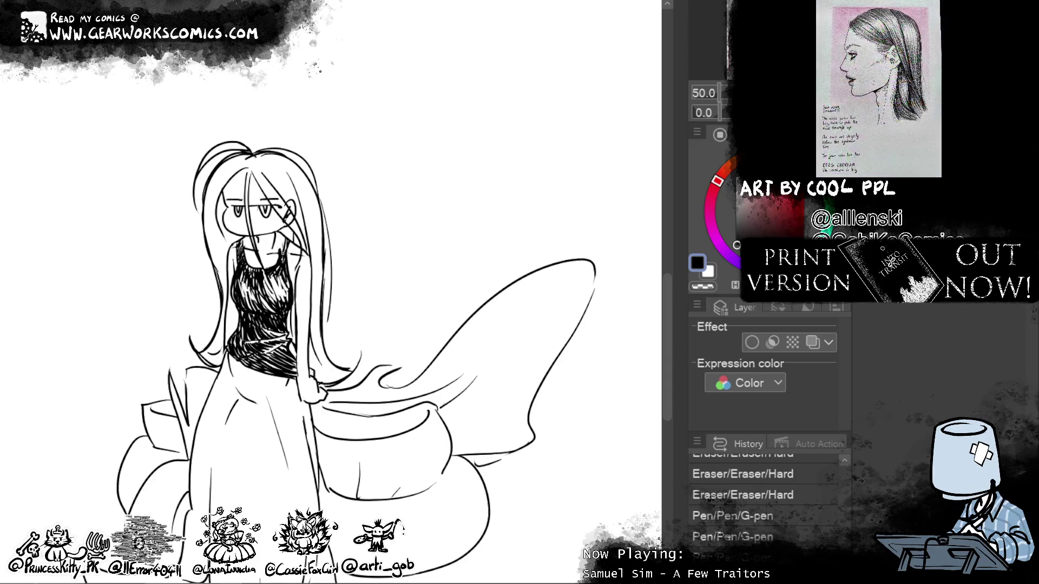
{"action": "left_click_drag", "start_coordinate": [293, 238], "coordinate": [280, 252]}
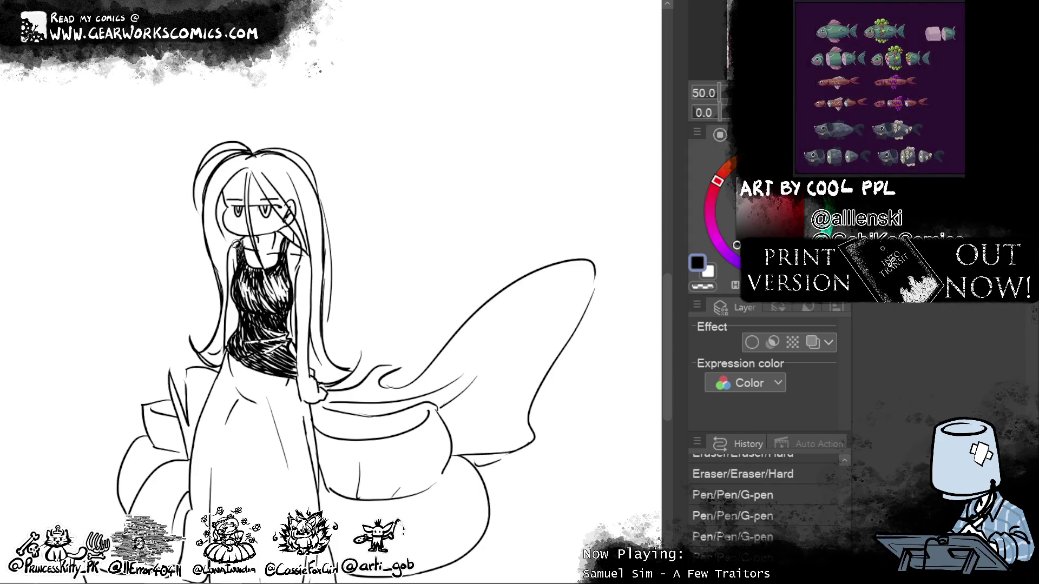
{"action": "mouse_move", "coordinate": [238, 246]}
{"action": "left_mouse_down"}
{"action": "mouse_move", "coordinate": [244, 239]}
{"action": "mouse_move", "coordinate": [257, 277]}
{"action": "left_mouse_up"}
{"action": "left_click_drag", "start_coordinate": [240, 263], "coordinate": [254, 276]}
{"action": "mouse_move", "coordinate": [584, 375]}
{"action": "left_mouse_down"}
{"action": "mouse_move", "coordinate": [591, 333]}
{"action": "mouse_move", "coordinate": [585, 351]}
{"action": "left_mouse_up"}
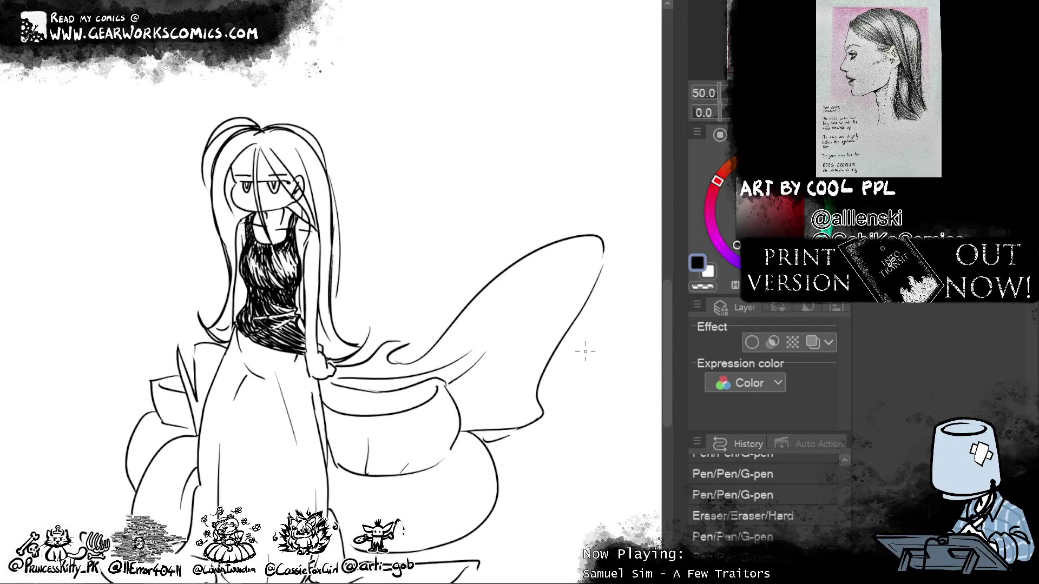
Step: Redraw the neck and collar lines under the chin with a smaller brush, then push the hatching
{"action": "left_click_drag", "start_coordinate": [528, 356], "coordinate": [519, 366]}
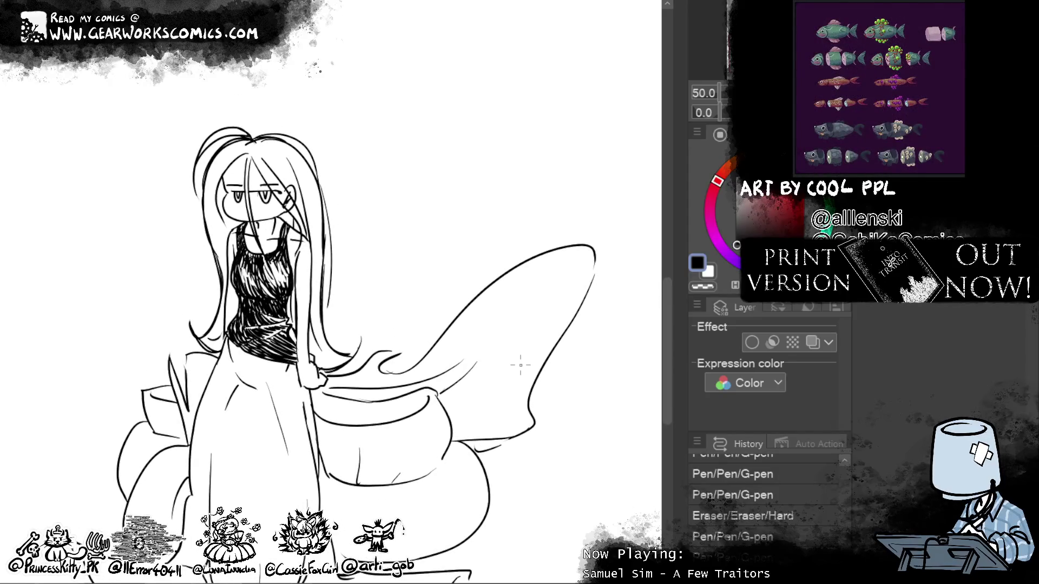
{"action": "left_click_drag", "start_coordinate": [232, 220], "coordinate": [282, 251]}
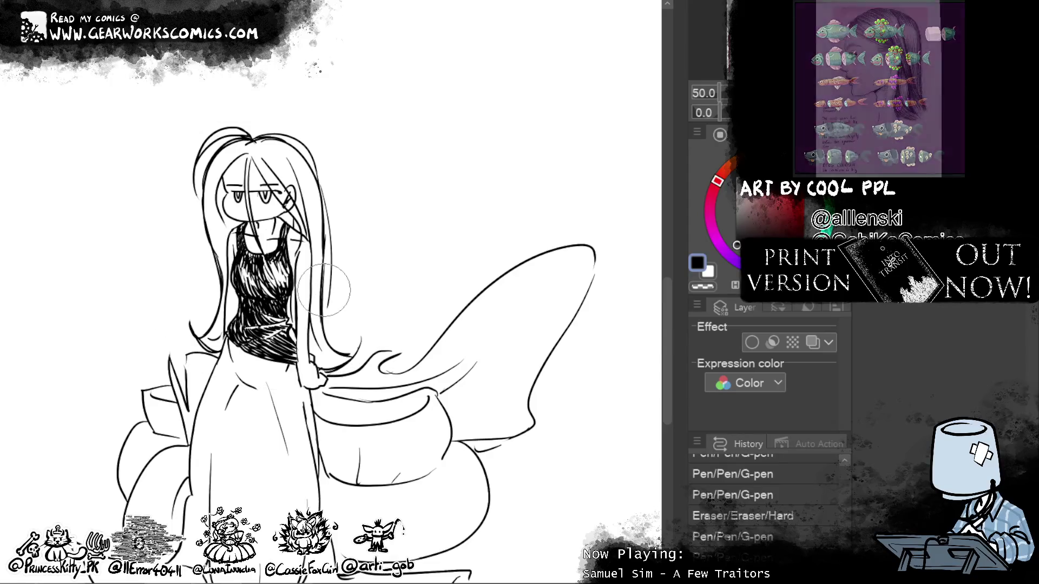
{"action": "mouse_move", "coordinate": [281, 258]}
{"action": "left_mouse_down"}
{"action": "mouse_move", "coordinate": [257, 237]}
{"action": "mouse_move", "coordinate": [279, 243]}
{"action": "mouse_move", "coordinate": [324, 286]}
{"action": "left_mouse_up"}
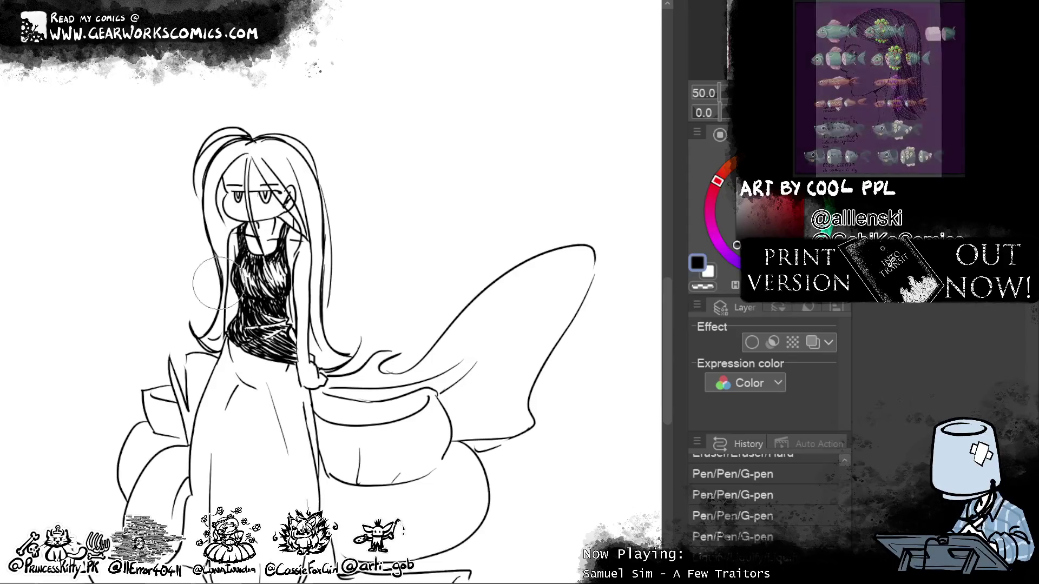
{"action": "mouse_move", "coordinate": [554, 202]}
{"action": "left_mouse_down"}
{"action": "mouse_move", "coordinate": [552, 85]}
{"action": "mouse_move", "coordinate": [549, 129]}
{"action": "left_mouse_up"}
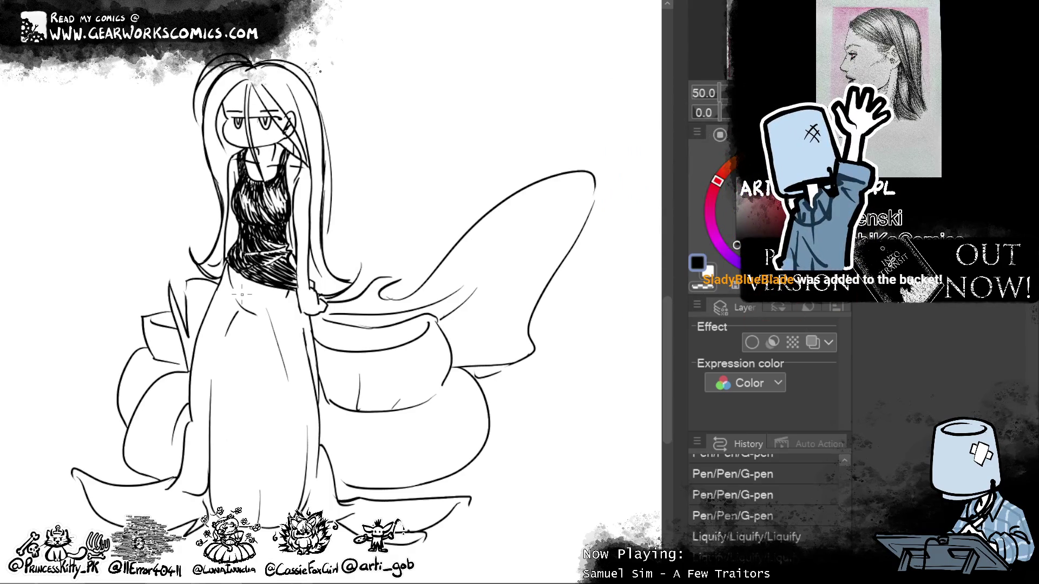
{"action": "left_click_drag", "start_coordinate": [241, 293], "coordinate": [228, 251]}
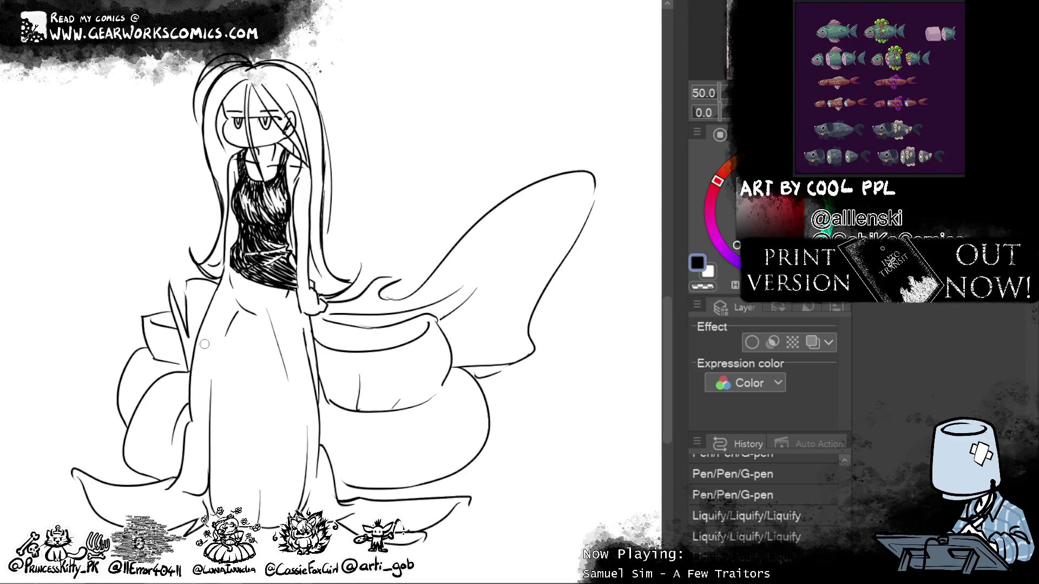
Step: Push and clean the dress-top hatching, then redraw a vertical line along its left side
{"action": "left_click_drag", "start_coordinate": [230, 239], "coordinate": [232, 250]}
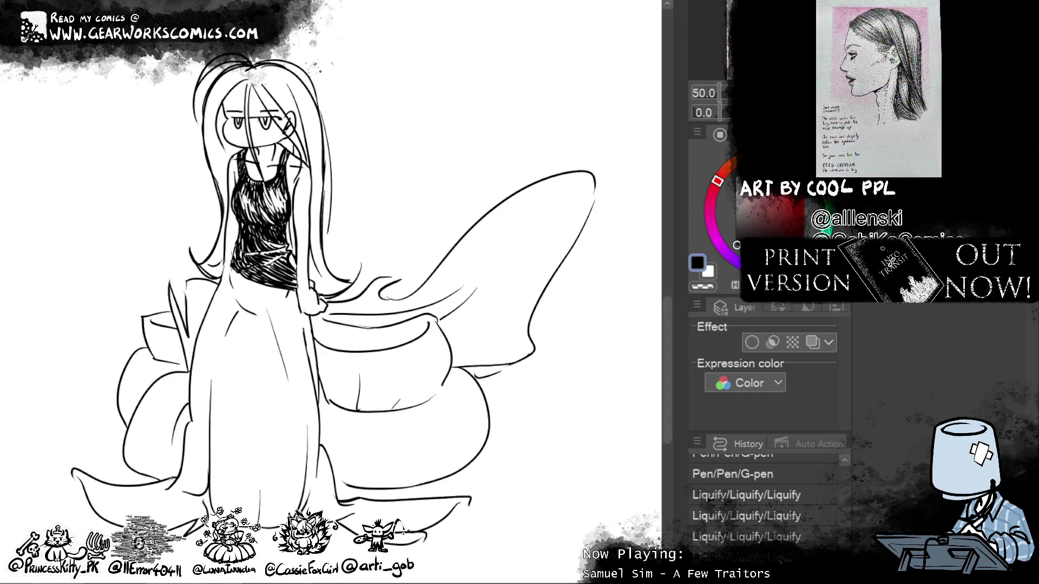
{"action": "left_click_drag", "start_coordinate": [230, 250], "coordinate": [236, 261]}
{"action": "left_click_drag", "start_coordinate": [221, 225], "coordinate": [219, 300]}
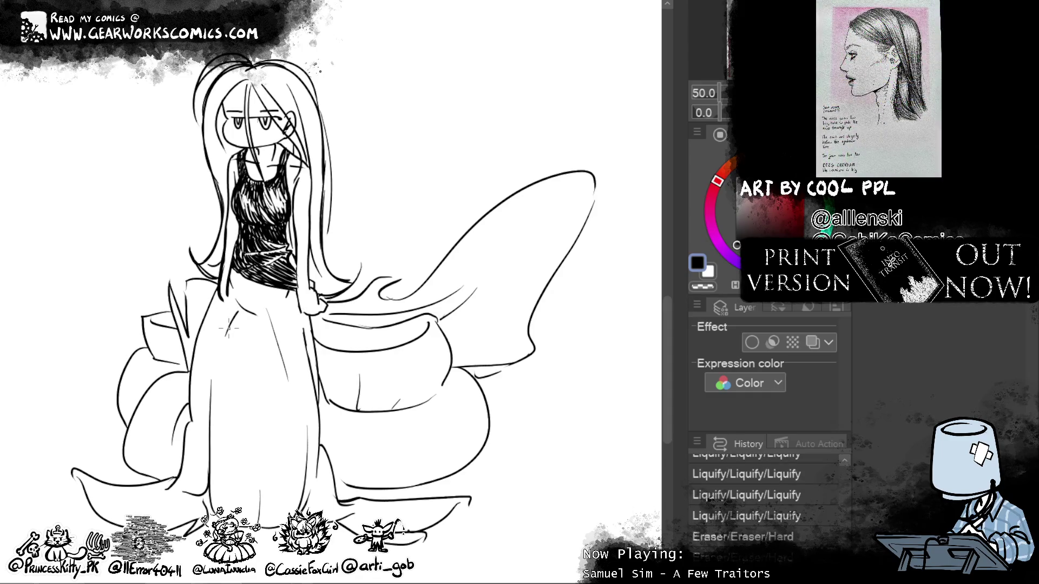
{"action": "key", "text": "ctrl+z"}
{"action": "left_click_drag", "start_coordinate": [222, 232], "coordinate": [220, 297]}
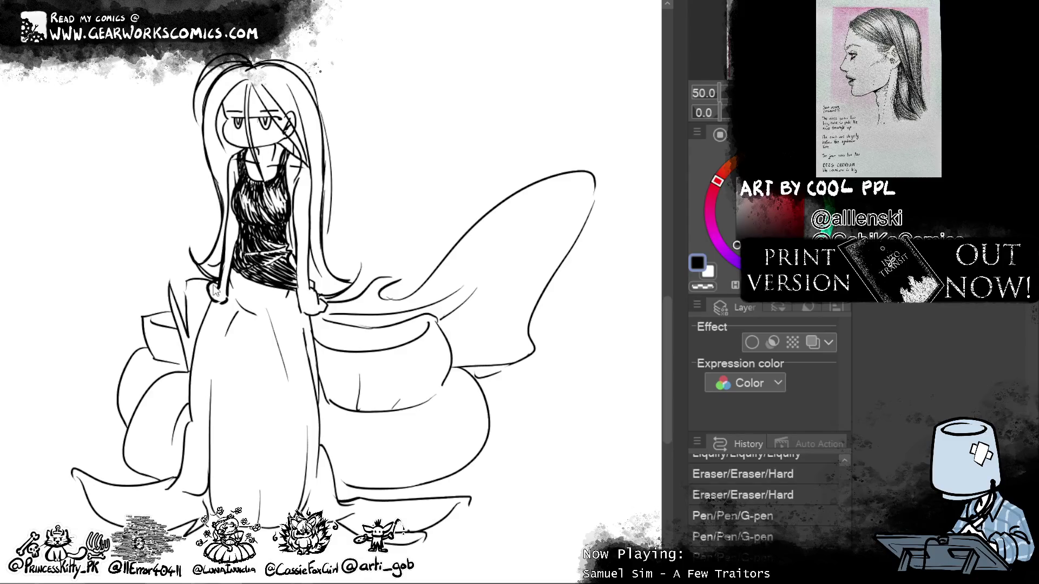
{"action": "left_click_drag", "start_coordinate": [216, 286], "coordinate": [209, 303]}
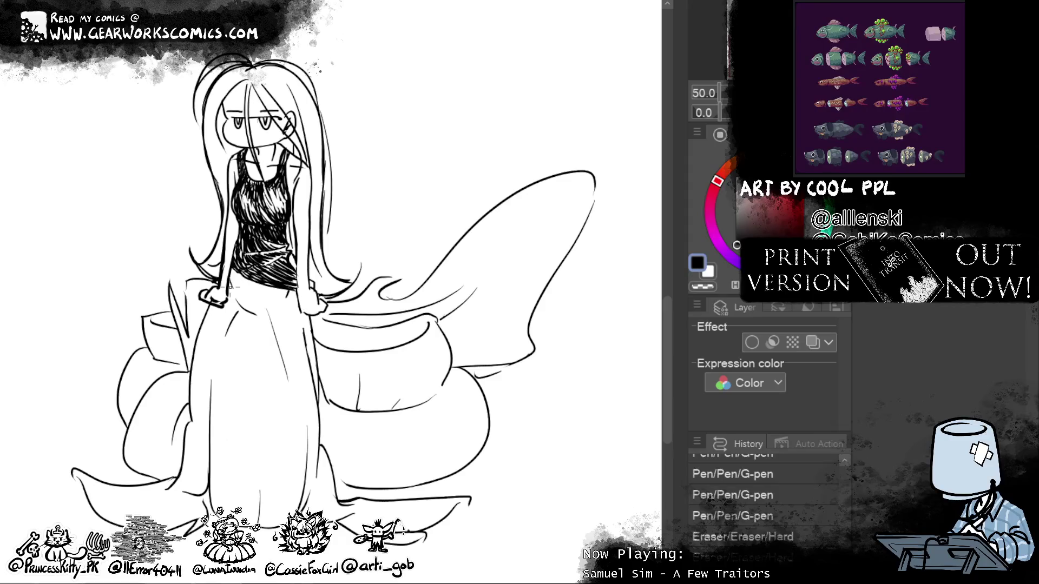
{"action": "key", "text": "ctrl+z"}
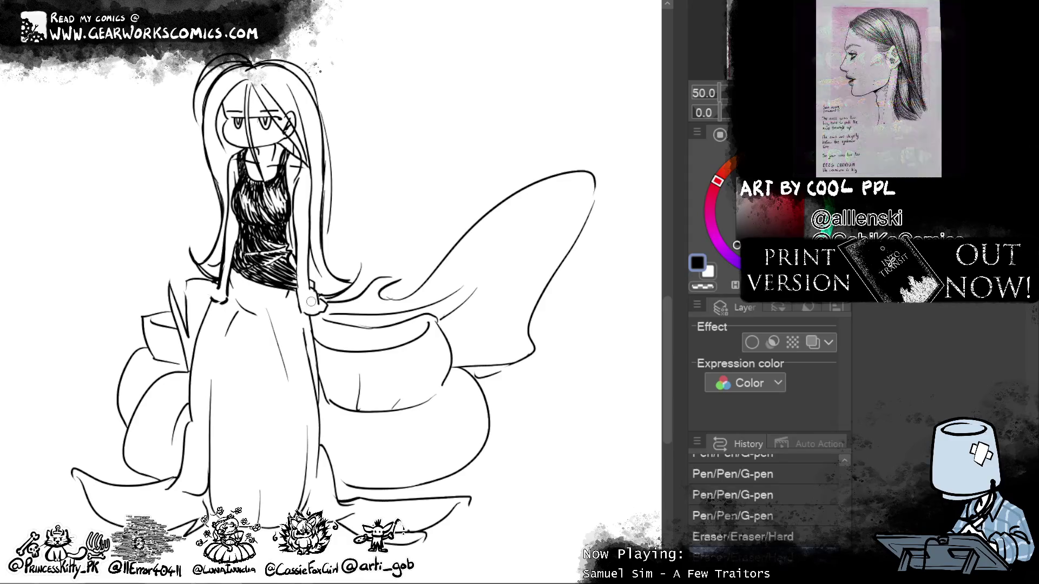
Step: Erase old lines around both hands and redraw the right hand's contour beside the dress
{"action": "mouse_move", "coordinate": [301, 308]}
{"action": "left_mouse_down"}
{"action": "mouse_move", "coordinate": [324, 311]}
{"action": "mouse_move", "coordinate": [312, 291]}
{"action": "left_mouse_up"}
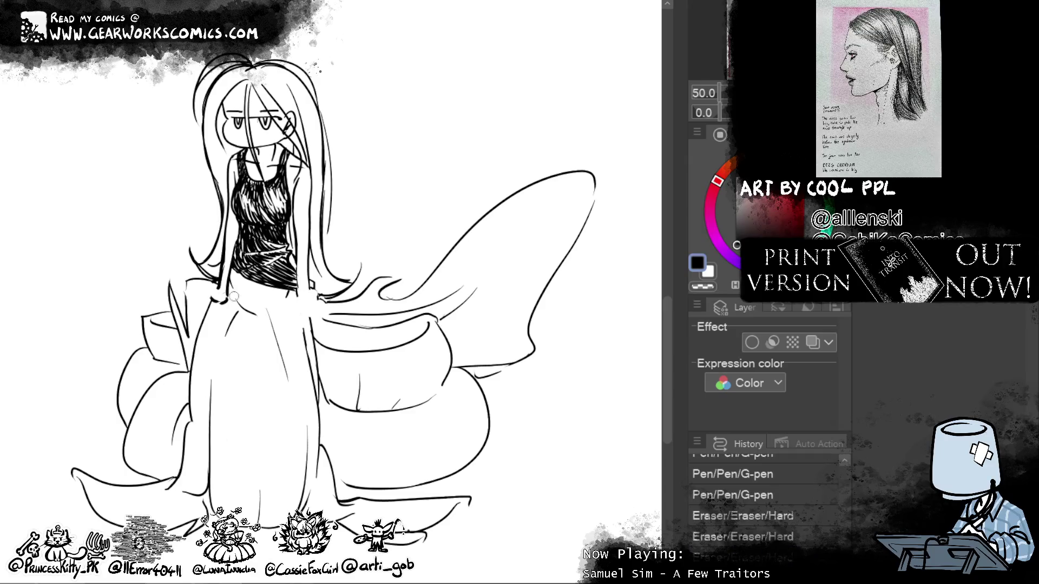
{"action": "left_click_drag", "start_coordinate": [212, 299], "coordinate": [223, 301]}
{"action": "left_click_drag", "start_coordinate": [292, 304], "coordinate": [301, 322]}
{"action": "left_click_drag", "start_coordinate": [305, 284], "coordinate": [312, 334]}
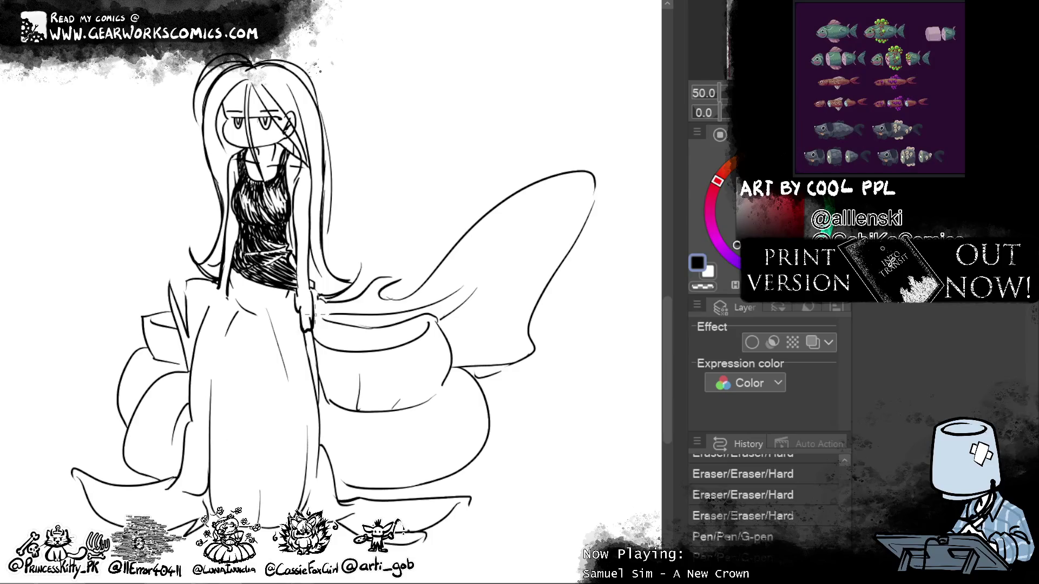
{"action": "key", "text": "ctrl+z"}
{"action": "left_click_drag", "start_coordinate": [312, 290], "coordinate": [314, 327]}
{"action": "key", "text": "ctrl+z"}
{"action": "left_click_drag", "start_coordinate": [306, 289], "coordinate": [310, 331]}
Step: Try a left-hand stroke, undo it, and finish the right hand's strokes
{"action": "mouse_move", "coordinate": [222, 295]}
{"action": "left_mouse_down"}
{"action": "mouse_move", "coordinate": [232, 317]}
{"action": "mouse_move", "coordinate": [212, 325]}
{"action": "mouse_move", "coordinate": [218, 331]}
{"action": "left_mouse_up"}
{"action": "key", "text": "ctrl+z"}
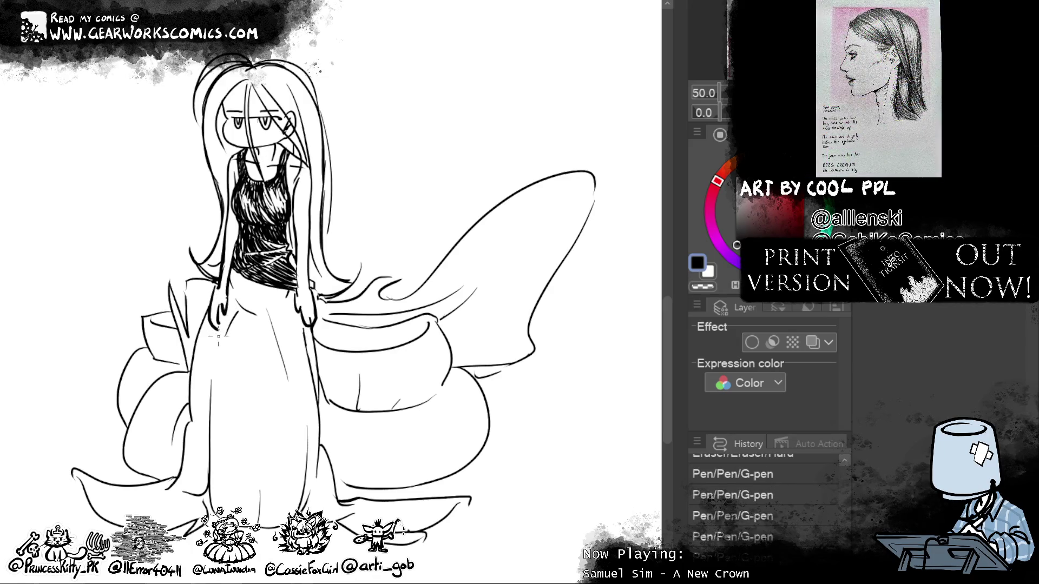
{"action": "mouse_move", "coordinate": [308, 325]}
{"action": "left_mouse_down"}
{"action": "mouse_move", "coordinate": [305, 304]}
{"action": "mouse_move", "coordinate": [313, 333]}
{"action": "left_mouse_up"}
{"action": "left_click_drag", "start_coordinate": [555, 215], "coordinate": [576, 236]}
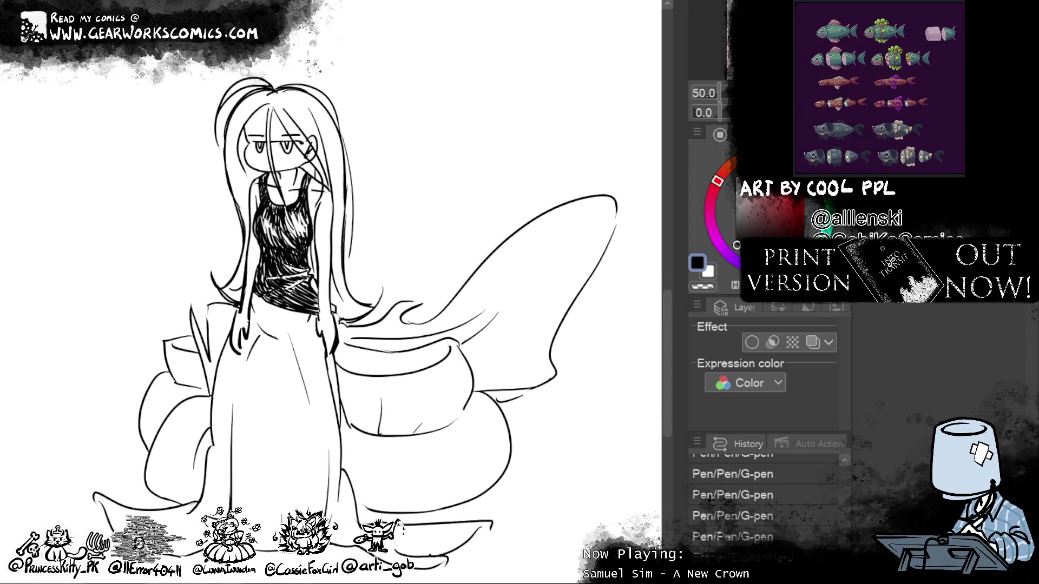
Step: Ink the top and top-left hair outline and the strands beside the face, retrying strokes
{"action": "left_click_drag", "start_coordinate": [273, 103], "coordinate": [325, 85]}
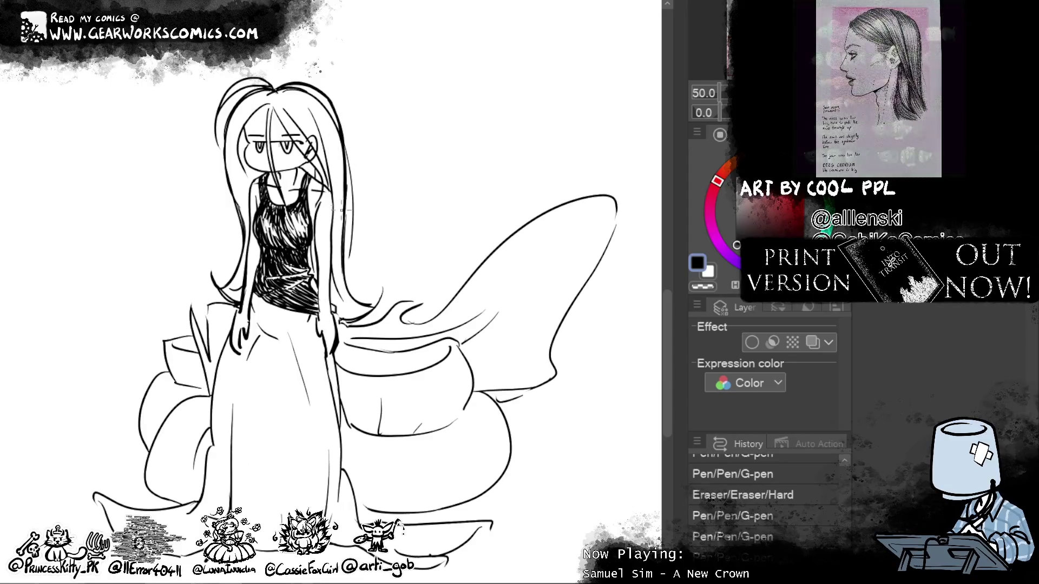
{"action": "left_click_drag", "start_coordinate": [382, 287], "coordinate": [373, 308]}
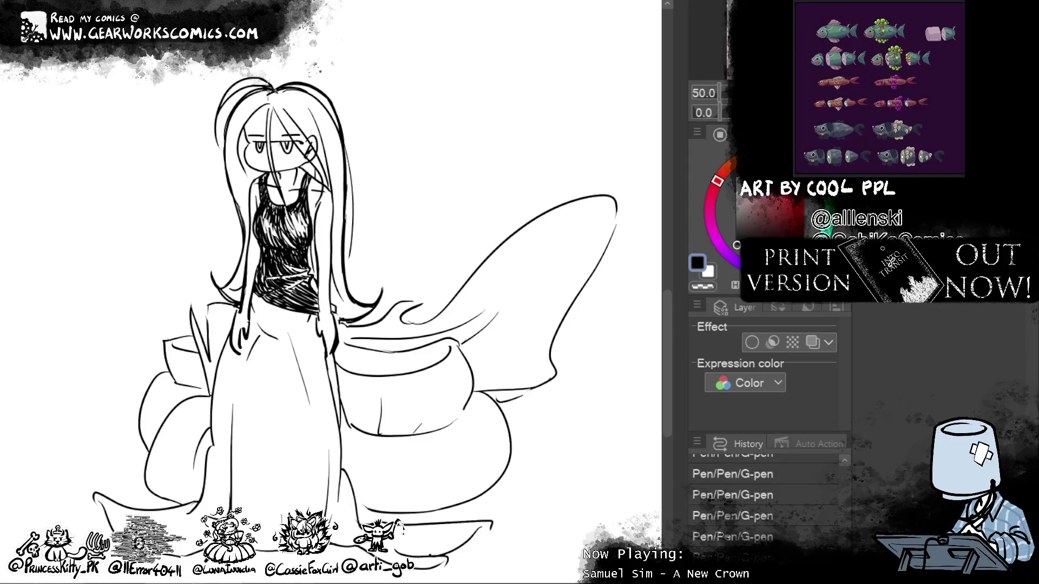
{"action": "left_click_drag", "start_coordinate": [268, 83], "coordinate": [218, 130]}
{"action": "key", "text": "ctrl+z"}
{"action": "left_click_drag", "start_coordinate": [270, 79], "coordinate": [209, 124]}
{"action": "key", "text": "ctrl+z"}
{"action": "left_click_drag", "start_coordinate": [264, 81], "coordinate": [218, 114]}
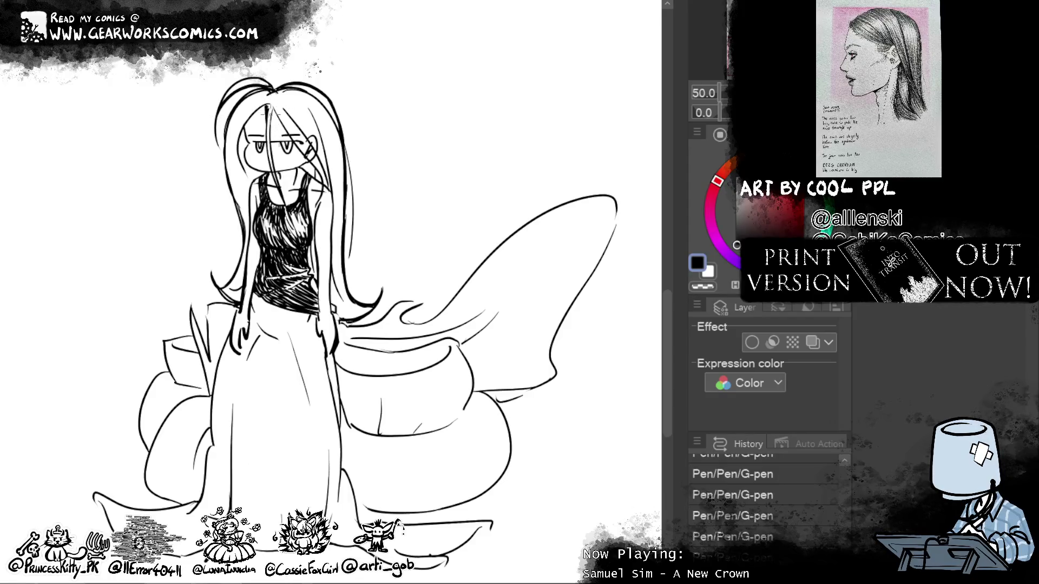
{"action": "key", "text": "ctrl+z"}
{"action": "mouse_move", "coordinate": [276, 99]}
{"action": "left_mouse_down"}
{"action": "mouse_move", "coordinate": [270, 135]}
{"action": "mouse_move", "coordinate": [285, 128]}
{"action": "left_mouse_up"}
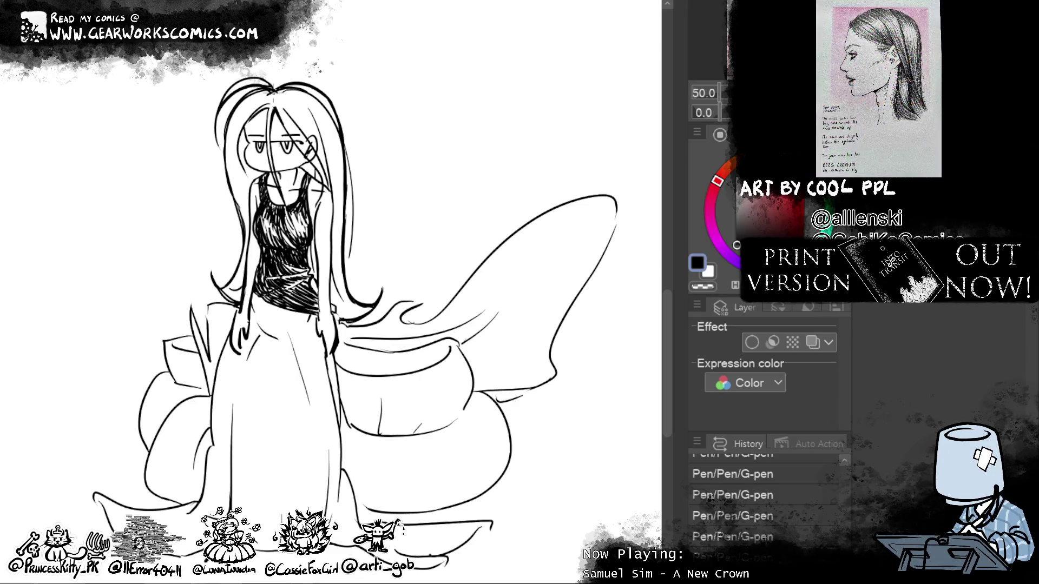
{"action": "mouse_move", "coordinate": [247, 125]}
{"action": "left_mouse_down"}
{"action": "mouse_move", "coordinate": [238, 173]}
{"action": "mouse_move", "coordinate": [250, 152]}
{"action": "mouse_move", "coordinate": [251, 182]}
{"action": "mouse_move", "coordinate": [270, 179]}
{"action": "left_mouse_up"}
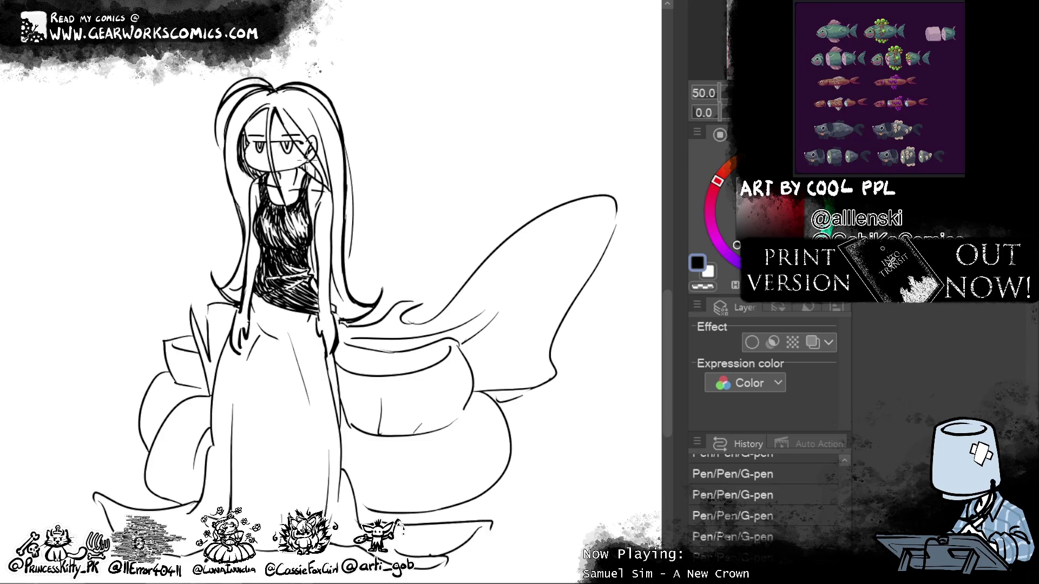
Step: Add marks on the face, hair edges and arms, and erase stray strokes in the right hair
{"action": "mouse_move", "coordinate": [306, 162]}
{"action": "left_mouse_down"}
{"action": "mouse_move", "coordinate": [321, 192]}
{"action": "mouse_move", "coordinate": [312, 175]}
{"action": "left_mouse_up"}
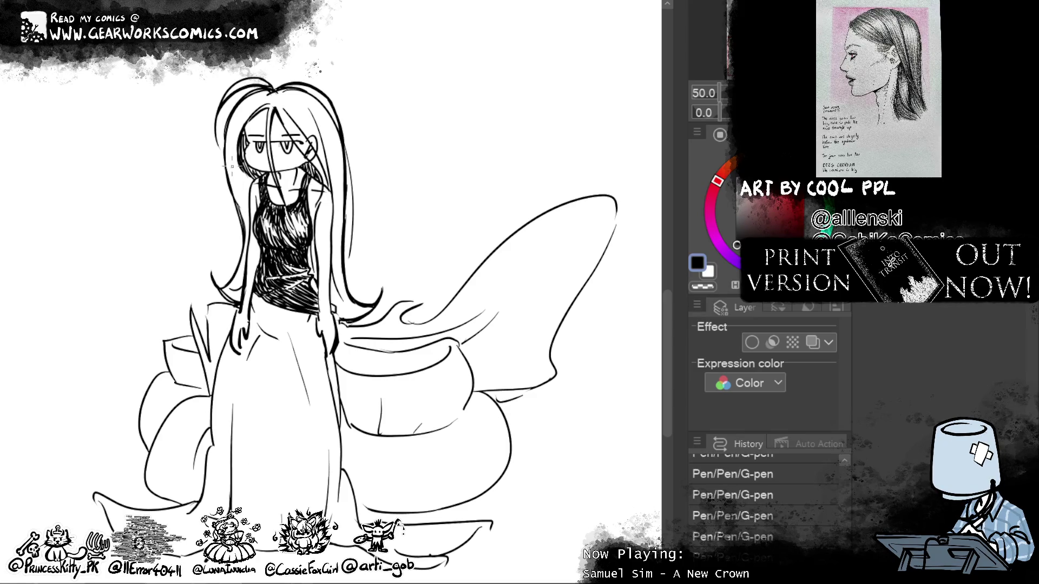
{"action": "left_click_drag", "start_coordinate": [239, 168], "coordinate": [248, 193]}
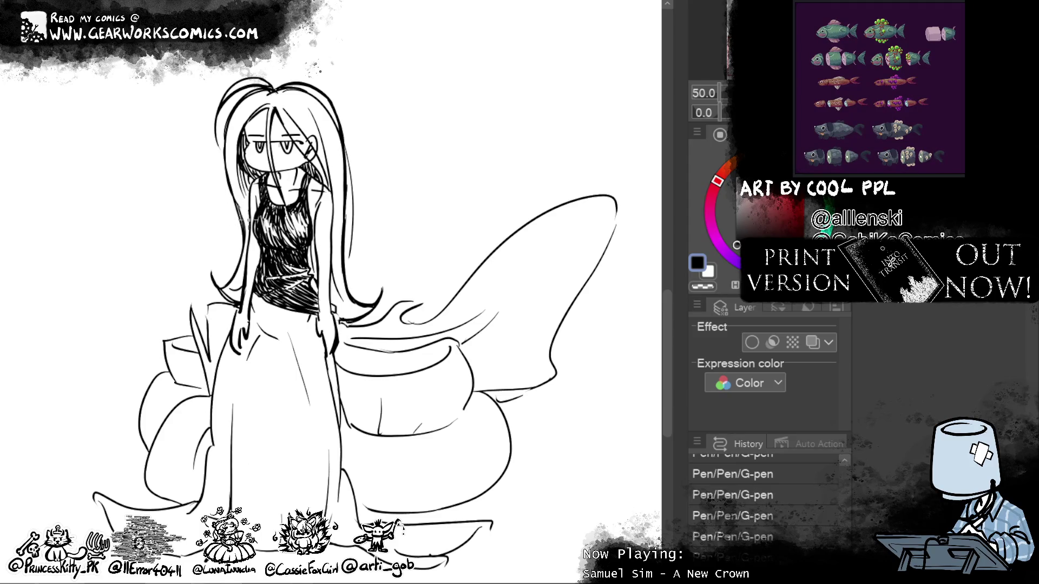
{"action": "left_click_drag", "start_coordinate": [250, 219], "coordinate": [242, 191]}
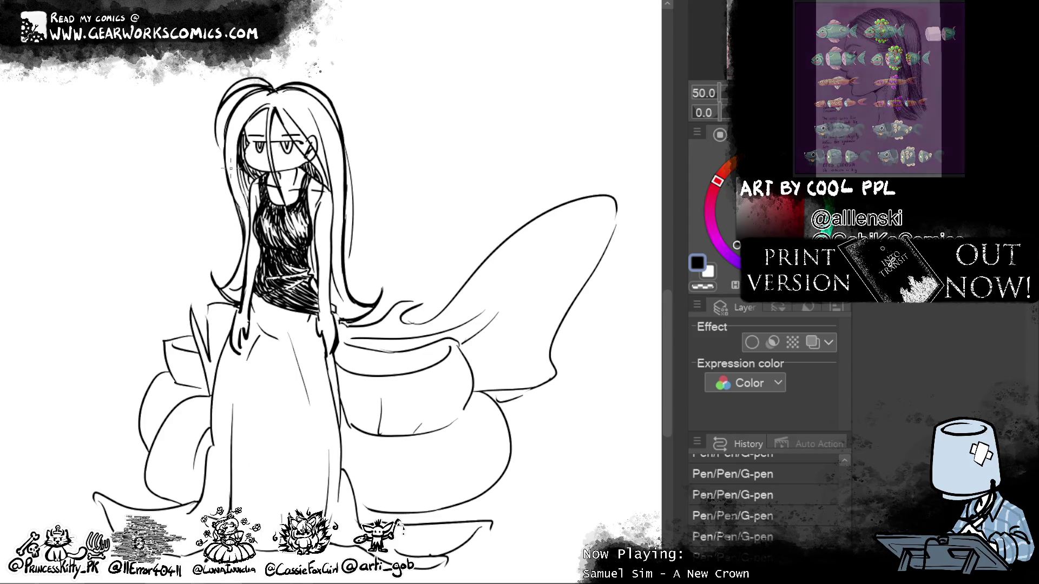
{"action": "left_click_drag", "start_coordinate": [244, 269], "coordinate": [225, 293]}
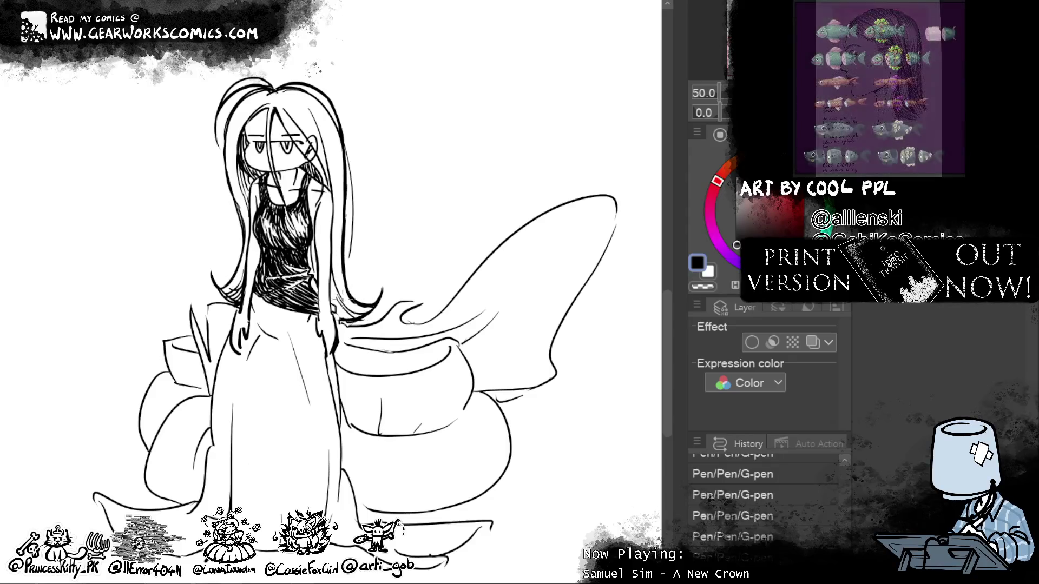
{"action": "mouse_move", "coordinate": [333, 292]}
{"action": "left_mouse_down"}
{"action": "mouse_move", "coordinate": [354, 321]}
{"action": "mouse_move", "coordinate": [336, 312]}
{"action": "left_mouse_up"}
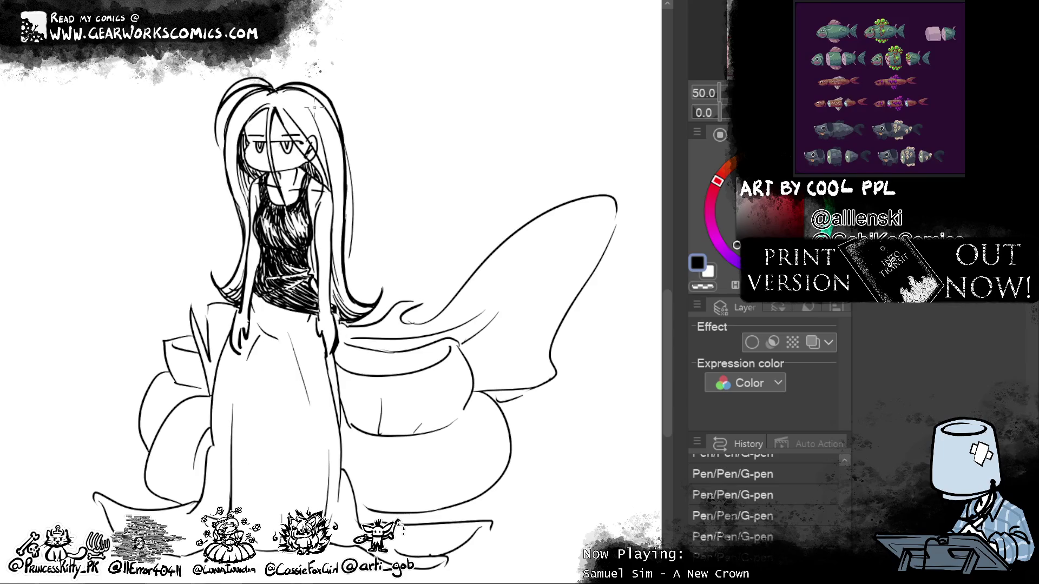
{"action": "left_click_drag", "start_coordinate": [329, 132], "coordinate": [335, 246]}
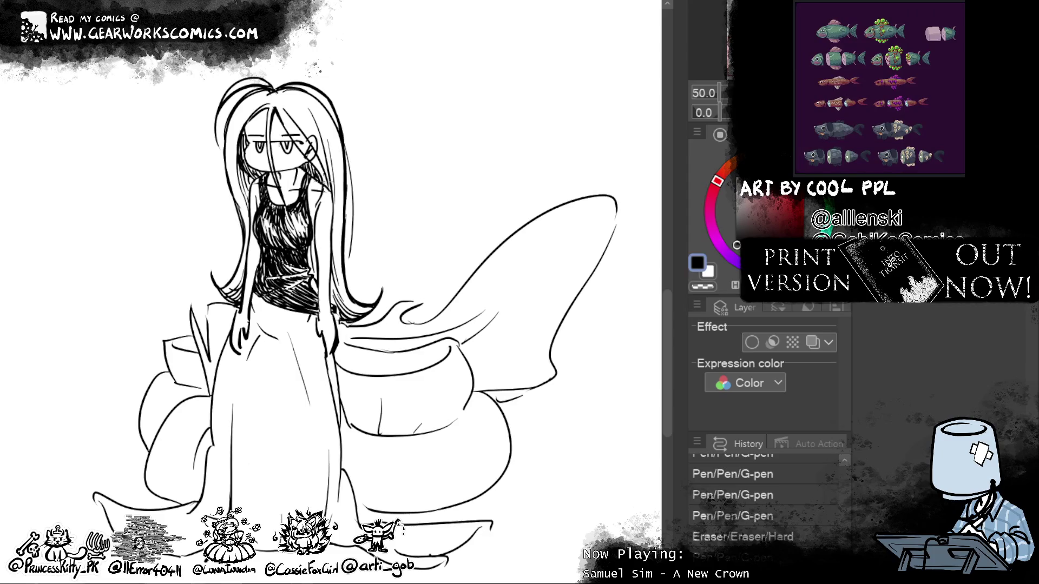
Step: Hatch the skirt's left edge and lower-left part, undoing unwanted strokes
{"action": "mouse_move", "coordinate": [150, 471]}
{"action": "left_mouse_down"}
{"action": "mouse_move", "coordinate": [189, 337]}
{"action": "mouse_move", "coordinate": [187, 357]}
{"action": "left_mouse_up"}
{"action": "left_click_drag", "start_coordinate": [192, 336], "coordinate": [189, 359]}
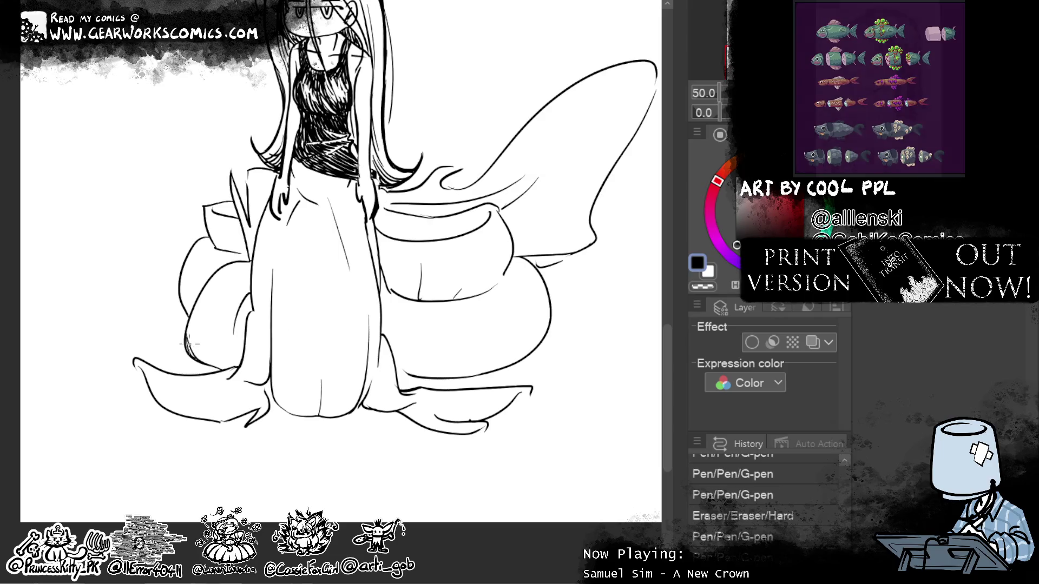
{"action": "mouse_move", "coordinate": [195, 338]}
{"action": "left_mouse_down"}
{"action": "mouse_move", "coordinate": [190, 357]}
{"action": "mouse_move", "coordinate": [209, 365]}
{"action": "left_mouse_up"}
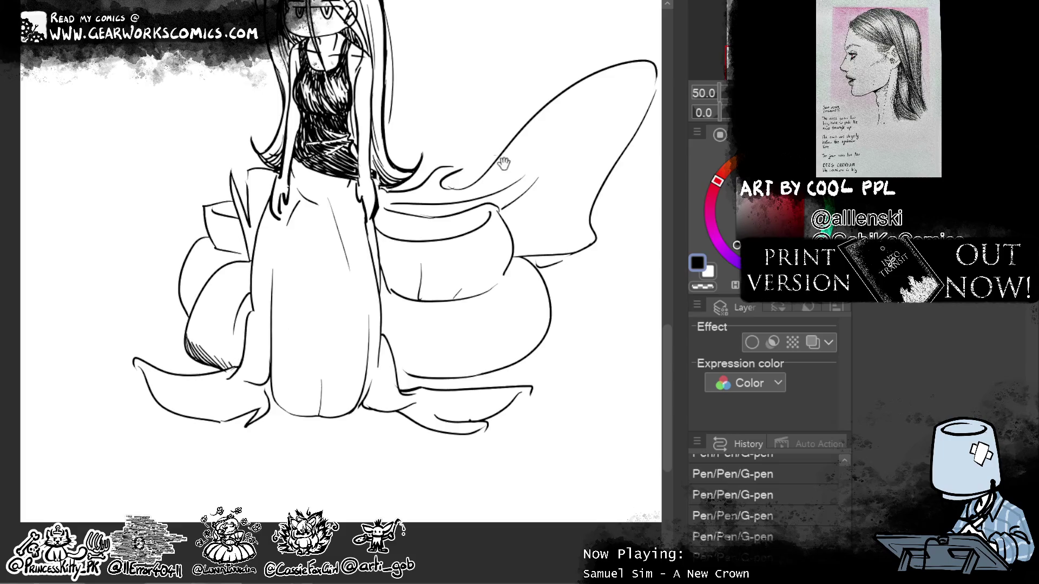
{"action": "left_click_drag", "start_coordinate": [505, 162], "coordinate": [525, 292]}
{"action": "key", "text": "ctrl+z"}
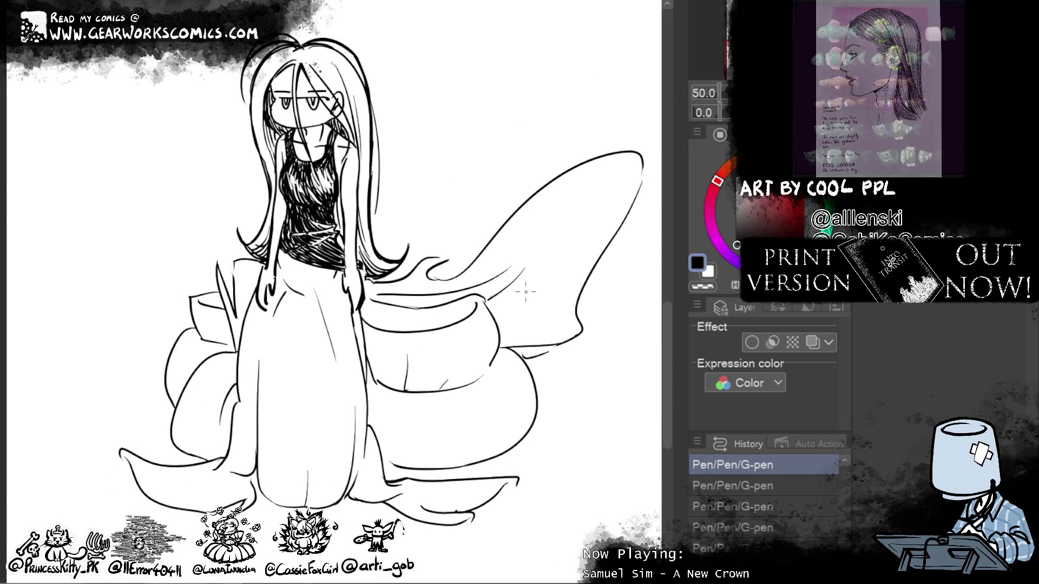
{"action": "mouse_move", "coordinate": [201, 387]}
{"action": "left_mouse_down"}
{"action": "mouse_move", "coordinate": [187, 457]}
{"action": "mouse_move", "coordinate": [200, 461]}
{"action": "left_mouse_up"}
{"action": "left_click_drag", "start_coordinate": [212, 419], "coordinate": [225, 457]}
{"action": "mouse_move", "coordinate": [176, 358]}
{"action": "left_mouse_down"}
{"action": "mouse_move", "coordinate": [167, 401]}
{"action": "mouse_move", "coordinate": [182, 394]}
{"action": "left_mouse_up"}
{"action": "key", "text": "ctrl+z"}
{"action": "key", "text": "ctrl+z"}
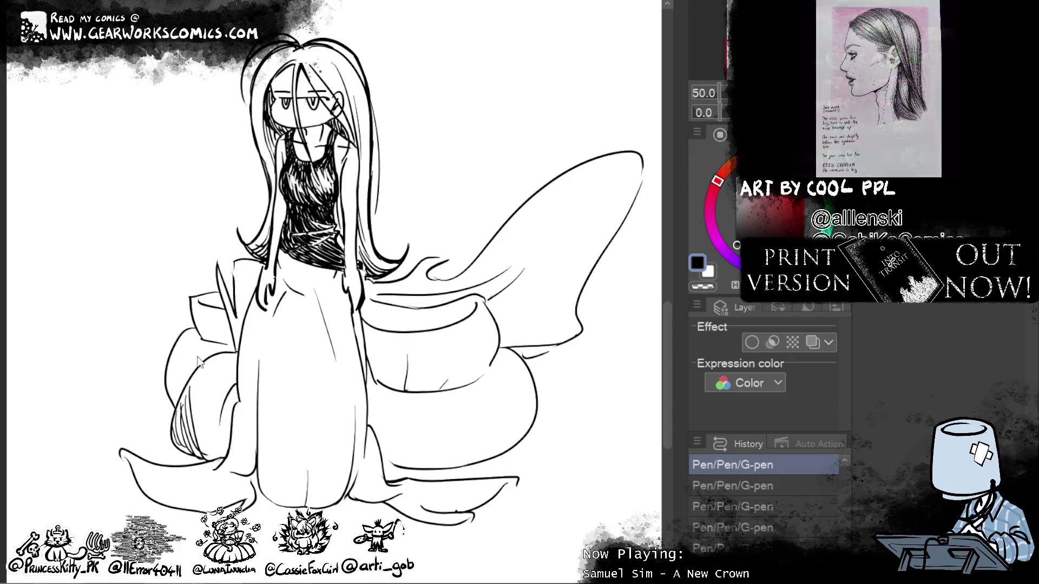
{"action": "key", "text": "ctrl+z"}
{"action": "key", "text": "ctrl+z"}
{"action": "key", "text": "ctrl+z"}
{"action": "key", "text": "ctrl+z"}
Step: Add small dots, curved marks and ovals across the skirt, then zoom out
{"action": "mouse_move", "coordinate": [452, 402]}
{"action": "left_mouse_down"}
{"action": "mouse_move", "coordinate": [445, 409]}
{"action": "mouse_move", "coordinate": [473, 411]}
{"action": "mouse_move", "coordinate": [487, 391]}
{"action": "left_mouse_up"}
{"action": "left_click", "coordinate": [498, 393]}
{"action": "mouse_move", "coordinate": [223, 373]}
{"action": "left_mouse_down"}
{"action": "mouse_move", "coordinate": [205, 379]}
{"action": "mouse_move", "coordinate": [222, 390]}
{"action": "left_mouse_up"}
{"action": "left_click_drag", "start_coordinate": [185, 353], "coordinate": [191, 348]}
{"action": "left_click_drag", "start_coordinate": [584, 382], "coordinate": [541, 409]}
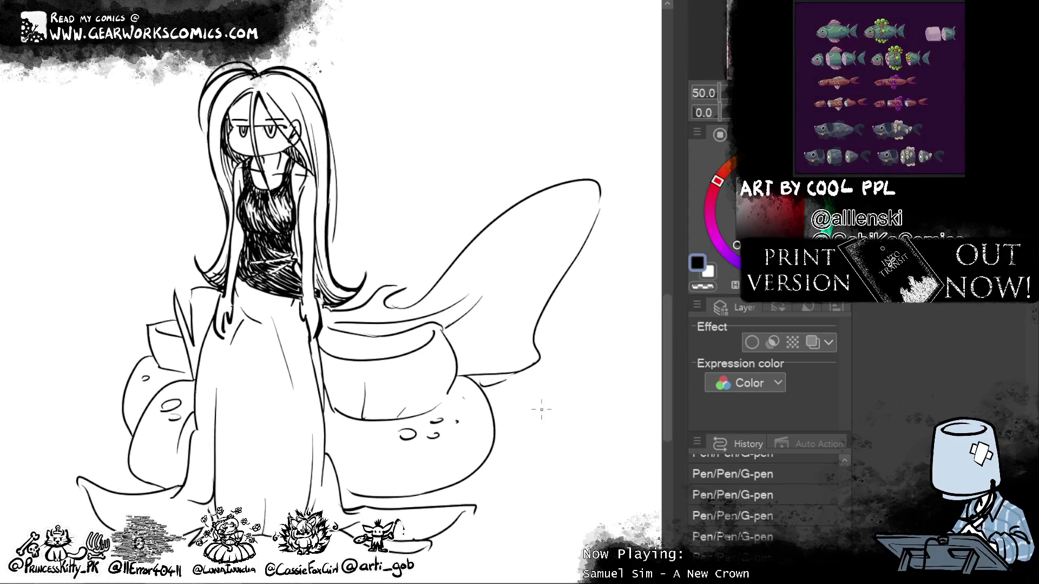
{"action": "left_click_drag", "start_coordinate": [201, 445], "coordinate": [204, 456]}
{"action": "left_click_drag", "start_coordinate": [572, 303], "coordinate": [609, 316]}
{"action": "left_click_drag", "start_coordinate": [248, 360], "coordinate": [247, 374]}
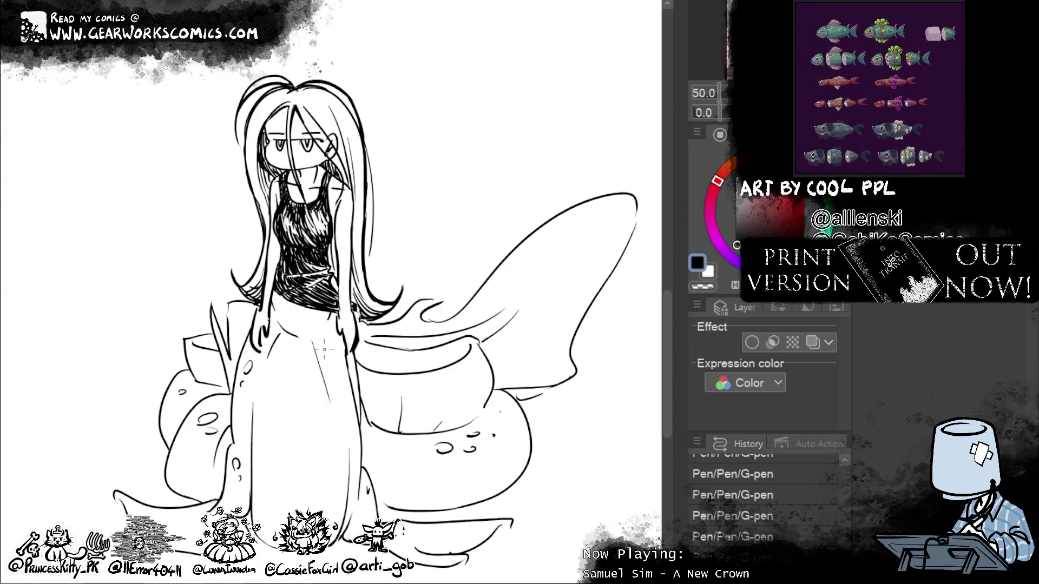
{"action": "key", "text": "ctrl+minus"}
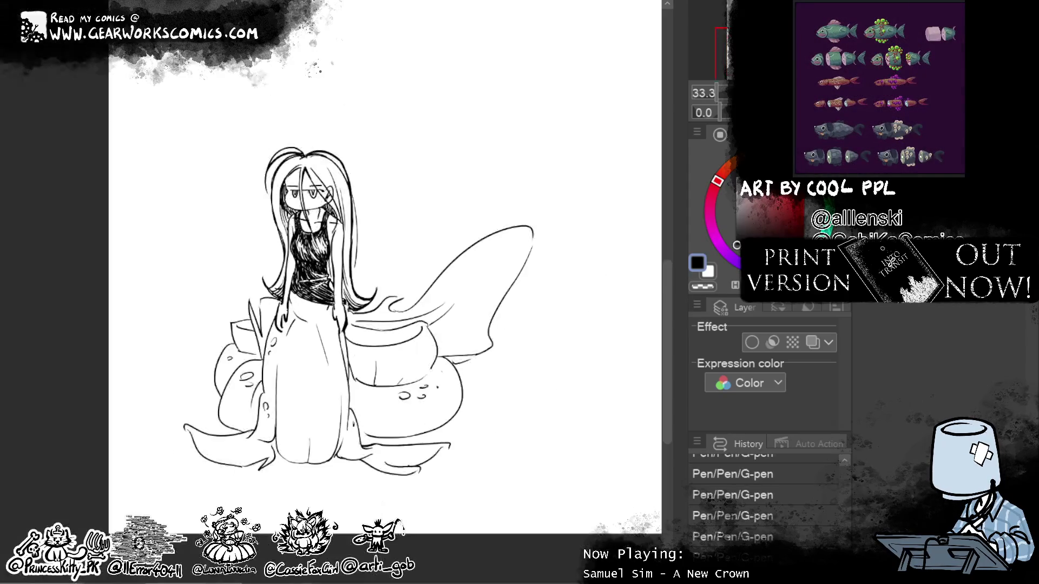
Step: Re-ink the skirt's right edge line and erase along its left edge
{"action": "mouse_move", "coordinate": [564, 266]}
{"action": "left_mouse_down"}
{"action": "mouse_move", "coordinate": [483, 363]}
{"action": "mouse_move", "coordinate": [559, 297]}
{"action": "left_mouse_up"}
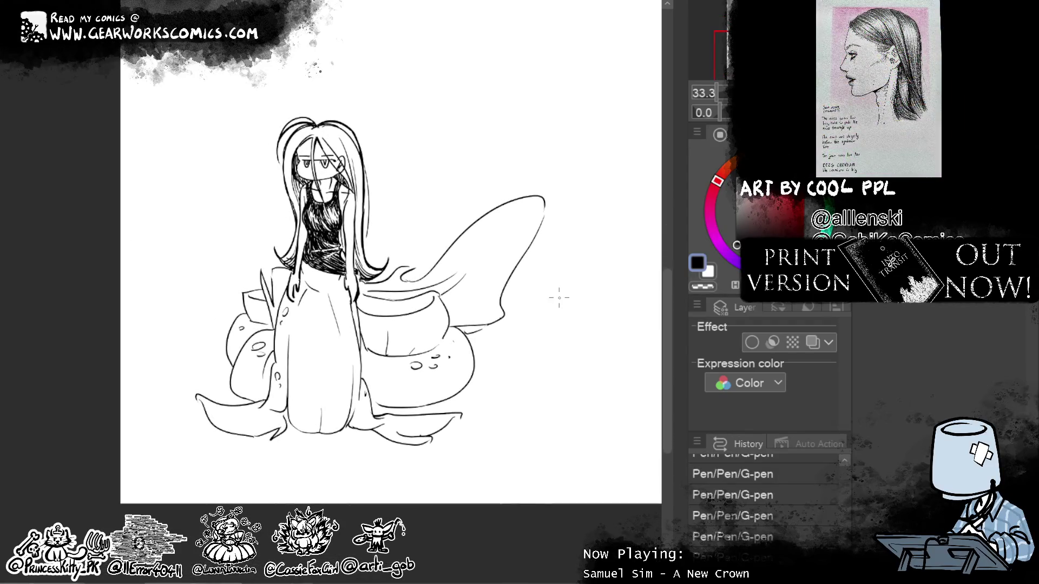
{"action": "left_click_drag", "start_coordinate": [354, 295], "coordinate": [360, 360]}
{"action": "key", "text": "ctrl+z"}
{"action": "left_click_drag", "start_coordinate": [353, 298], "coordinate": [363, 380]}
{"action": "left_click_drag", "start_coordinate": [284, 277], "coordinate": [269, 390]}
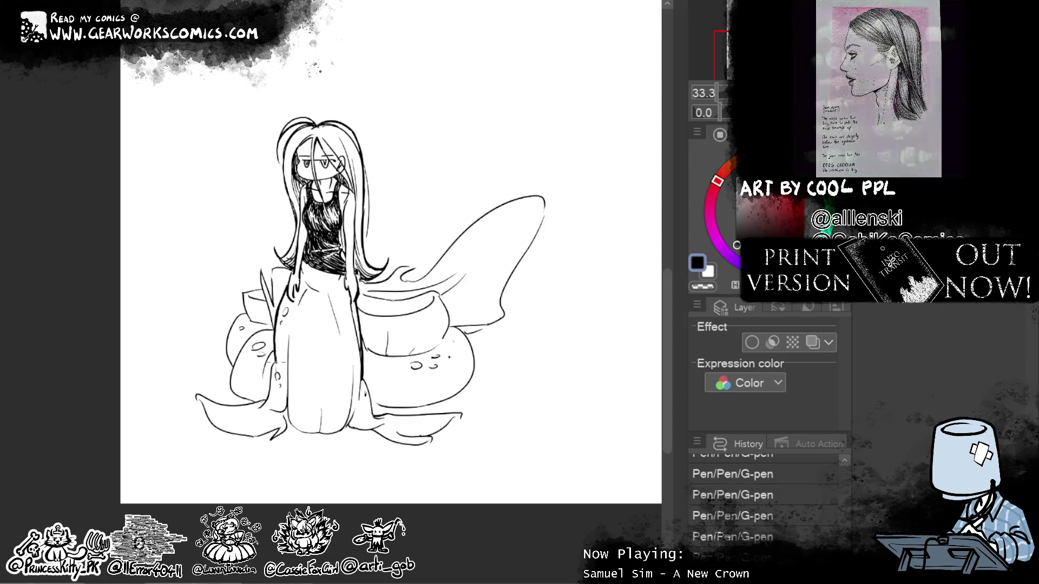
{"action": "left_click_drag", "start_coordinate": [364, 380], "coordinate": [375, 409]}
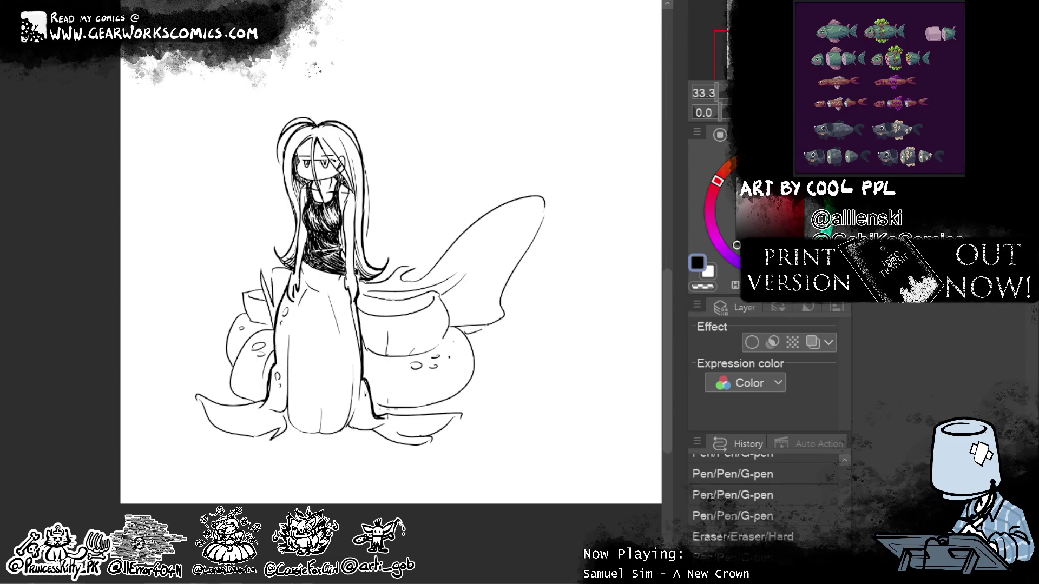
Step: Thicken the hem and lower fold lines and re-ink the trailing fabric's left edge
{"action": "mouse_move", "coordinate": [378, 417]}
{"action": "left_mouse_down"}
{"action": "mouse_move", "coordinate": [463, 414]}
{"action": "mouse_move", "coordinate": [453, 442]}
{"action": "mouse_move", "coordinate": [376, 433]}
{"action": "mouse_move", "coordinate": [418, 442]}
{"action": "mouse_move", "coordinate": [409, 437]}
{"action": "left_mouse_up"}
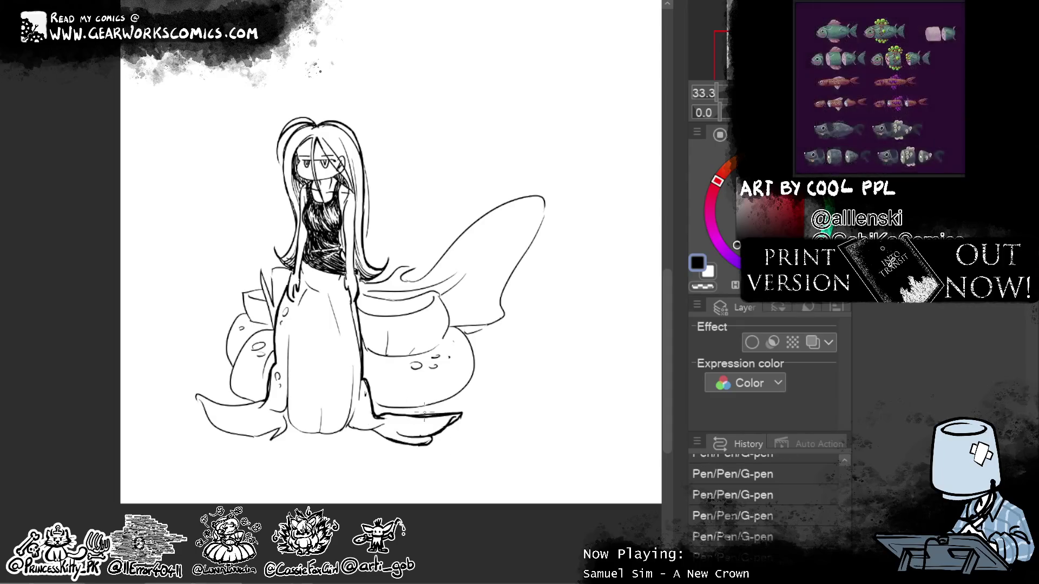
{"action": "left_click_drag", "start_coordinate": [389, 445], "coordinate": [347, 428]}
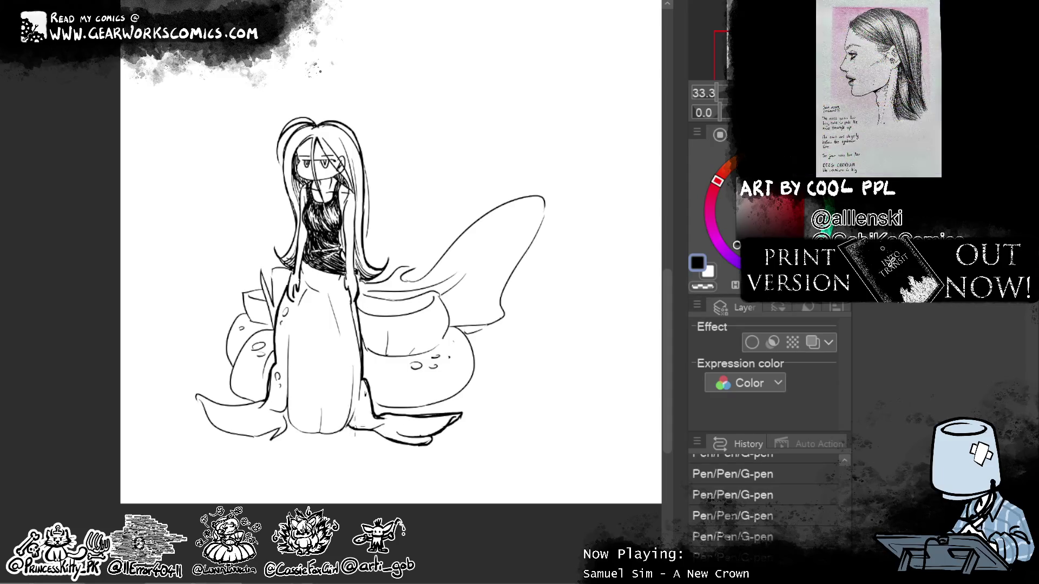
{"action": "mouse_move", "coordinate": [348, 426]}
{"action": "left_mouse_down"}
{"action": "mouse_move", "coordinate": [319, 433]}
{"action": "mouse_move", "coordinate": [330, 434]}
{"action": "left_mouse_up"}
{"action": "key", "text": "ctrl+z"}
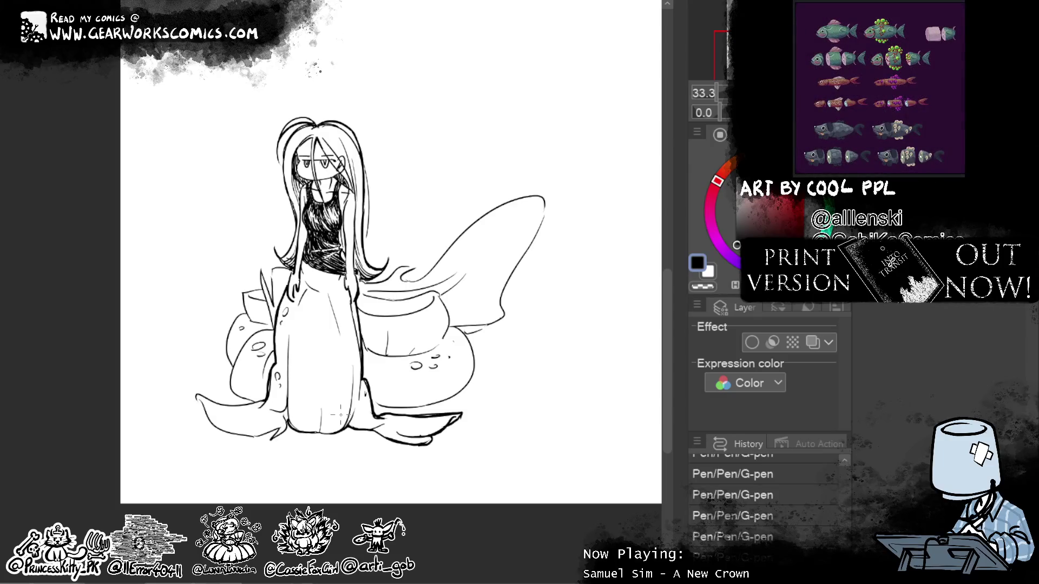
{"action": "mouse_move", "coordinate": [288, 411]}
{"action": "left_mouse_down"}
{"action": "mouse_move", "coordinate": [287, 431]}
{"action": "mouse_move", "coordinate": [270, 443]}
{"action": "left_mouse_up"}
{"action": "mouse_move", "coordinate": [238, 432]}
{"action": "left_mouse_down"}
{"action": "mouse_move", "coordinate": [211, 430]}
{"action": "mouse_move", "coordinate": [204, 403]}
{"action": "mouse_move", "coordinate": [260, 406]}
{"action": "left_mouse_up"}
{"action": "key", "text": "ctrl+z"}
{"action": "left_click_drag", "start_coordinate": [196, 394], "coordinate": [250, 405]}
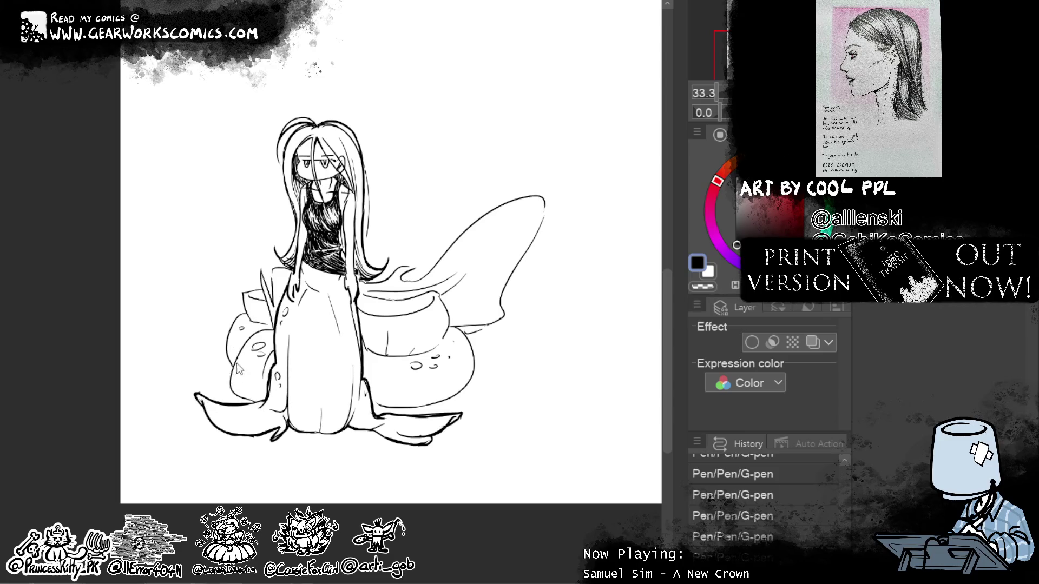
{"action": "left_click_drag", "start_coordinate": [231, 379], "coordinate": [259, 403]}
Step: Trace the large drape's edges, smooth the fabric's left outline and ink the fold's inner rim
{"action": "left_click_drag", "start_coordinate": [465, 321], "coordinate": [373, 405]}
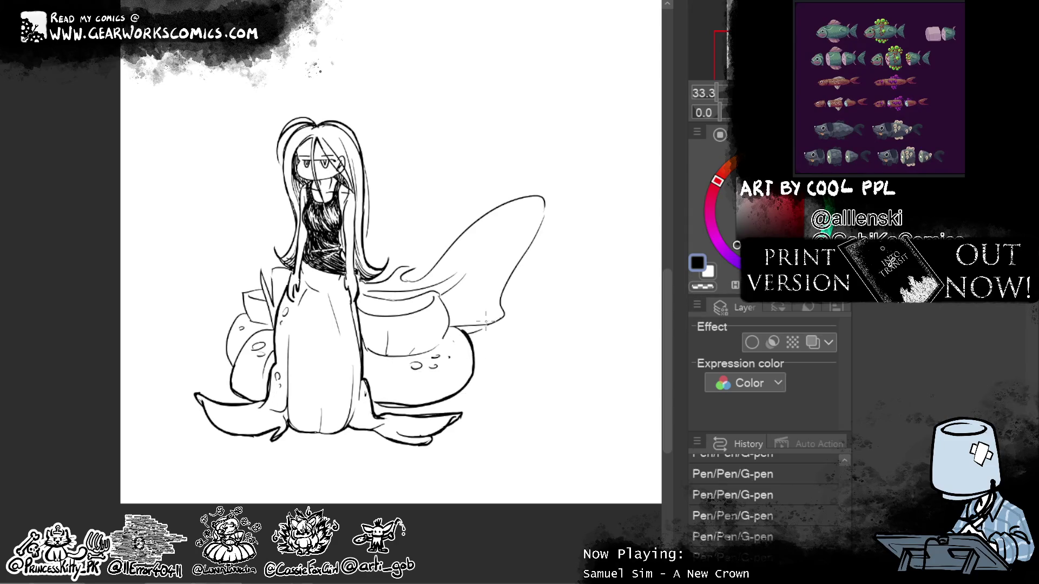
{"action": "left_click_drag", "start_coordinate": [452, 329], "coordinate": [510, 316]}
{"action": "left_click_drag", "start_coordinate": [545, 198], "coordinate": [504, 318]}
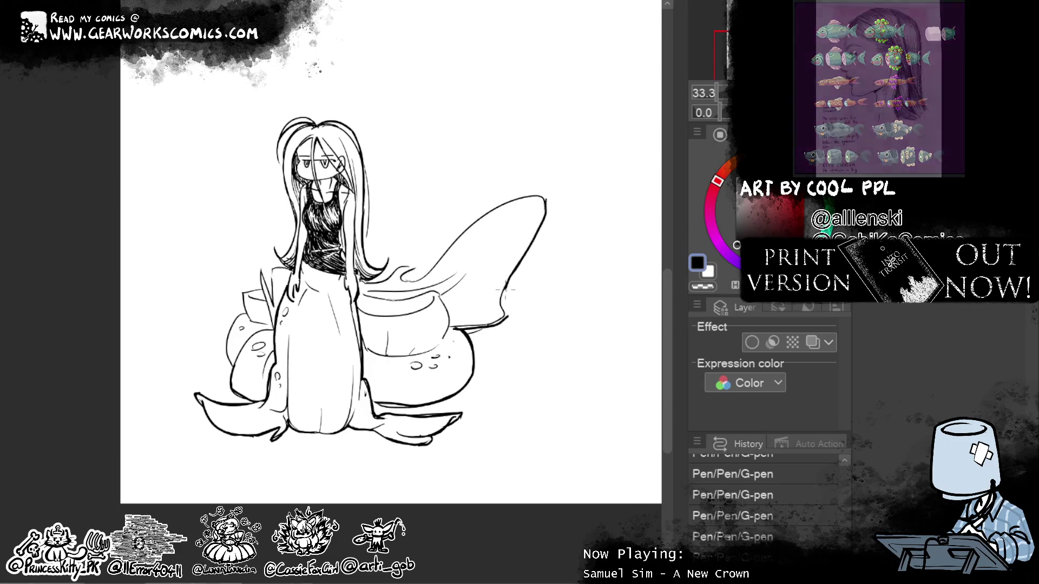
{"action": "left_click_drag", "start_coordinate": [547, 198], "coordinate": [363, 288]}
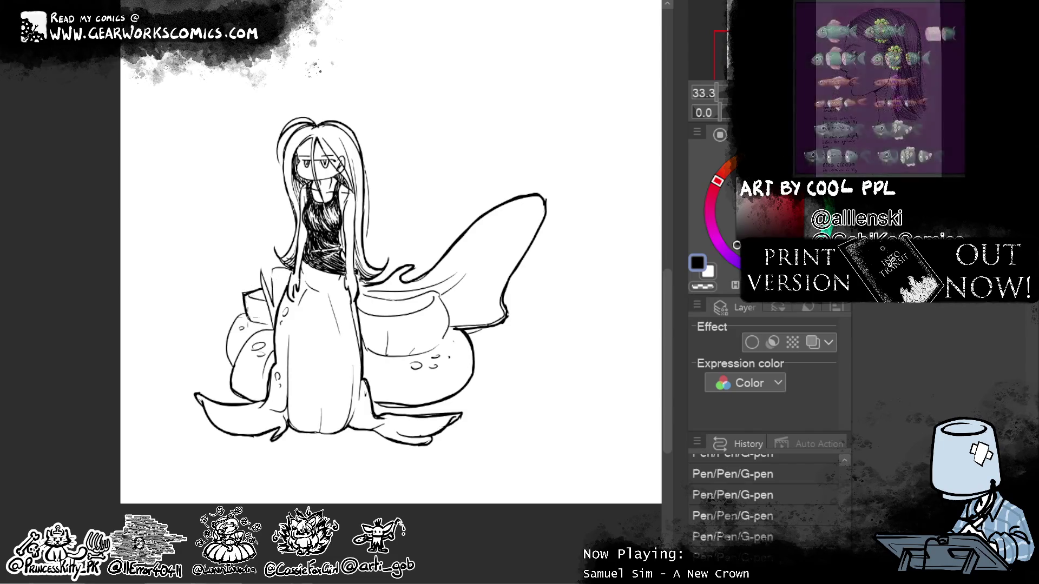
{"action": "key", "text": "ctrl+z"}
{"action": "mouse_move", "coordinate": [233, 374]}
{"action": "left_mouse_down"}
{"action": "mouse_move", "coordinate": [246, 314]}
{"action": "mouse_move", "coordinate": [277, 322]}
{"action": "mouse_move", "coordinate": [260, 275]}
{"action": "mouse_move", "coordinate": [267, 298]}
{"action": "left_mouse_up"}
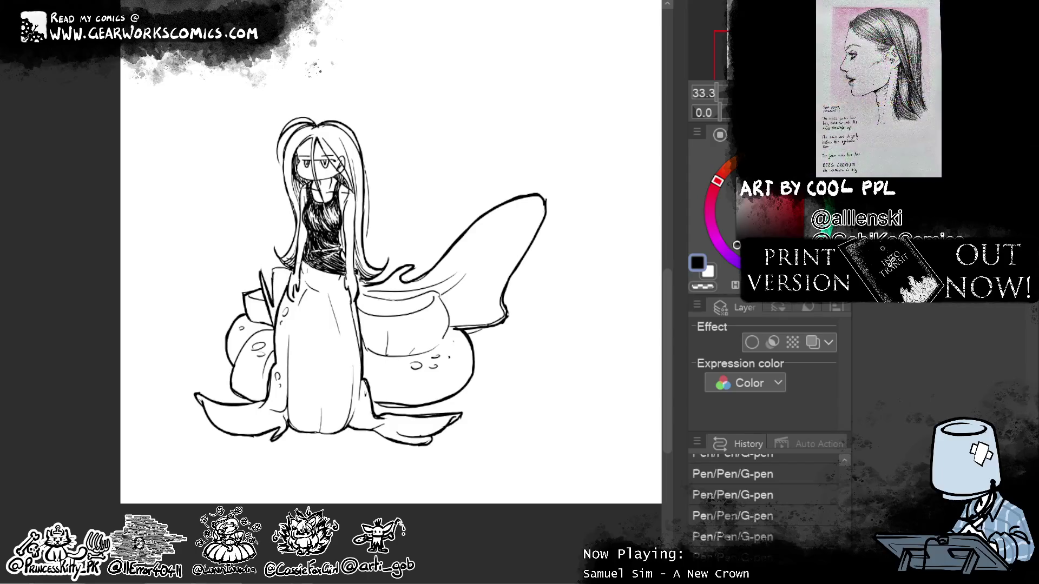
{"action": "mouse_move", "coordinate": [453, 337]}
{"action": "left_mouse_down"}
{"action": "mouse_move", "coordinate": [445, 294]}
{"action": "mouse_move", "coordinate": [371, 296]}
{"action": "left_mouse_up"}
{"action": "left_click_drag", "start_coordinate": [430, 315], "coordinate": [354, 311]}
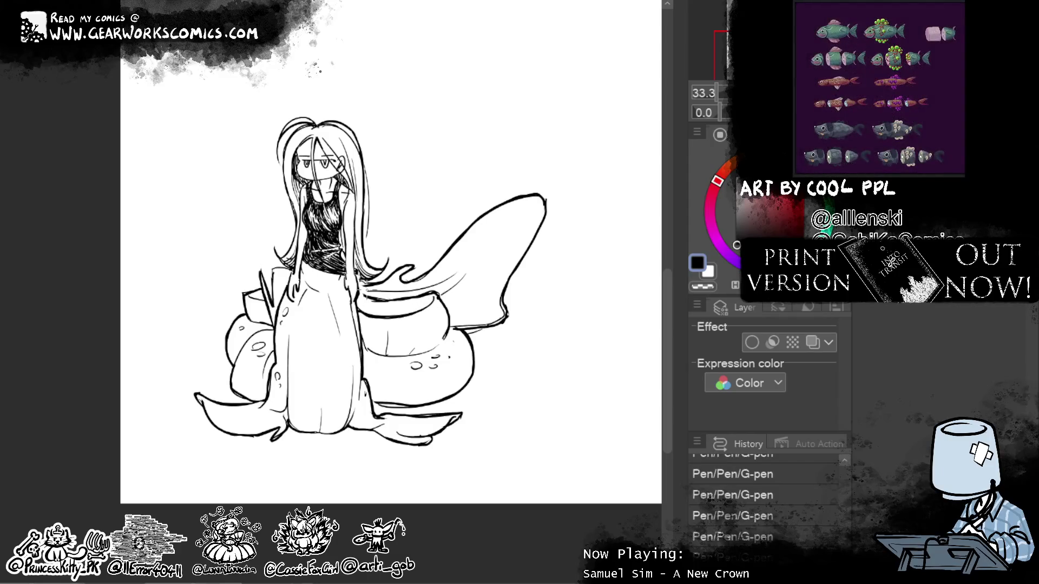
{"action": "mouse_move", "coordinate": [598, 297]}
{"action": "left_mouse_down"}
{"action": "mouse_move", "coordinate": [574, 285]}
{"action": "mouse_move", "coordinate": [505, 529]}
{"action": "left_mouse_up"}
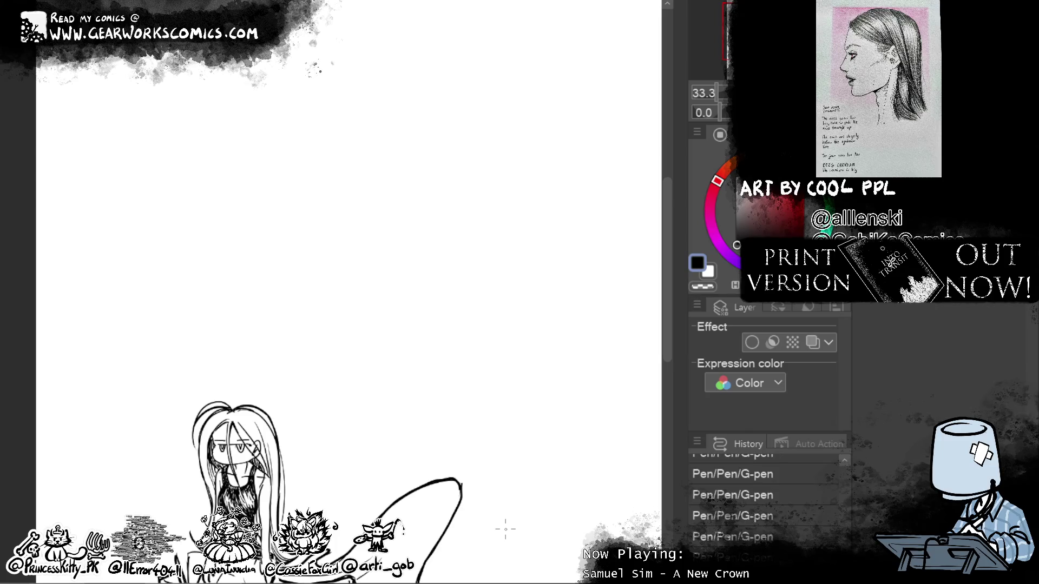
Step: Move to blank canvas, turn on blue Layer color, and clear the old sketch lines
{"action": "left_click_drag", "start_coordinate": [505, 529], "coordinate": [326, 201]}
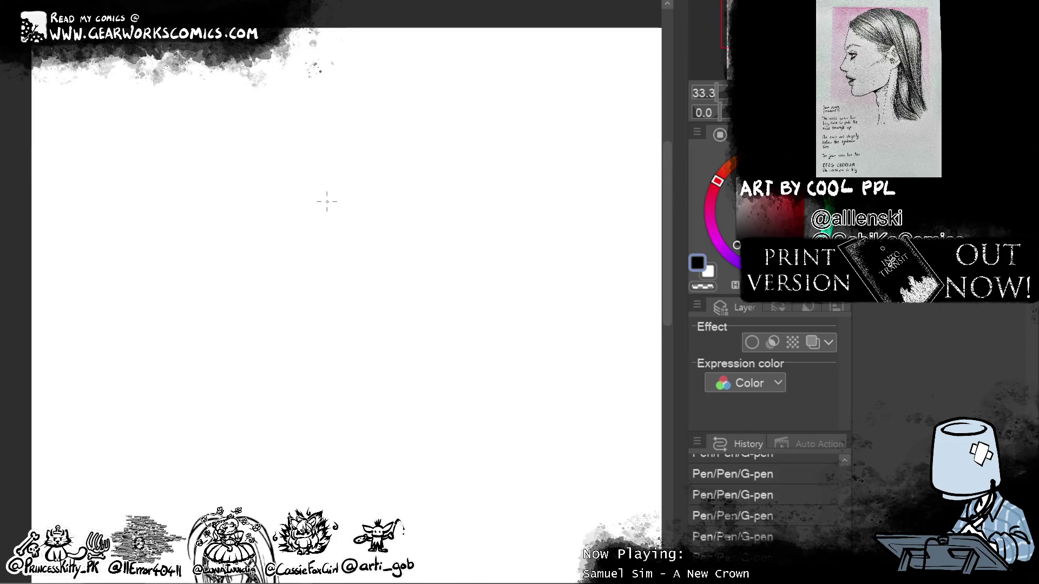
{"action": "left_click", "coordinate": [812, 342]}
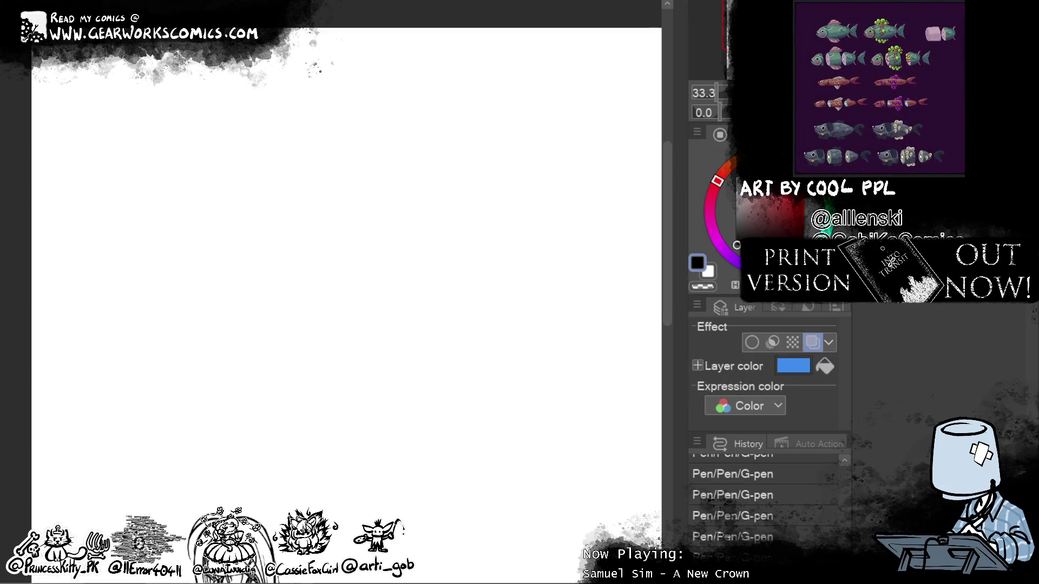
{"action": "key", "text": "Delete"}
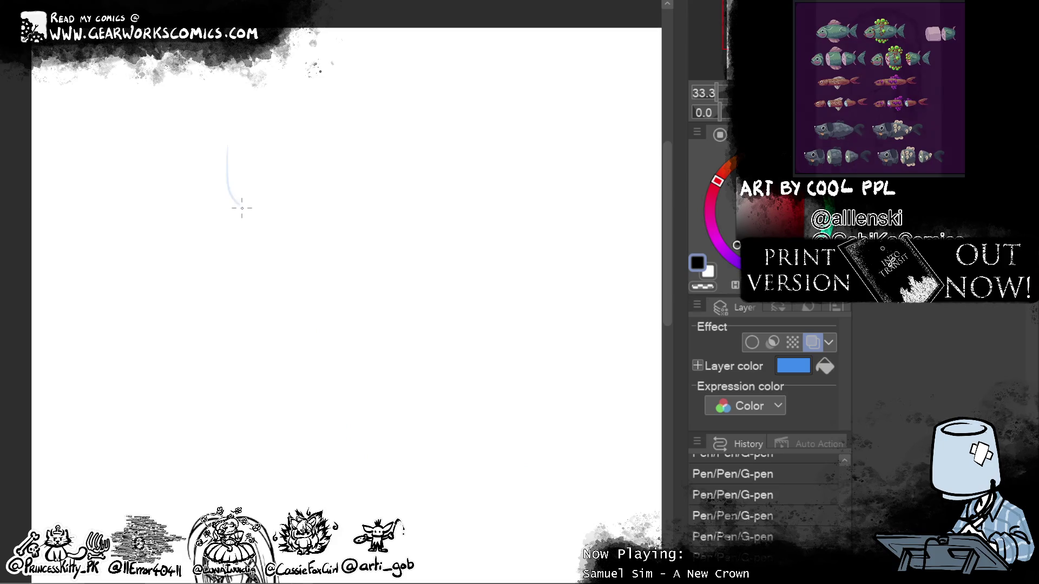
Step: Sketch the new figure's box head, neck and left hip line in light blue
{"action": "left_click_drag", "start_coordinate": [224, 142], "coordinate": [232, 184]}
{"action": "mouse_move", "coordinate": [225, 139]}
{"action": "left_mouse_down"}
{"action": "mouse_move", "coordinate": [270, 140]}
{"action": "mouse_move", "coordinate": [276, 179]}
{"action": "mouse_move", "coordinate": [242, 196]}
{"action": "left_mouse_up"}
{"action": "mouse_move", "coordinate": [258, 184]}
{"action": "left_mouse_down"}
{"action": "mouse_move", "coordinate": [232, 221]}
{"action": "mouse_move", "coordinate": [274, 221]}
{"action": "mouse_move", "coordinate": [275, 230]}
{"action": "mouse_move", "coordinate": [224, 249]}
{"action": "mouse_move", "coordinate": [274, 239]}
{"action": "mouse_move", "coordinate": [232, 346]}
{"action": "left_mouse_up"}
{"action": "left_click_drag", "start_coordinate": [230, 285], "coordinate": [265, 284]}
{"action": "left_click_drag", "start_coordinate": [267, 283], "coordinate": [279, 314]}
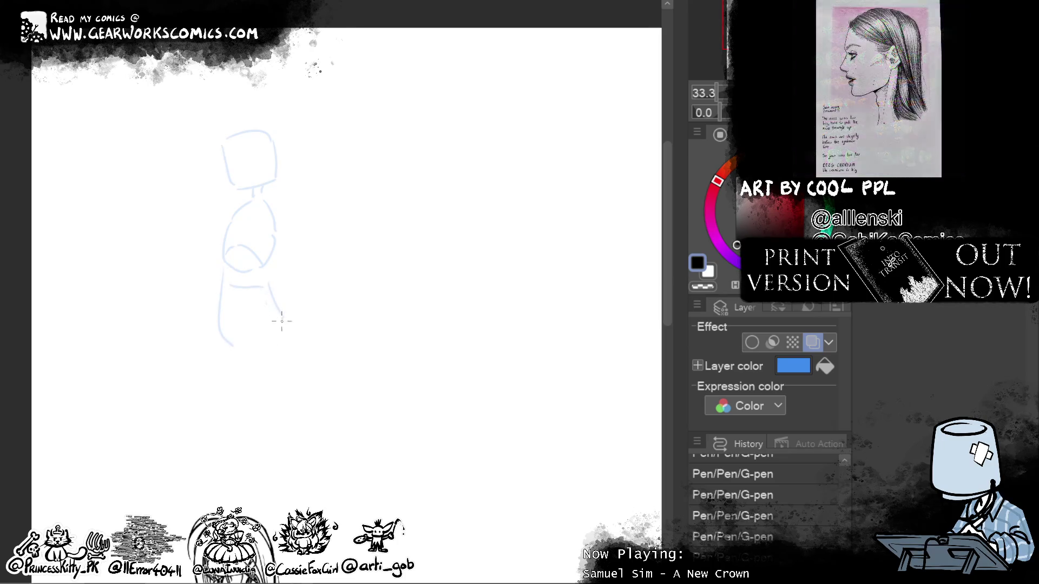
Step: Rough in the long leg line and the thigh curve, retrying strokes until they fit
{"action": "left_click_drag", "start_coordinate": [401, 260], "coordinate": [417, 137]}
{"action": "left_click_drag", "start_coordinate": [232, 199], "coordinate": [285, 353]}
{"action": "key", "text": "ctrl+z"}
{"action": "left_click_drag", "start_coordinate": [232, 189], "coordinate": [274, 344]}
{"action": "mouse_move", "coordinate": [305, 194]}
{"action": "left_mouse_down"}
{"action": "mouse_move", "coordinate": [346, 324]}
{"action": "mouse_move", "coordinate": [314, 349]}
{"action": "mouse_move", "coordinate": [269, 358]}
{"action": "left_mouse_up"}
{"action": "key", "text": "ctrl+z"}
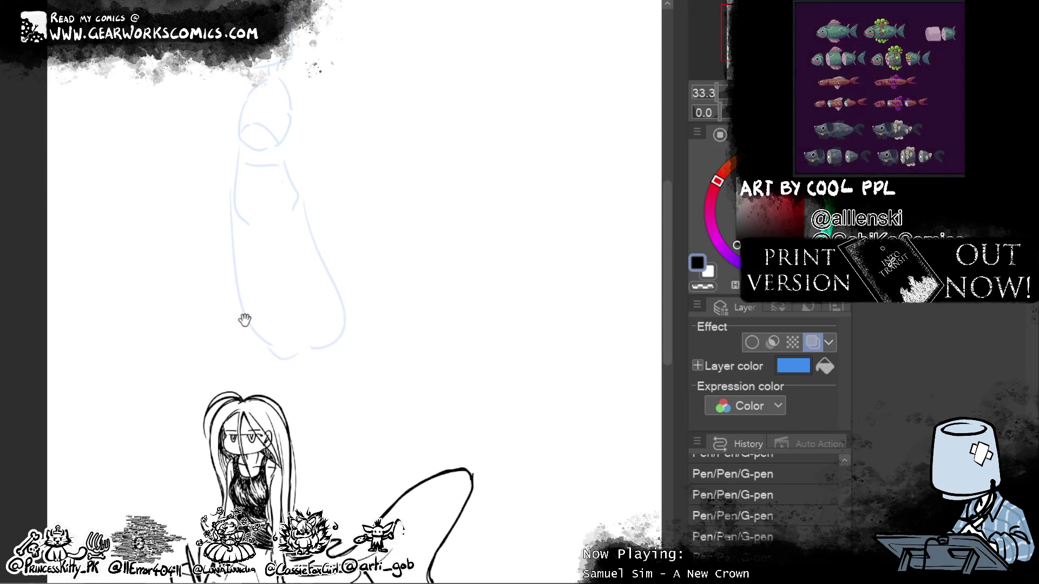
{"action": "left_click_drag", "start_coordinate": [335, 239], "coordinate": [424, 284]}
{"action": "key", "text": "ctrl+z"}
{"action": "left_click_drag", "start_coordinate": [327, 254], "coordinate": [427, 264]}
{"action": "key", "text": "ctrl+z"}
{"action": "left_click_drag", "start_coordinate": [326, 255], "coordinate": [442, 263]}
{"action": "key", "text": "ctrl+z"}
{"action": "mouse_move", "coordinate": [327, 255]}
{"action": "left_mouse_down"}
{"action": "mouse_move", "coordinate": [448, 296]}
{"action": "mouse_move", "coordinate": [336, 350]}
{"action": "left_mouse_up"}
Step: Sketch the arched upper thigh, the hip lines and the trailing tail with its underside
{"action": "left_click_drag", "start_coordinate": [506, 332], "coordinate": [619, 391]}
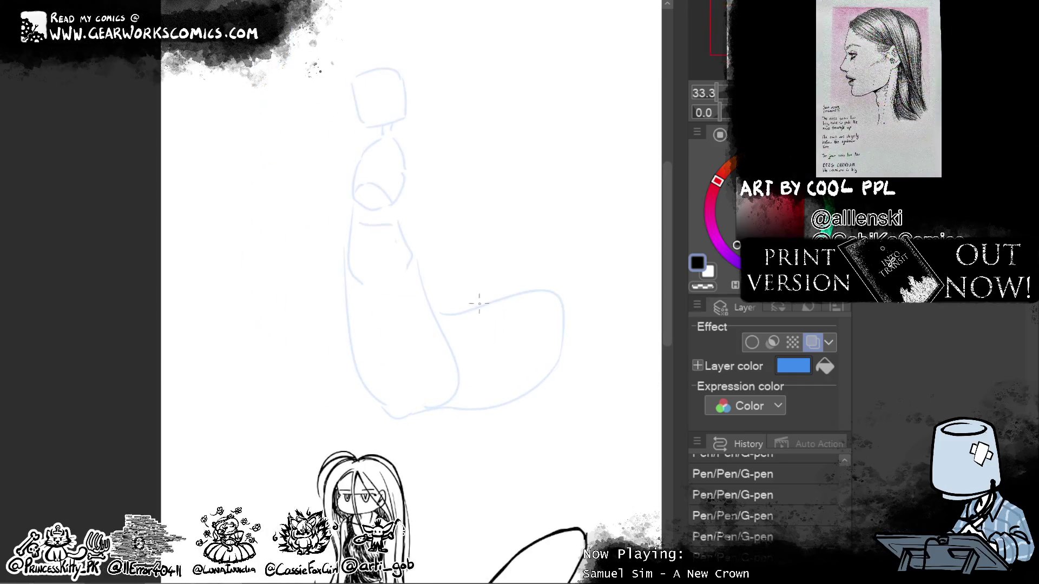
{"action": "key", "text": "ctrl+z"}
{"action": "left_click_drag", "start_coordinate": [547, 286], "coordinate": [447, 299]}
{"action": "mouse_move", "coordinate": [340, 304]}
{"action": "left_mouse_down"}
{"action": "mouse_move", "coordinate": [278, 305]}
{"action": "mouse_move", "coordinate": [355, 372]}
{"action": "left_mouse_up"}
{"action": "left_click_drag", "start_coordinate": [595, 285], "coordinate": [494, 323]}
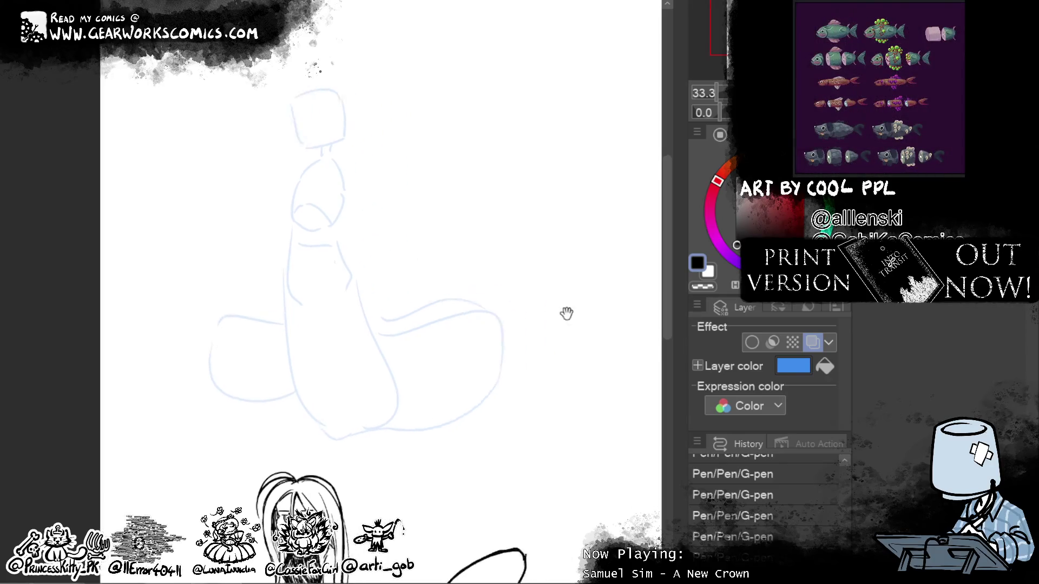
{"action": "left_click_drag", "start_coordinate": [208, 332], "coordinate": [236, 338]}
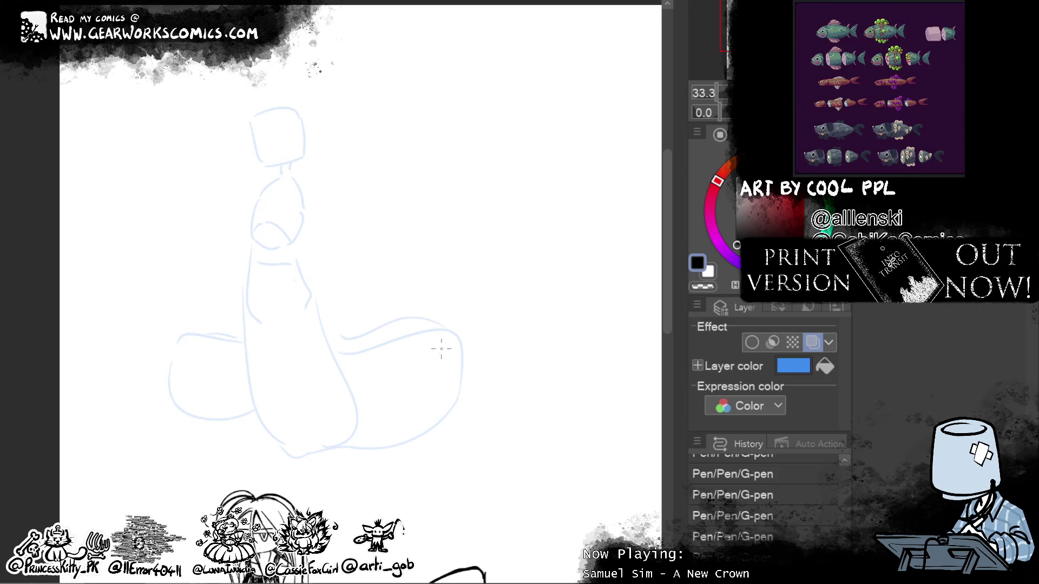
{"action": "left_click_drag", "start_coordinate": [484, 338], "coordinate": [514, 305]}
{"action": "mouse_move", "coordinate": [460, 361]}
{"action": "left_mouse_down"}
{"action": "mouse_move", "coordinate": [506, 325]}
{"action": "mouse_move", "coordinate": [543, 199]}
{"action": "mouse_move", "coordinate": [532, 329]}
{"action": "left_mouse_up"}
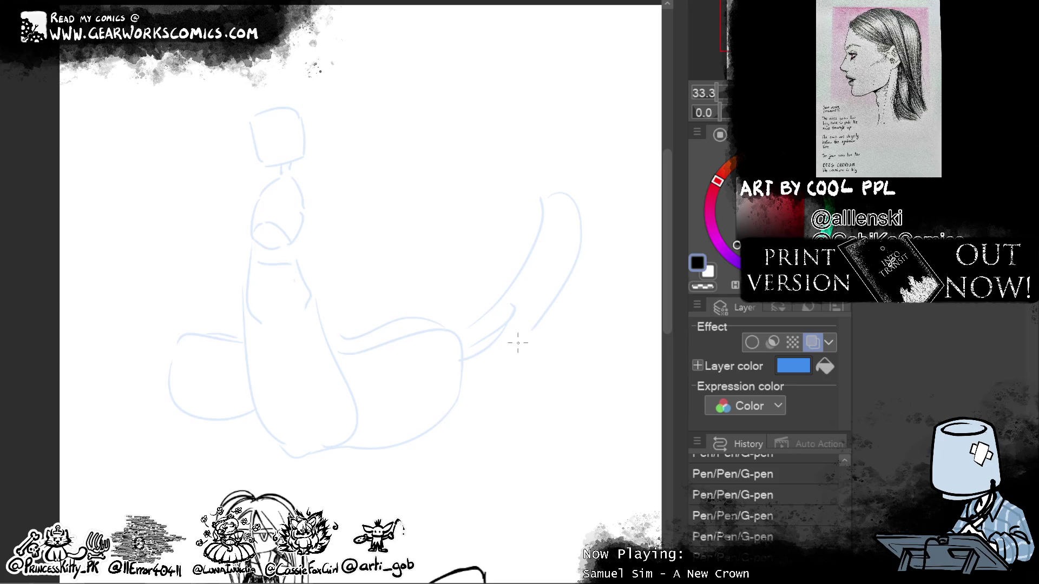
{"action": "left_click_drag", "start_coordinate": [544, 346], "coordinate": [470, 378]}
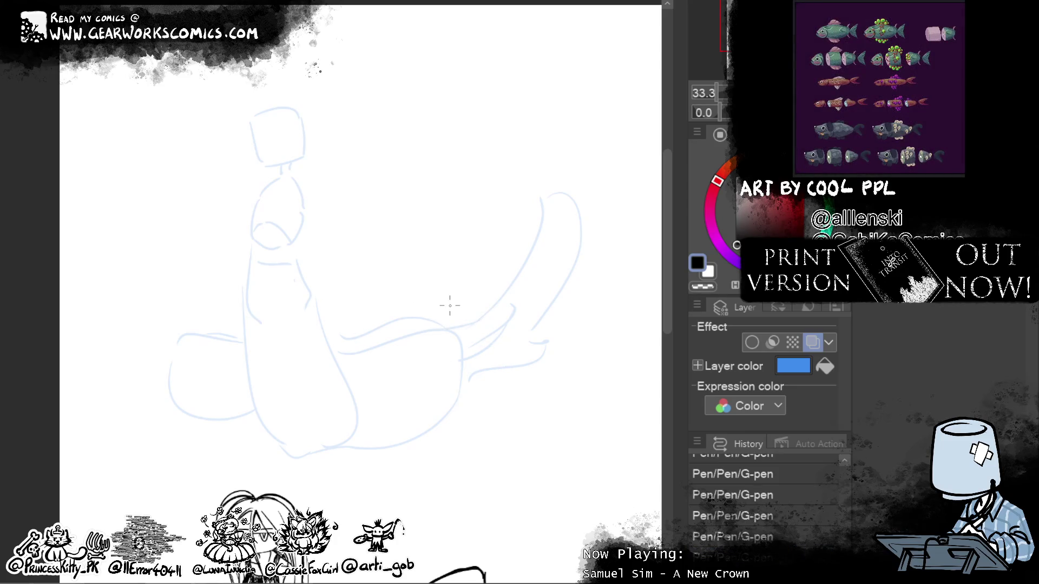
Step: Sketch the box shape and connecting lines above the figure's lower body
{"action": "left_click_drag", "start_coordinate": [450, 306], "coordinate": [484, 317]}
{"action": "mouse_move", "coordinate": [410, 301]}
{"action": "left_mouse_down"}
{"action": "mouse_move", "coordinate": [403, 352]}
{"action": "mouse_move", "coordinate": [475, 298]}
{"action": "left_mouse_up"}
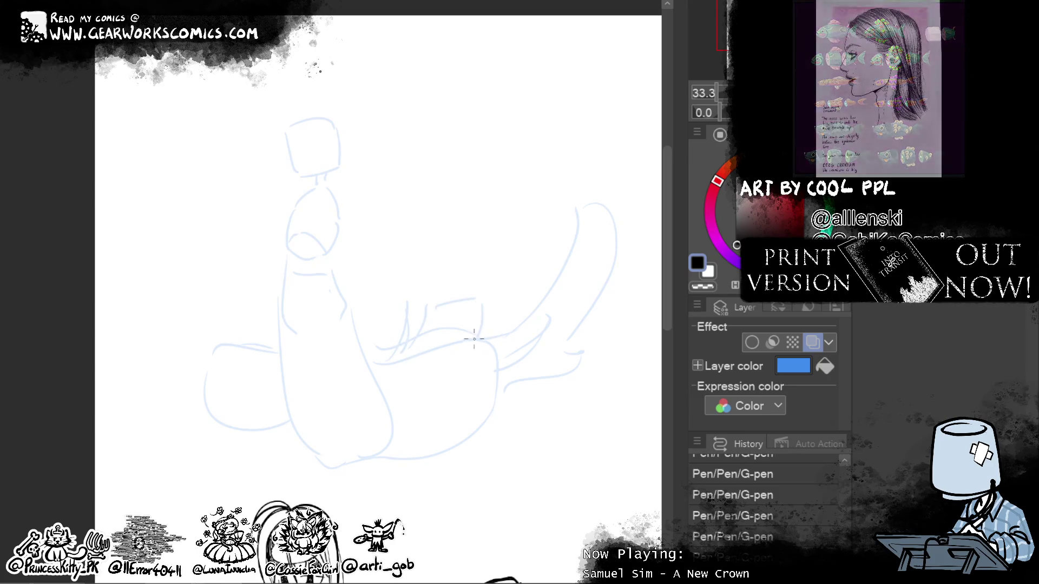
{"action": "mouse_move", "coordinate": [482, 307]}
{"action": "left_mouse_down"}
{"action": "mouse_move", "coordinate": [452, 299]}
{"action": "mouse_move", "coordinate": [355, 327]}
{"action": "left_mouse_up"}
{"action": "mouse_move", "coordinate": [278, 320]}
{"action": "left_mouse_down"}
{"action": "mouse_move", "coordinate": [230, 311]}
{"action": "mouse_move", "coordinate": [226, 338]}
{"action": "left_mouse_up"}
{"action": "left_click_drag", "start_coordinate": [354, 314], "coordinate": [431, 296]}
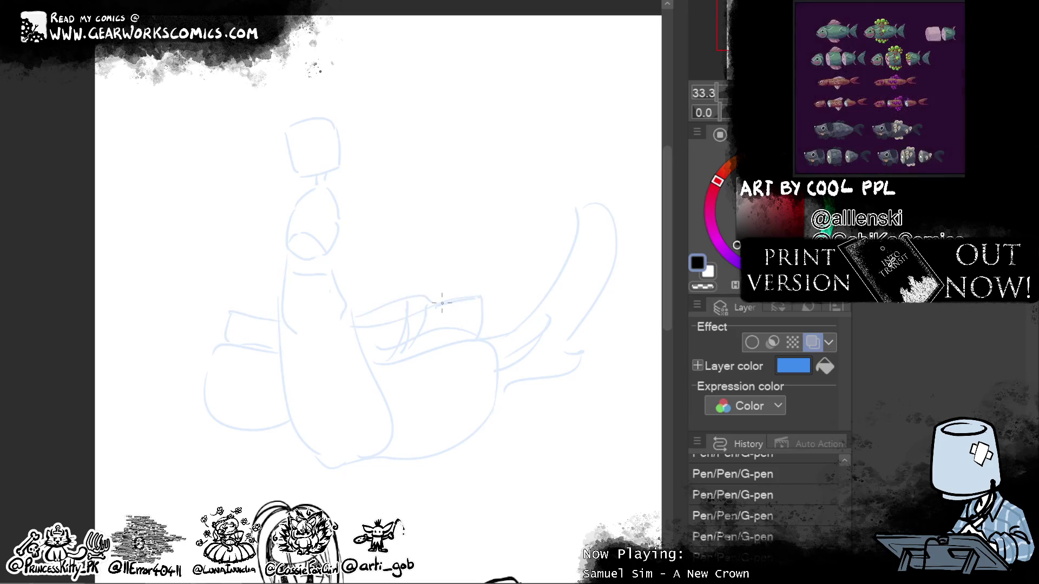
Step: Draw the wavy hem curves at the gown's base and the body's long left edge
{"action": "mouse_move", "coordinate": [378, 385]}
{"action": "left_mouse_down"}
{"action": "mouse_move", "coordinate": [403, 433]}
{"action": "mouse_move", "coordinate": [382, 449]}
{"action": "mouse_move", "coordinate": [468, 454]}
{"action": "mouse_move", "coordinate": [400, 447]}
{"action": "left_mouse_up"}
{"action": "left_click_drag", "start_coordinate": [285, 389], "coordinate": [280, 423]}
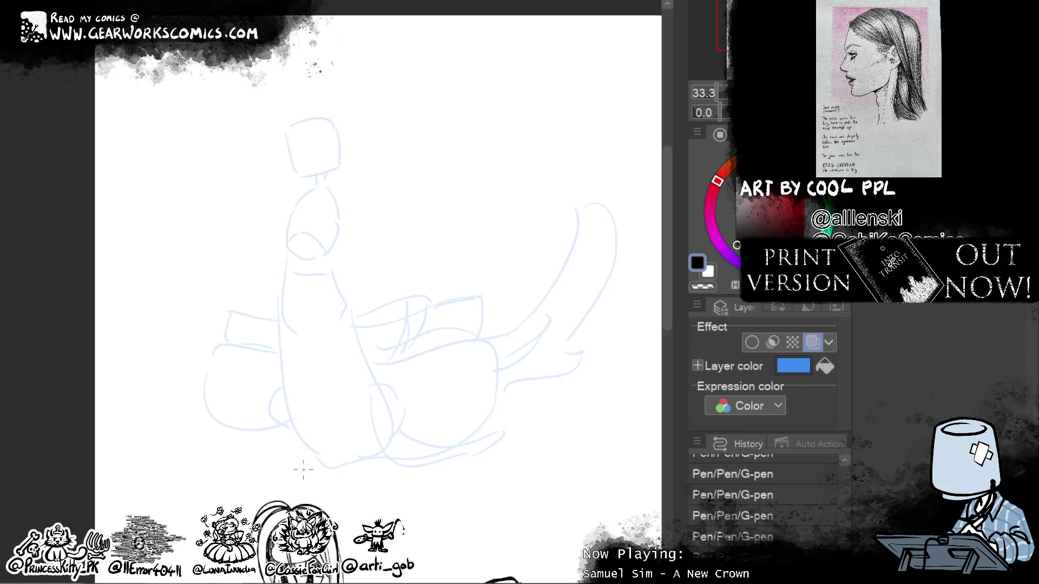
{"action": "left_click_drag", "start_coordinate": [289, 435], "coordinate": [248, 460]}
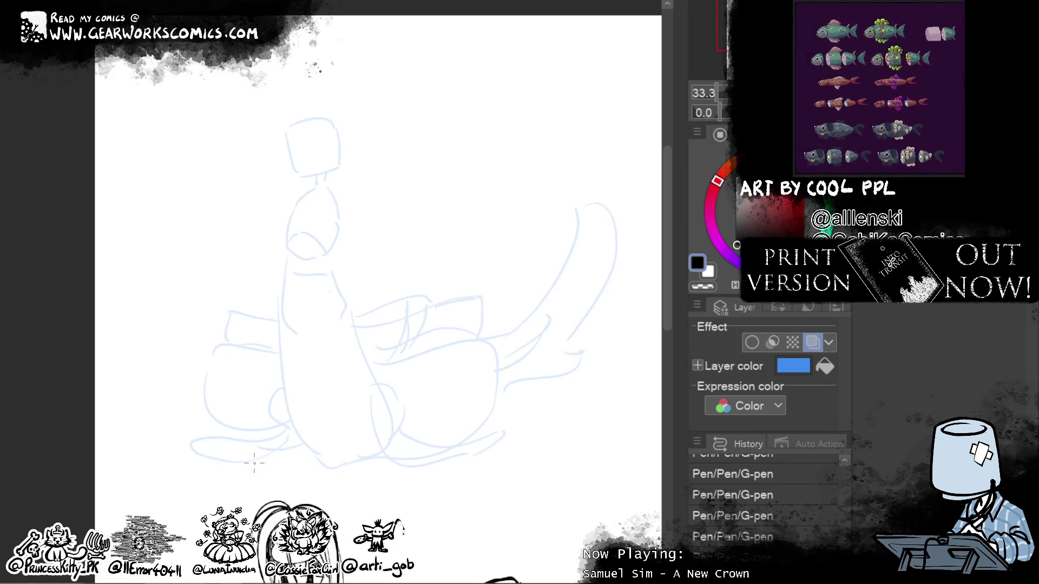
{"action": "left_click_drag", "start_coordinate": [292, 445], "coordinate": [250, 459]}
{"action": "left_click_drag", "start_coordinate": [556, 387], "coordinate": [583, 447]}
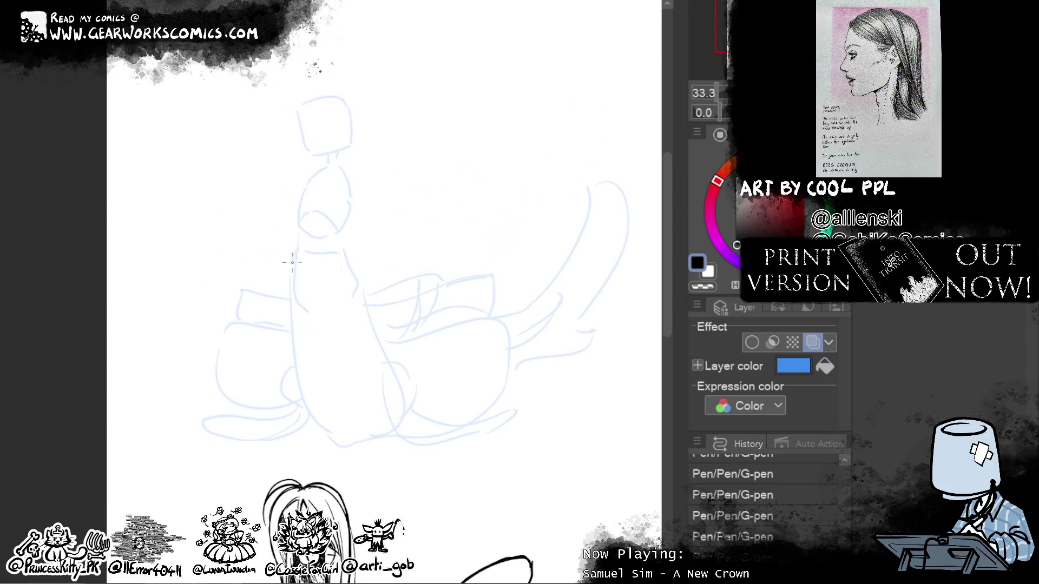
{"action": "mouse_move", "coordinate": [289, 303]}
{"action": "left_mouse_down"}
{"action": "mouse_move", "coordinate": [308, 414]}
{"action": "mouse_move", "coordinate": [352, 444]}
{"action": "left_mouse_up"}
{"action": "mouse_move", "coordinate": [544, 507]}
{"action": "left_mouse_down"}
{"action": "mouse_move", "coordinate": [501, 374]}
{"action": "mouse_move", "coordinate": [506, 549]}
{"action": "mouse_move", "coordinate": [549, 505]}
{"action": "left_mouse_up"}
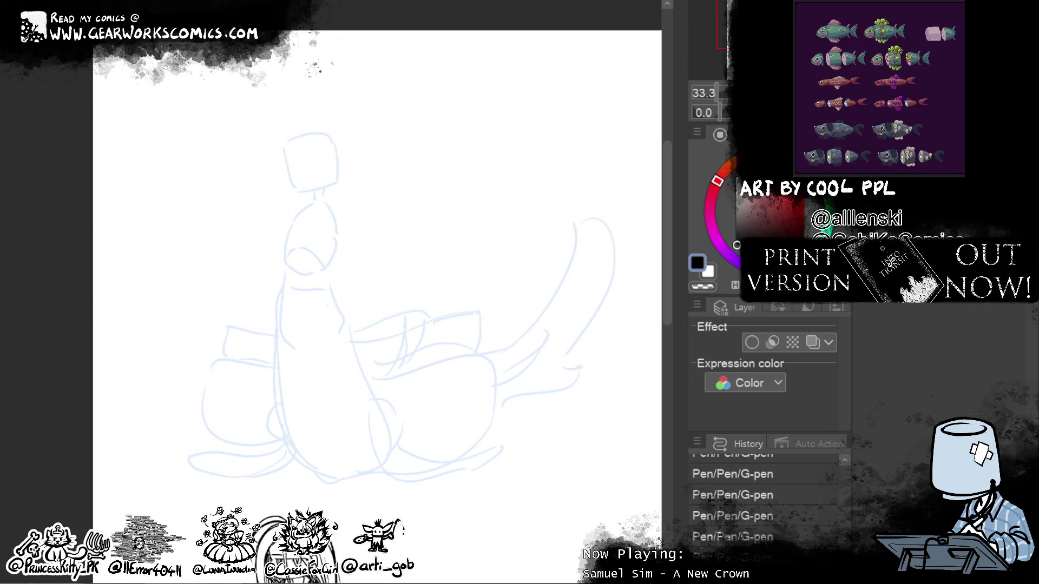
Step: Ink the head outline in black, redrawing it twice, and try the ear
{"action": "mouse_move", "coordinate": [285, 145]}
{"action": "left_mouse_down"}
{"action": "mouse_move", "coordinate": [286, 189]}
{"action": "mouse_move", "coordinate": [303, 190]}
{"action": "left_mouse_up"}
{"action": "key", "text": "ctrl+z"}
{"action": "left_click_drag", "start_coordinate": [285, 146], "coordinate": [314, 191]}
{"action": "key", "text": "ctrl+z"}
{"action": "key", "text": "ctrl+z"}
{"action": "left_click_drag", "start_coordinate": [285, 146], "coordinate": [312, 190]}
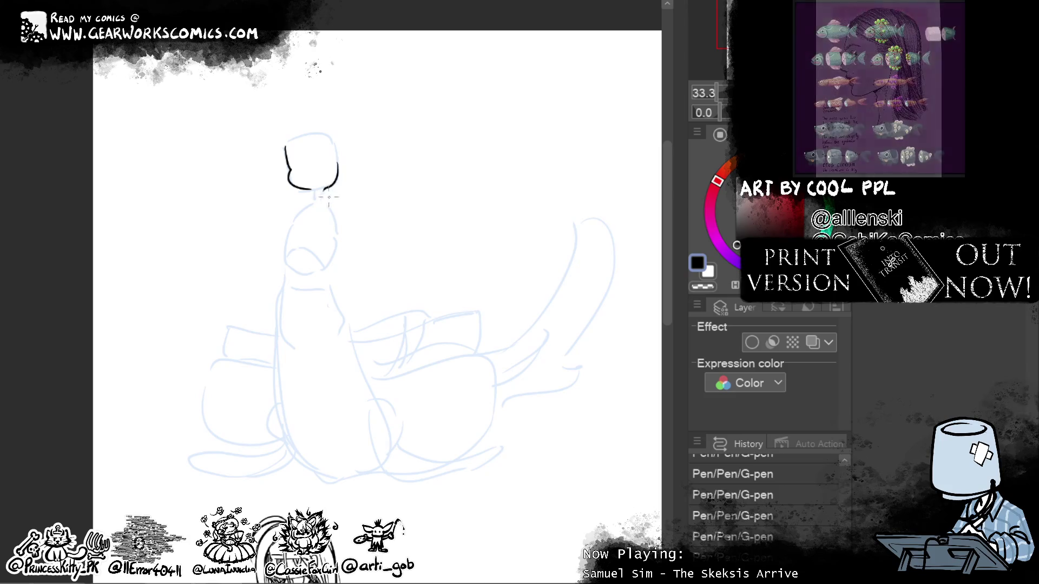
{"action": "mouse_move", "coordinate": [336, 163]}
{"action": "left_mouse_down"}
{"action": "mouse_move", "coordinate": [325, 188]}
{"action": "mouse_move", "coordinate": [339, 175]}
{"action": "left_mouse_up"}
{"action": "key", "text": "ctrl+z"}
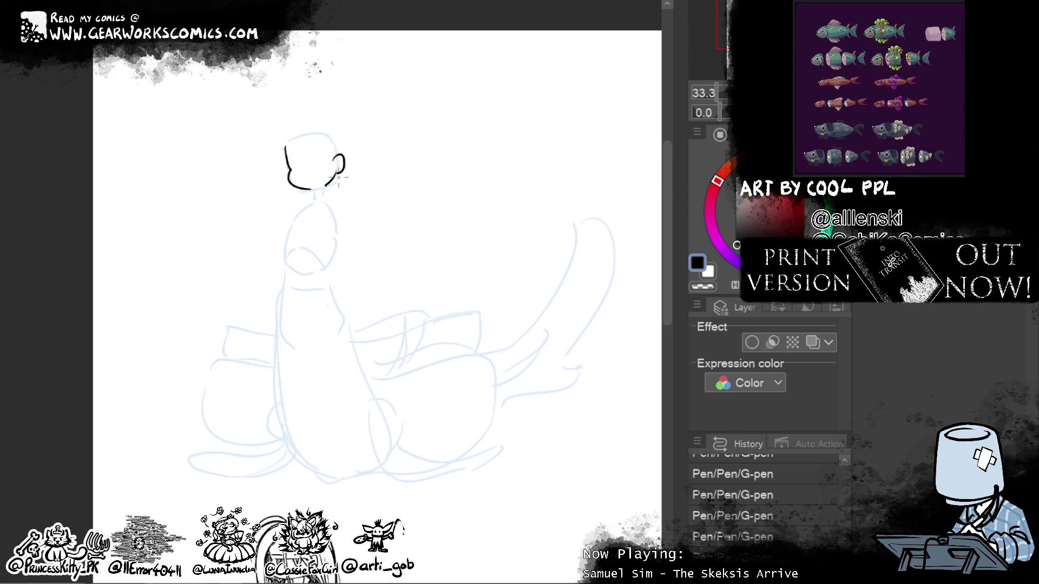
Step: Ink the neck and the right shoulder curve extending into the outstretched arm
{"action": "left_click_drag", "start_coordinate": [327, 187], "coordinate": [326, 199]}
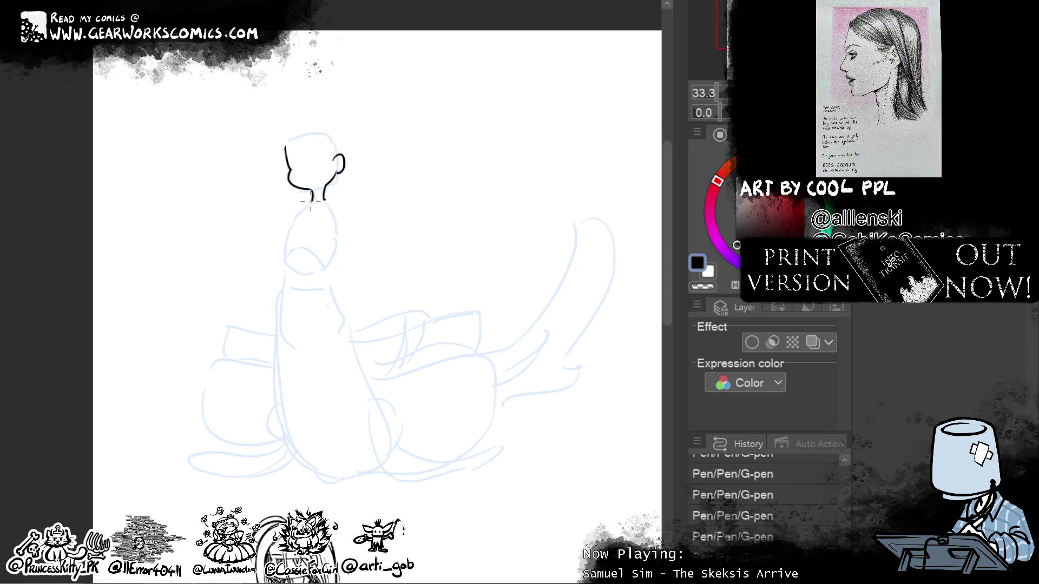
{"action": "left_click_drag", "start_coordinate": [324, 200], "coordinate": [348, 233]}
{"action": "key", "text": "ctrl+z"}
{"action": "left_click_drag", "start_coordinate": [324, 199], "coordinate": [388, 245]}
{"action": "key", "text": "ctrl+z"}
{"action": "left_click_drag", "start_coordinate": [344, 212], "coordinate": [421, 265]}
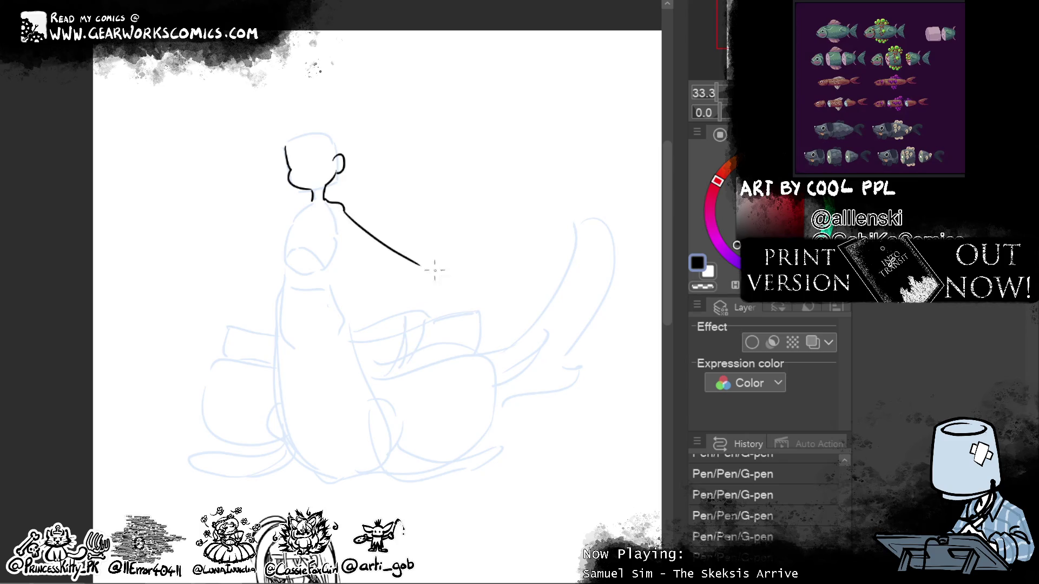
Step: Ink the left neck-to-shoulder line and the lower edges of both arms
{"action": "left_click_drag", "start_coordinate": [312, 200], "coordinate": [238, 239]}
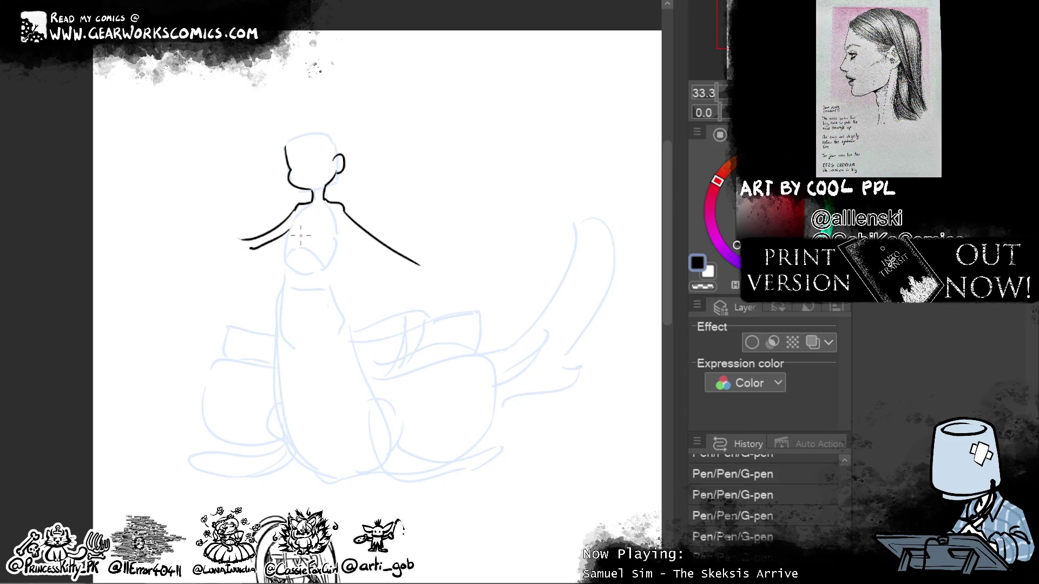
{"action": "left_click_drag", "start_coordinate": [286, 230], "coordinate": [241, 248]}
{"action": "left_click_drag", "start_coordinate": [342, 228], "coordinate": [405, 263]}
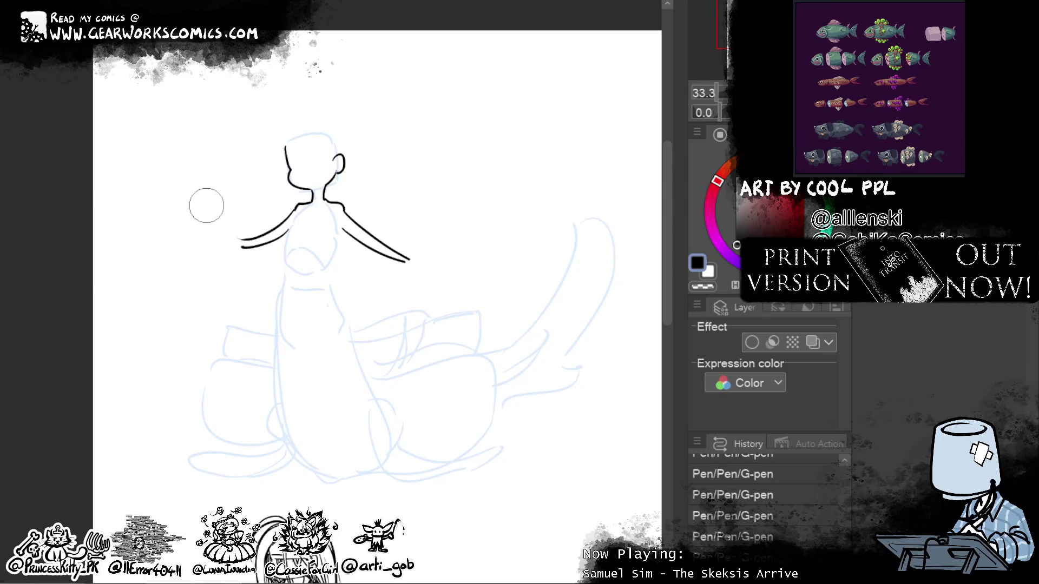
{"action": "key", "text": "ctrl+z"}
{"action": "key", "text": "ctrl+z"}
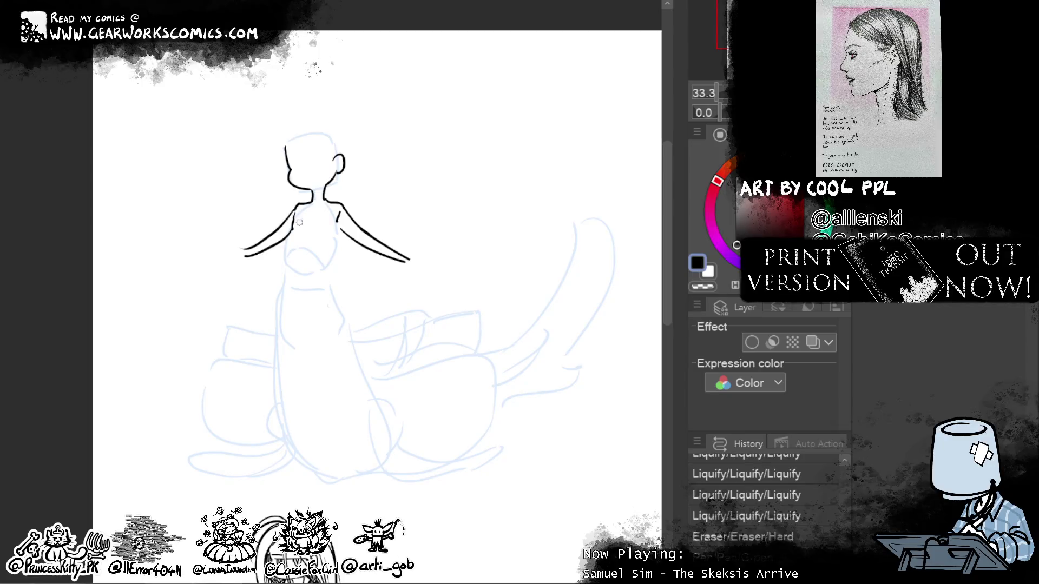
{"action": "key", "text": "ctrl+y"}
{"action": "key", "text": "ctrl+y"}
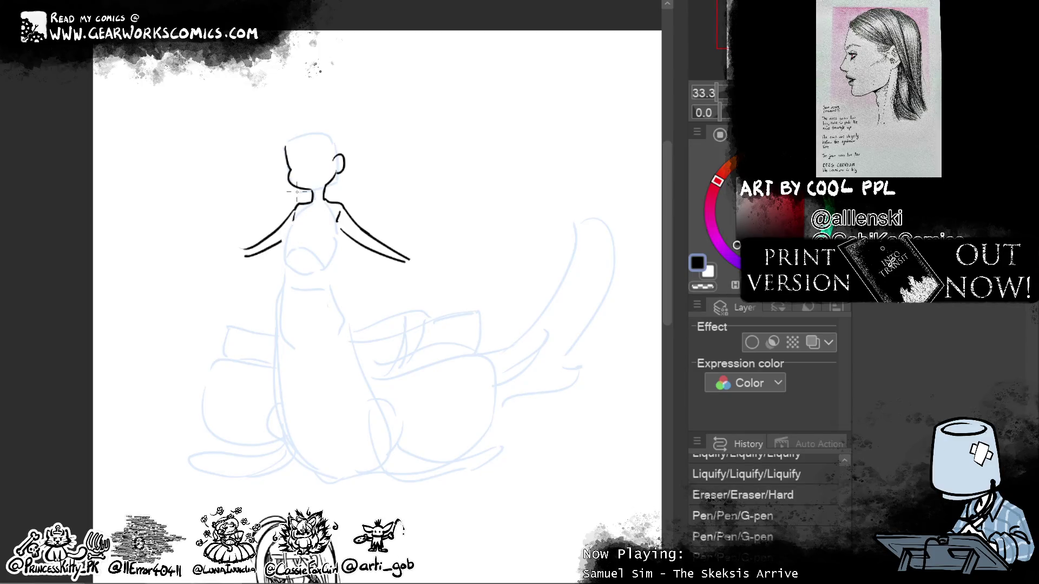
Step: Settle the left chest curve by comparing undo/redo versions, then erase part of the torso line
{"action": "left_click_drag", "start_coordinate": [297, 211], "coordinate": [283, 251]}
{"action": "key", "text": "ctrl+z"}
{"action": "key", "text": "ctrl+z"}
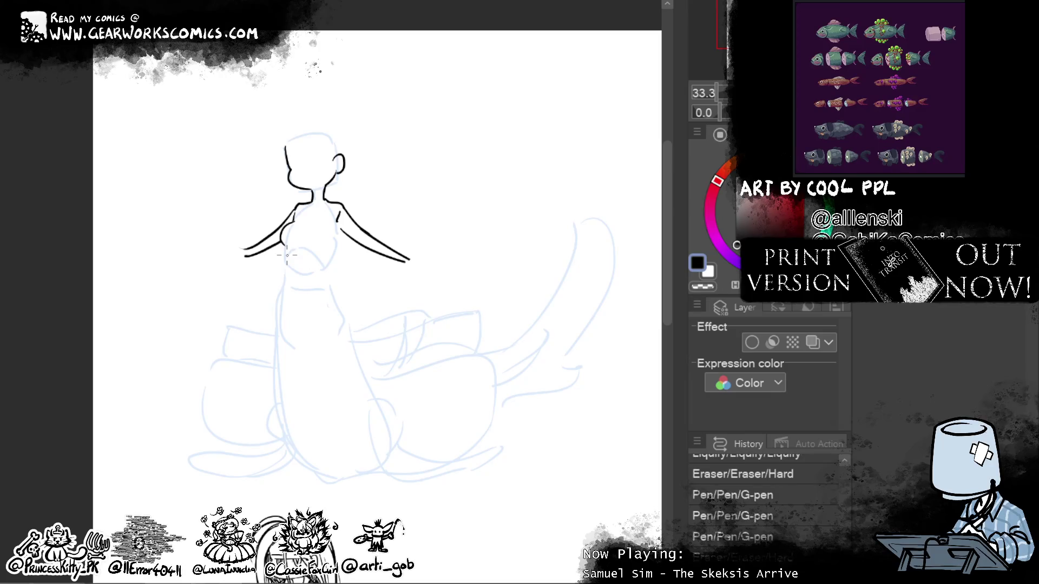
{"action": "key", "text": "ctrl+z"}
{"action": "left_click_drag", "start_coordinate": [296, 219], "coordinate": [282, 244]}
{"action": "key", "text": "ctrl+z"}
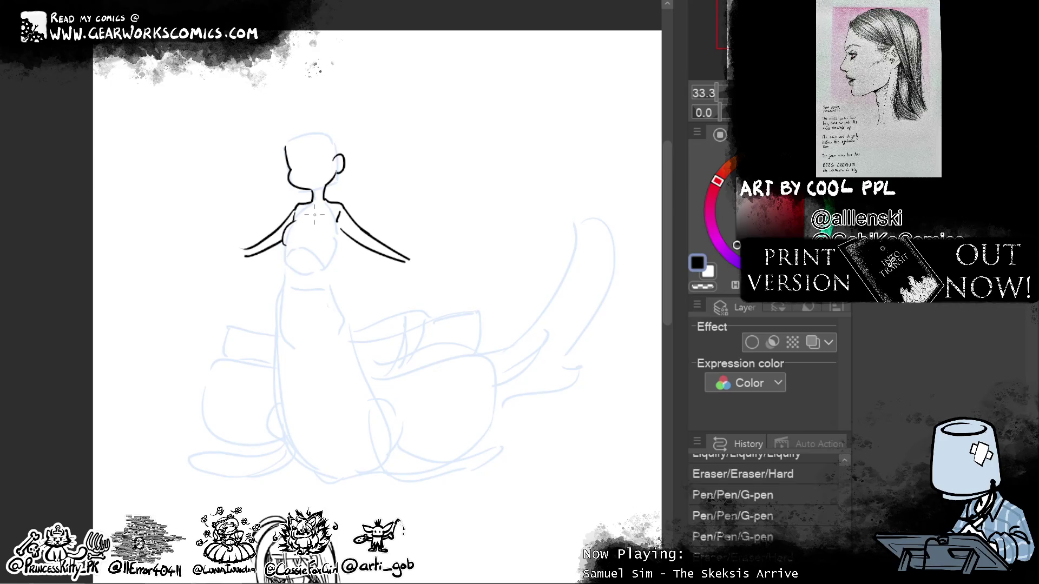
{"action": "key", "text": "ctrl+y"}
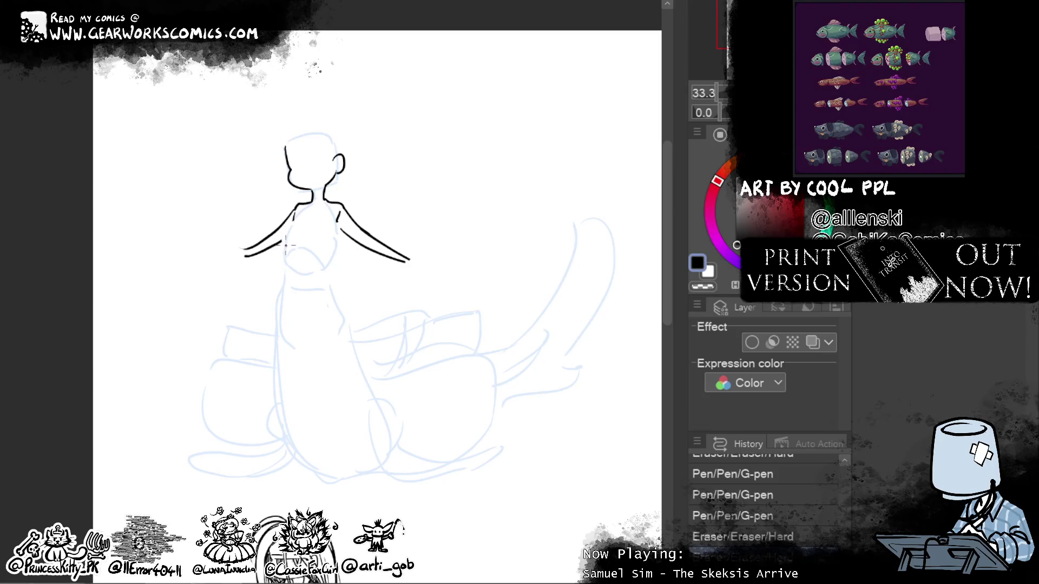
{"action": "key", "text": "ctrl+z"}
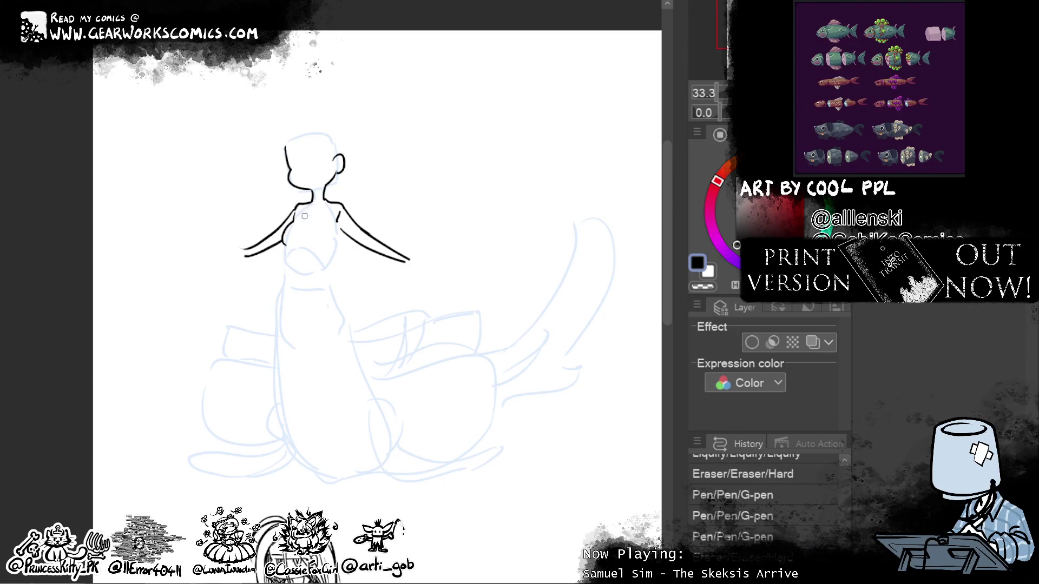
{"action": "key", "text": "ctrl+y"}
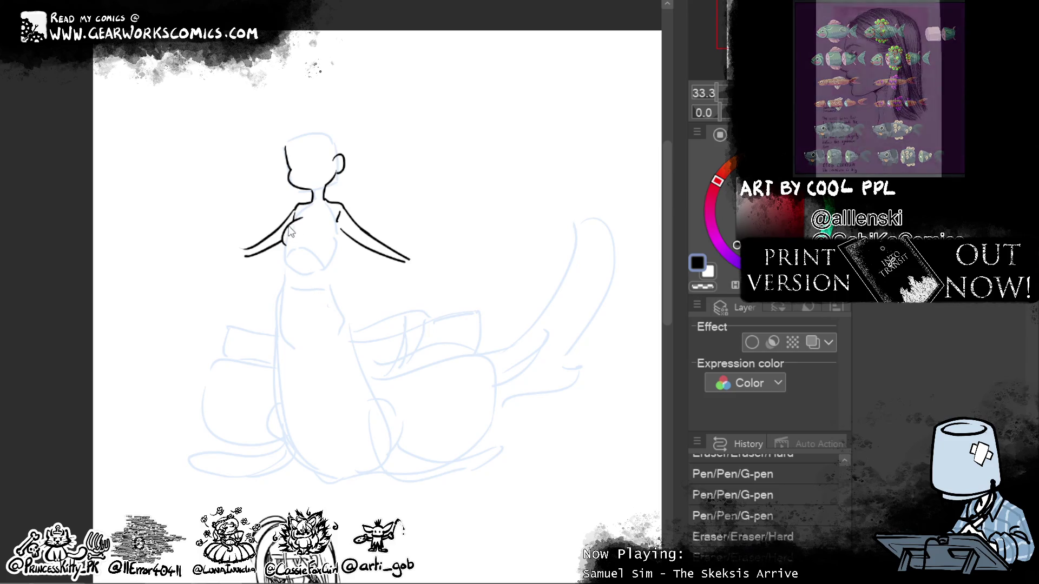
{"action": "key", "text": "ctrl+z"}
{"action": "key", "text": "ctrl+y"}
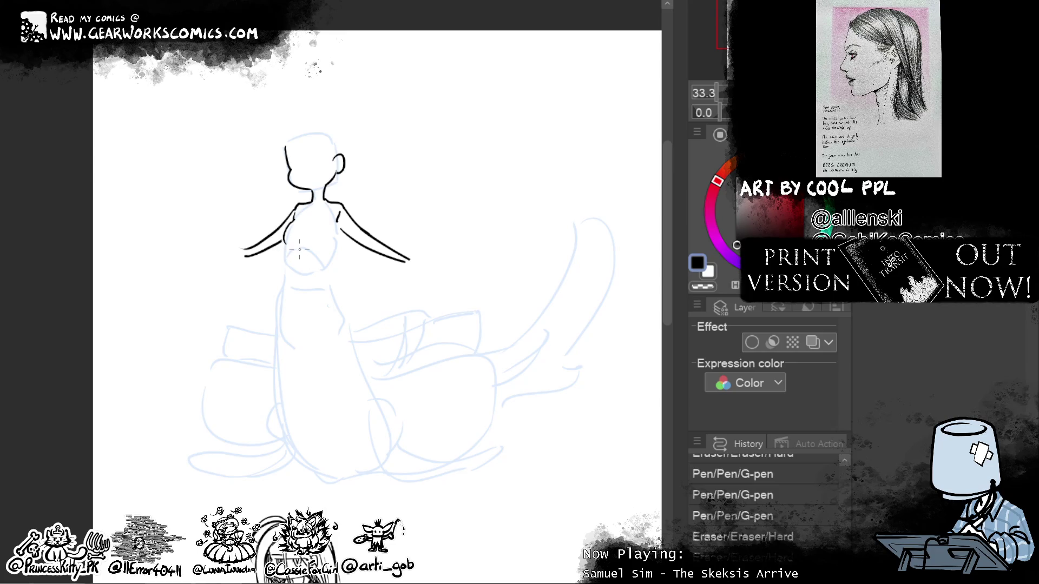
{"action": "key", "text": "ctrl+y"}
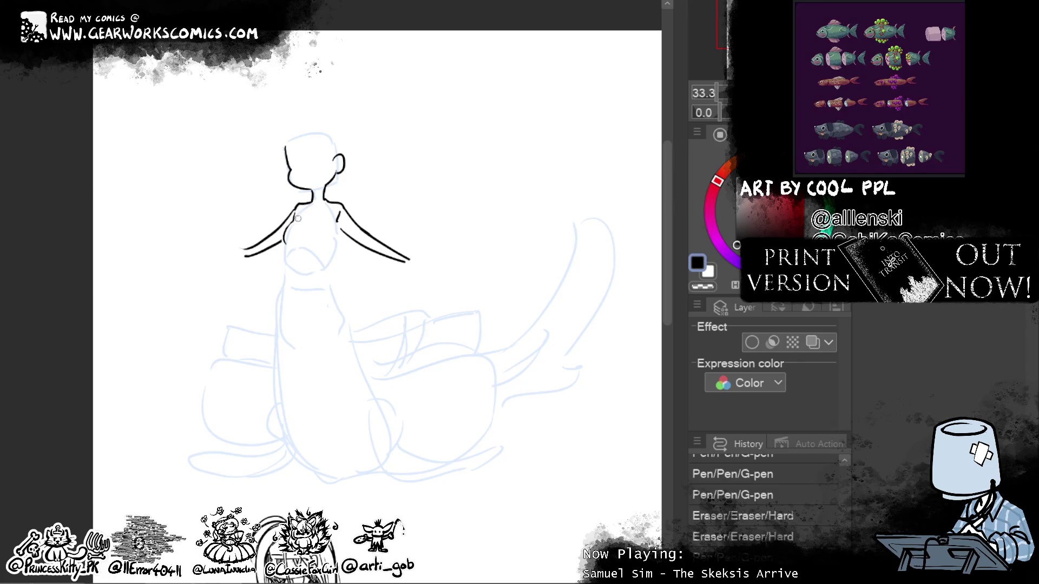
{"action": "key", "text": "ctrl+y"}
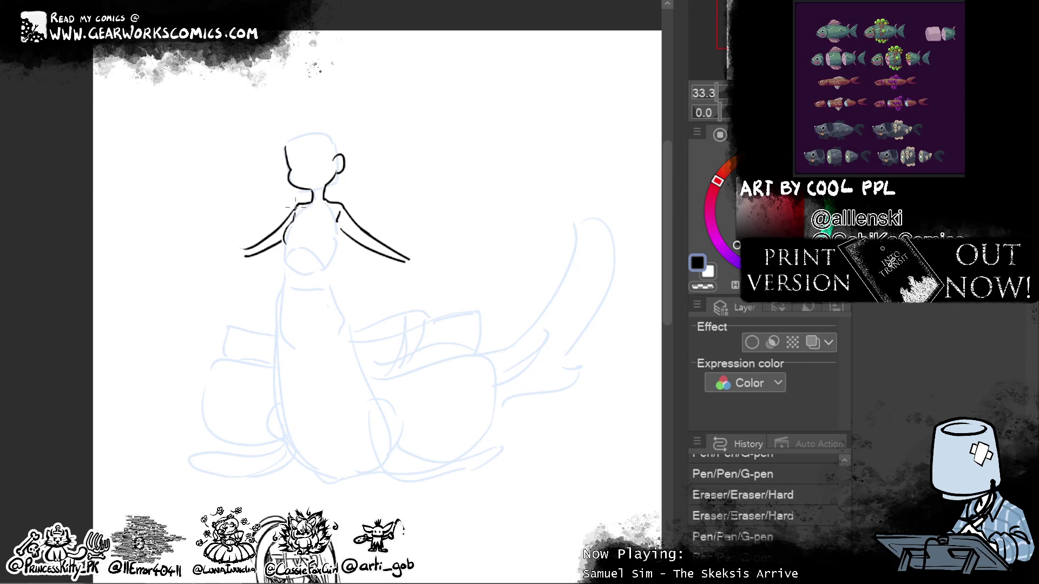
{"action": "key", "text": "ctrl+y"}
{"action": "mouse_move", "coordinate": [286, 219]}
{"action": "left_mouse_down"}
{"action": "mouse_move", "coordinate": [284, 243]}
{"action": "mouse_move", "coordinate": [293, 223]}
{"action": "left_mouse_up"}
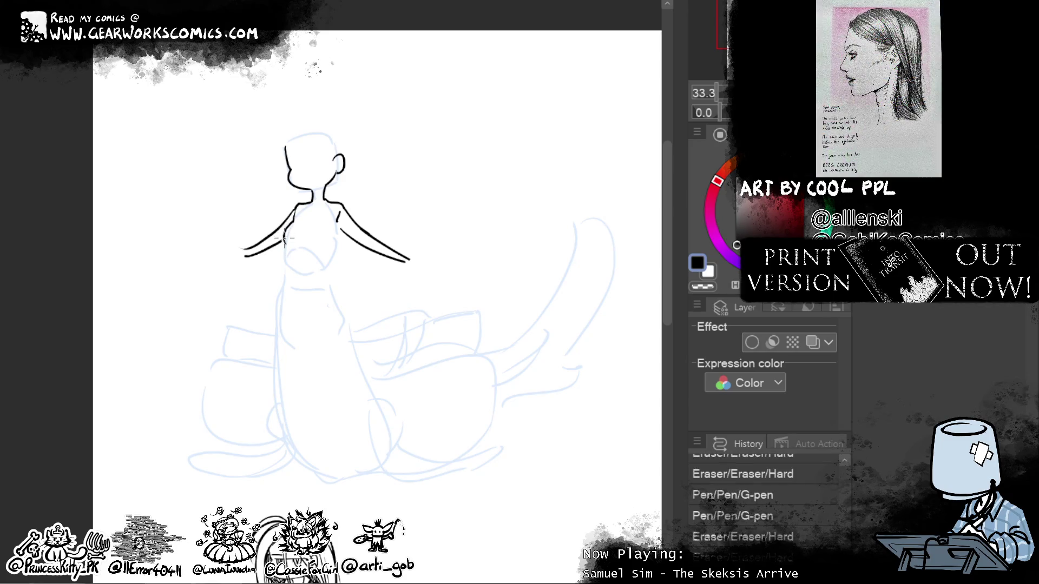
Step: Ink the right side of the torso down toward the hip and trim its top
{"action": "left_click_drag", "start_coordinate": [398, 220], "coordinate": [448, 139]}
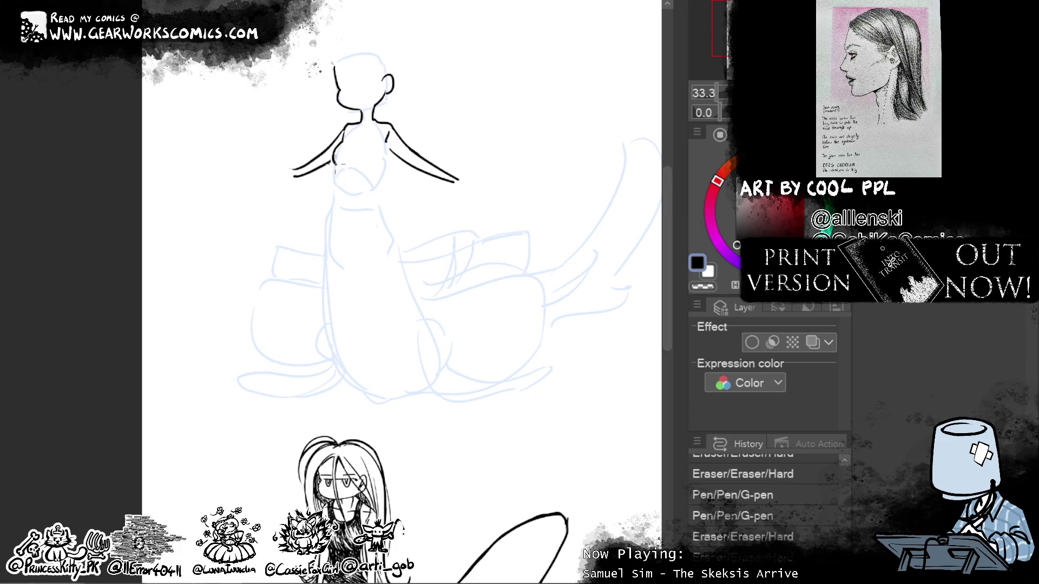
{"action": "left_click_drag", "start_coordinate": [335, 167], "coordinate": [328, 222]}
{"action": "key", "text": "ctrl+z"}
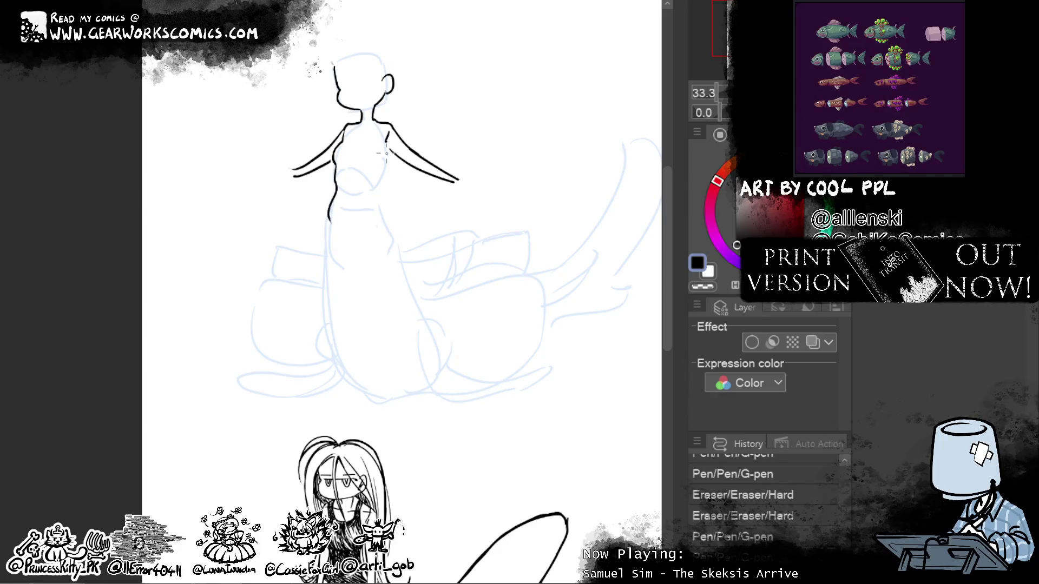
{"action": "left_click_drag", "start_coordinate": [389, 157], "coordinate": [379, 205]}
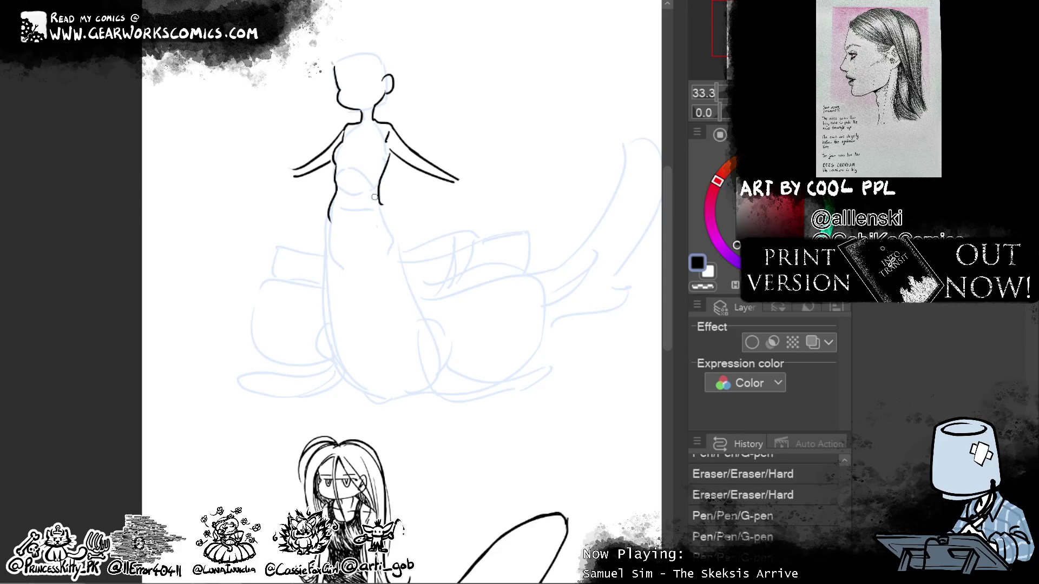
{"action": "mouse_move", "coordinate": [388, 157]}
{"action": "left_mouse_down"}
{"action": "mouse_move", "coordinate": [378, 198]}
{"action": "mouse_move", "coordinate": [392, 241]}
{"action": "left_mouse_up"}
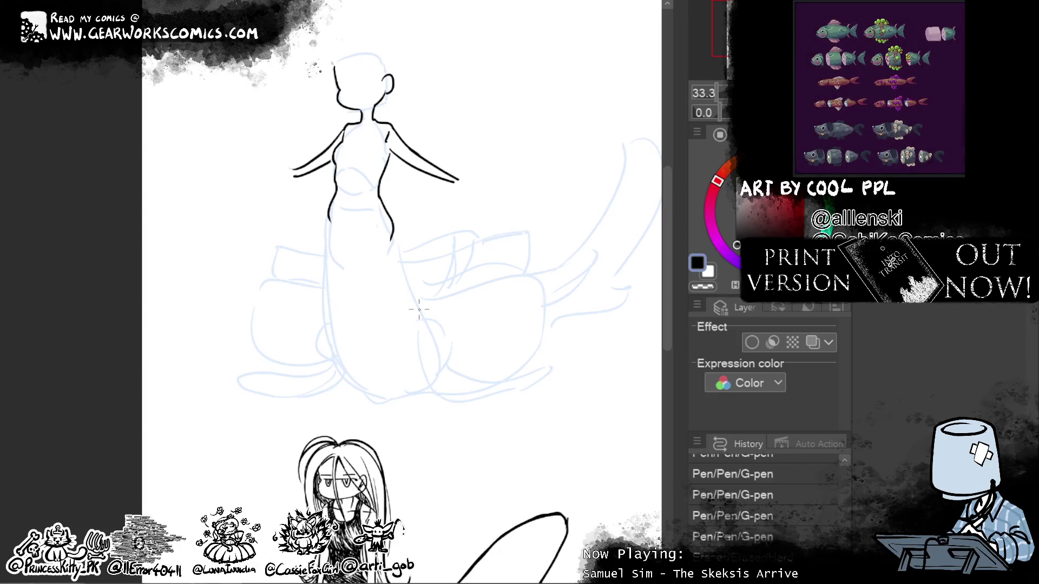
{"action": "left_click_drag", "start_coordinate": [388, 138], "coordinate": [384, 157]}
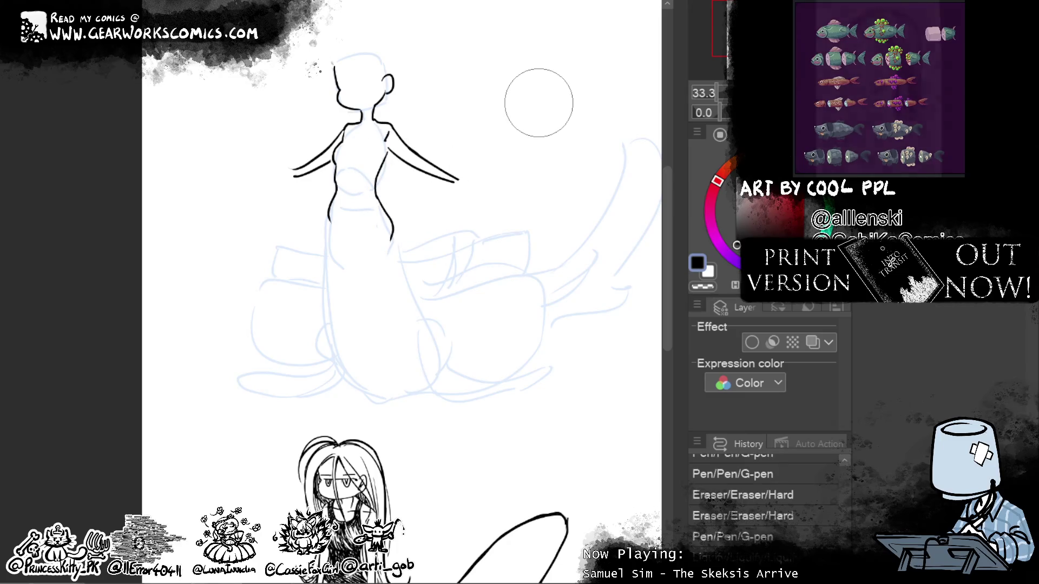
Step: Warp the bust and waist lines with Liquify into a curvier silhouette
{"action": "left_click_drag", "start_coordinate": [533, 104], "coordinate": [547, 152]}
{"action": "left_click_drag", "start_coordinate": [379, 216], "coordinate": [344, 254]}
{"action": "left_click_drag", "start_coordinate": [346, 270], "coordinate": [356, 303]}
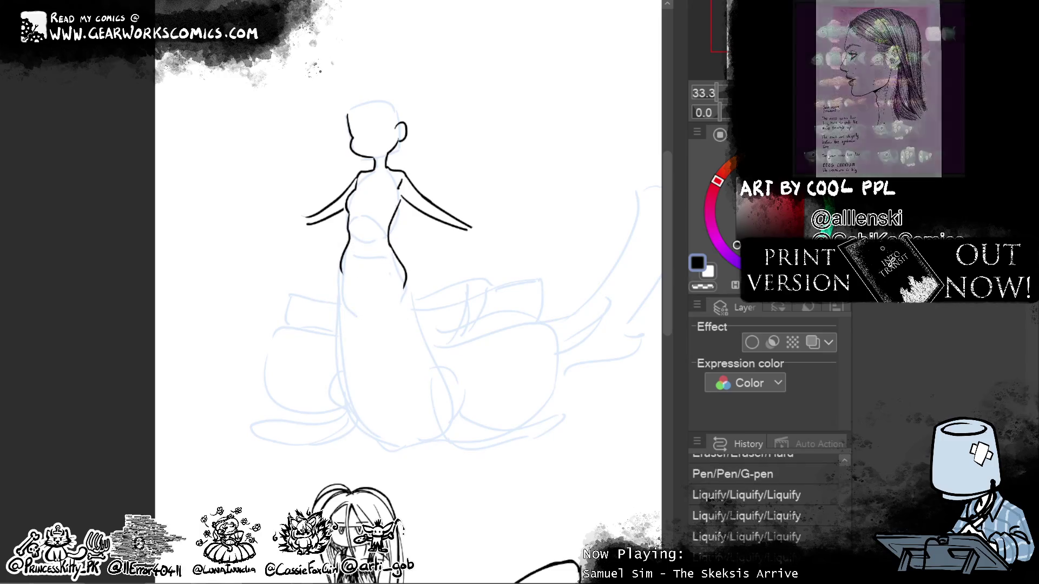
{"action": "left_click_drag", "start_coordinate": [352, 261], "coordinate": [344, 271]}
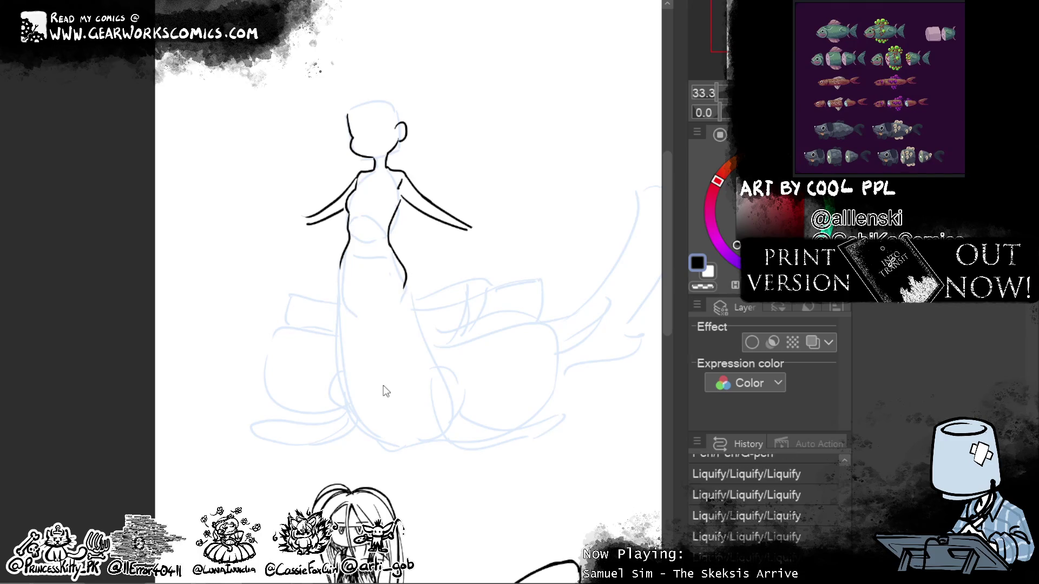
{"action": "left_click_drag", "start_coordinate": [512, 195], "coordinate": [477, 248]}
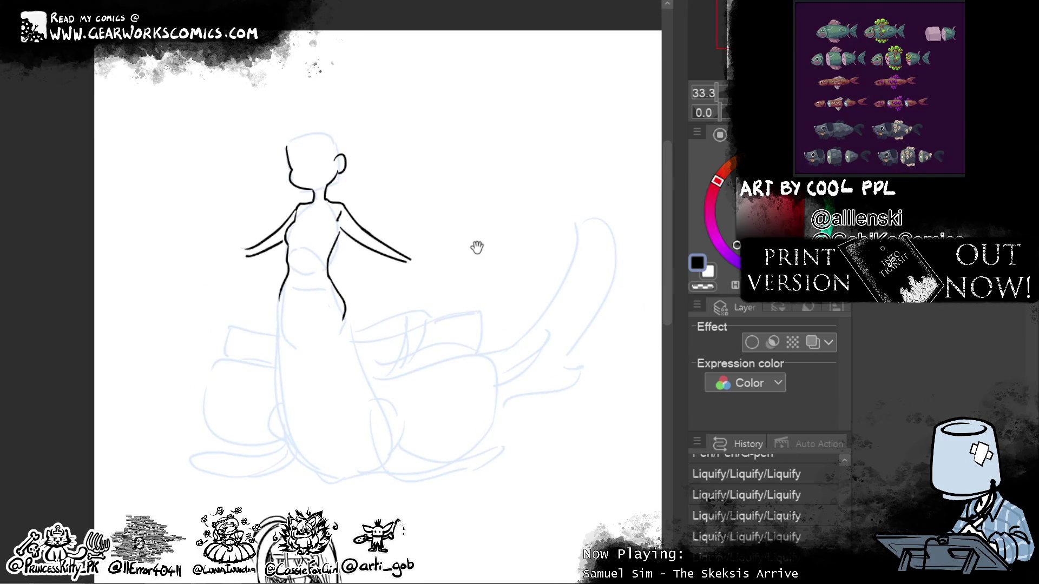
Step: Redraw the mouth as a wide grin stretching below the eyes
{"action": "left_click_drag", "start_coordinate": [297, 156], "coordinate": [297, 171]}
{"action": "key", "text": "ctrl+z"}
{"action": "key", "text": "ctrl+z"}
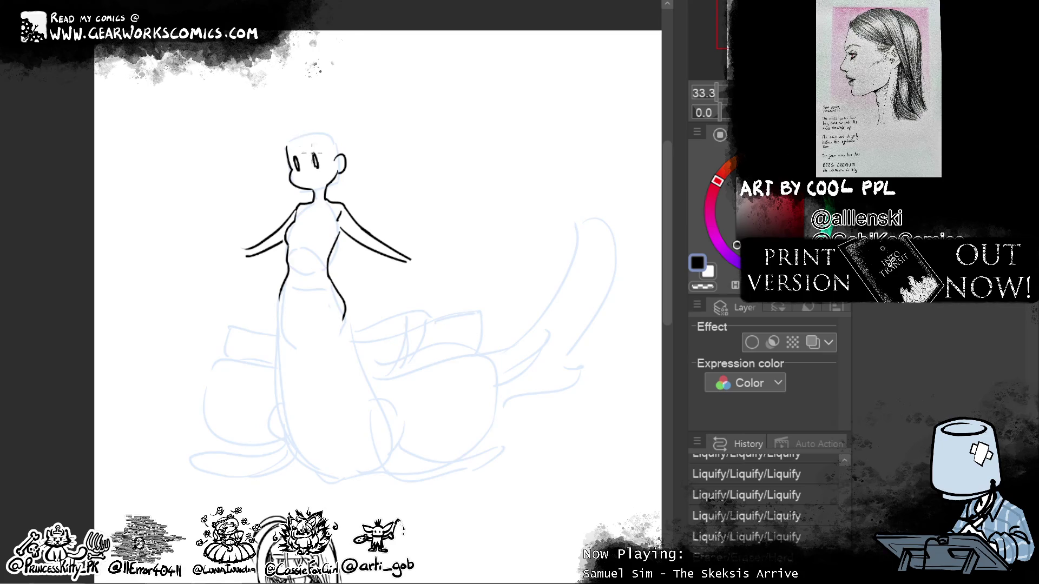
{"action": "left_click_drag", "start_coordinate": [302, 177], "coordinate": [336, 172]}
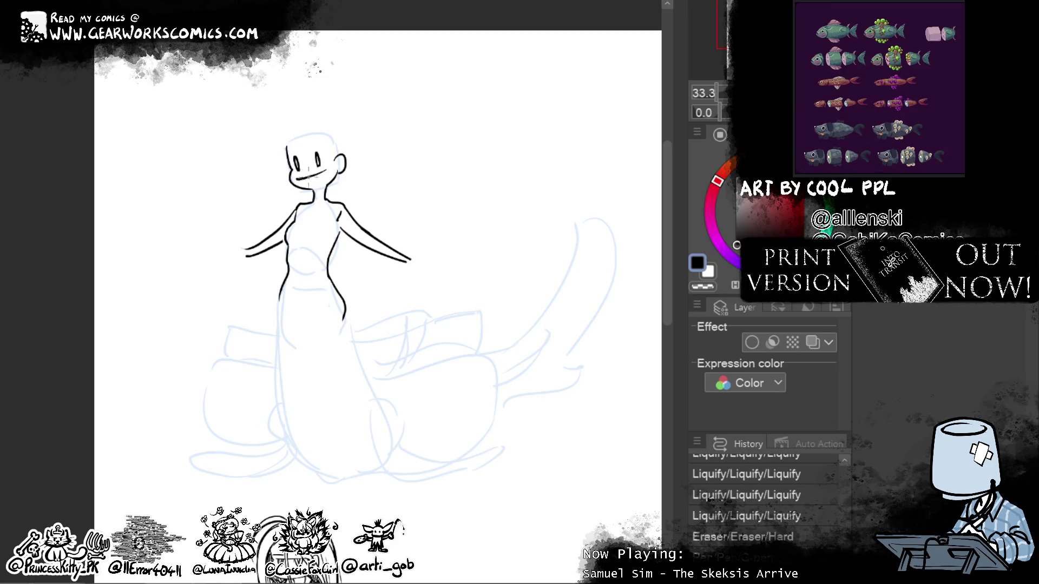
{"action": "mouse_move", "coordinate": [327, 171]}
{"action": "left_mouse_down"}
{"action": "mouse_move", "coordinate": [310, 185]}
{"action": "mouse_move", "coordinate": [328, 169]}
{"action": "left_mouse_up"}
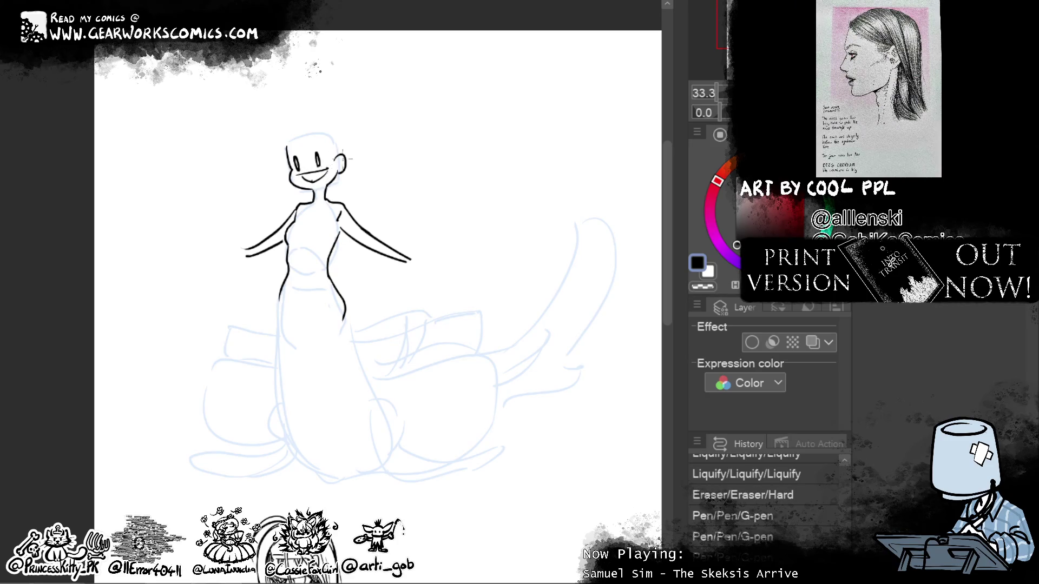
{"action": "left_click_drag", "start_coordinate": [297, 174], "coordinate": [327, 170]}
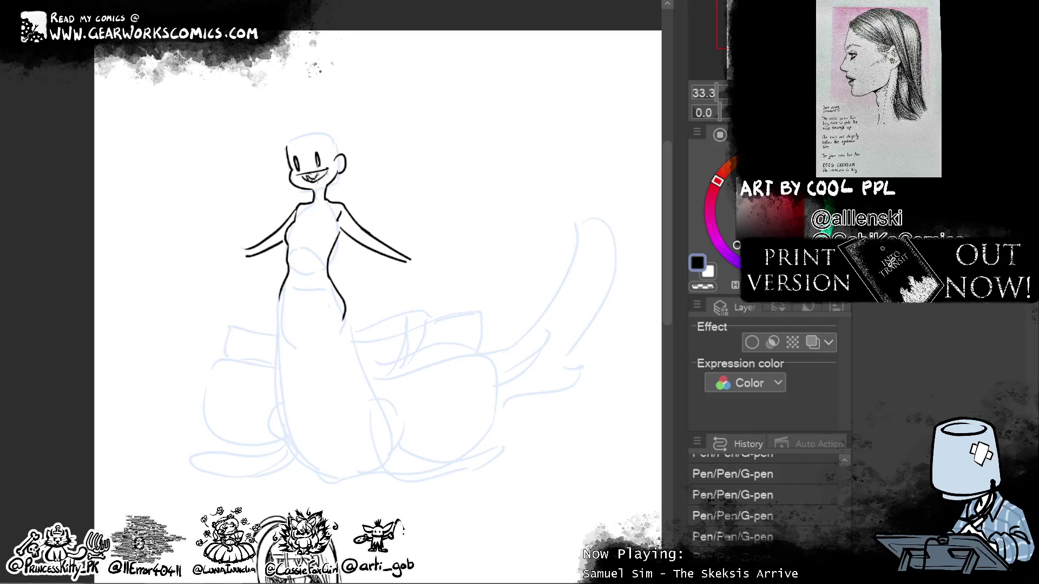
{"action": "key", "text": "ctrl+z"}
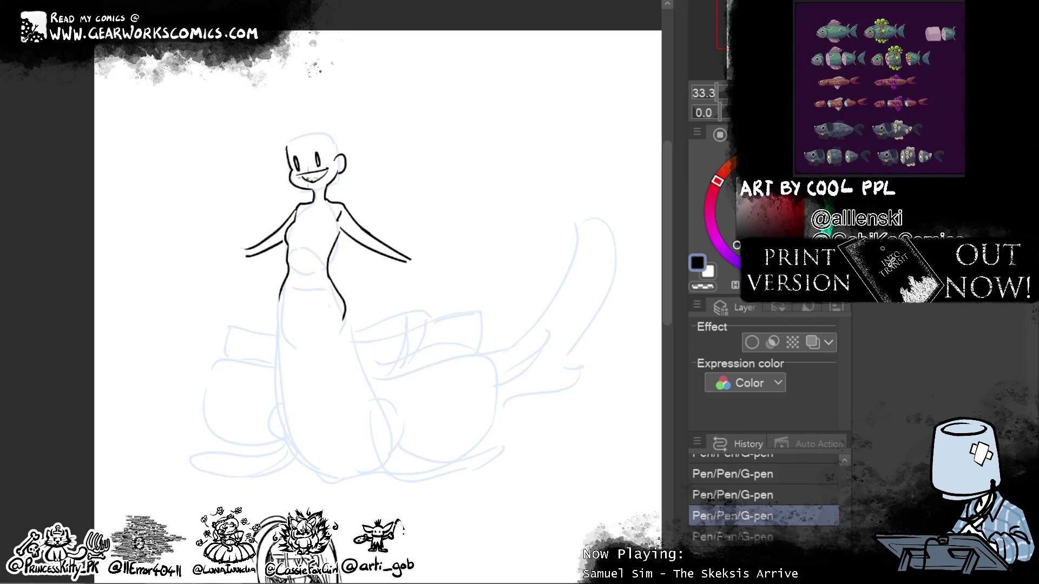
Step: Add zigzag teeth, erase the stray mark near the right eye, and lasso the upper face
{"action": "left_click_drag", "start_coordinate": [304, 175], "coordinate": [326, 171]}
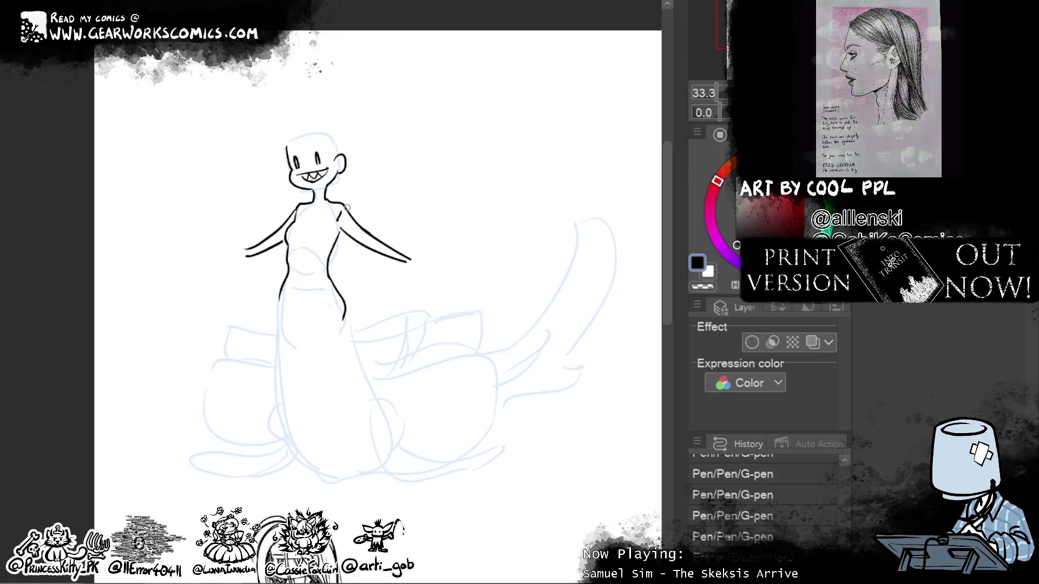
{"action": "mouse_move", "coordinate": [323, 149]}
{"action": "left_mouse_down"}
{"action": "mouse_move", "coordinate": [325, 165]}
{"action": "mouse_move", "coordinate": [288, 172]}
{"action": "left_mouse_up"}
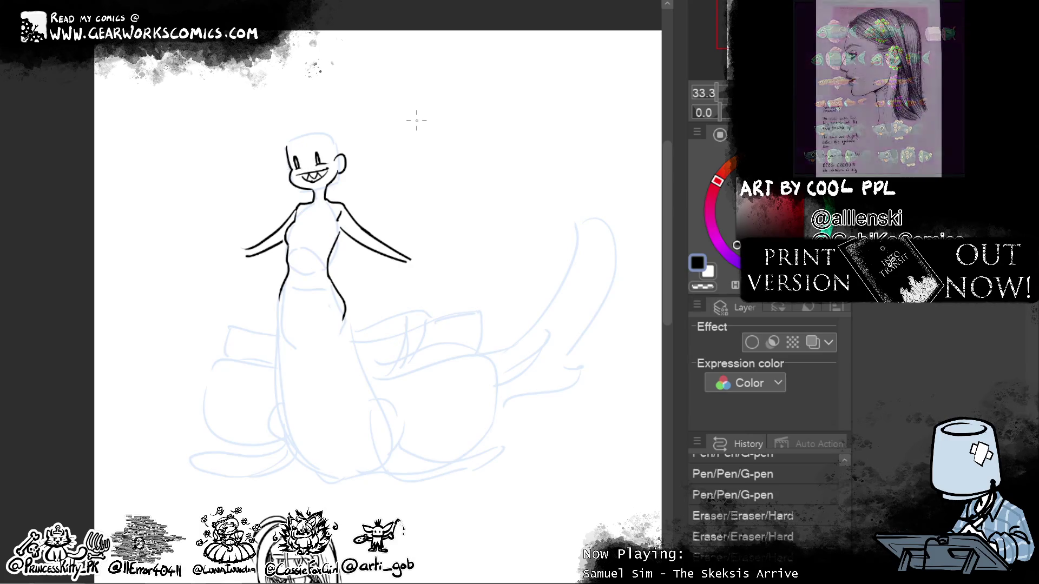
{"action": "left_click_drag", "start_coordinate": [330, 139], "coordinate": [297, 146]}
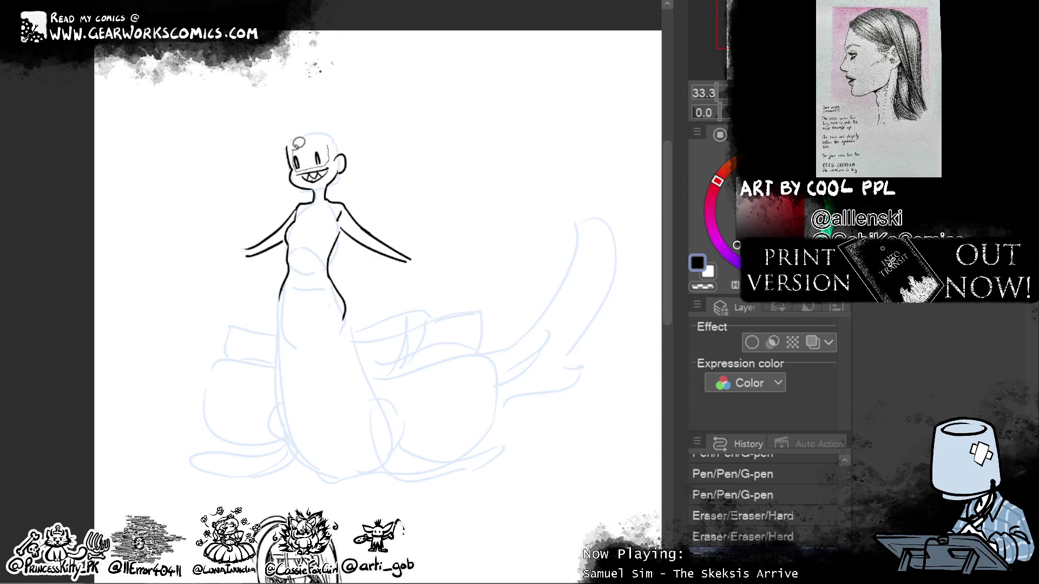
Step: Nudge the selected eyes and upper face via Scale/Rotate, deselect, and begin the head-top curve
{"action": "left_click", "coordinate": [389, 202]}
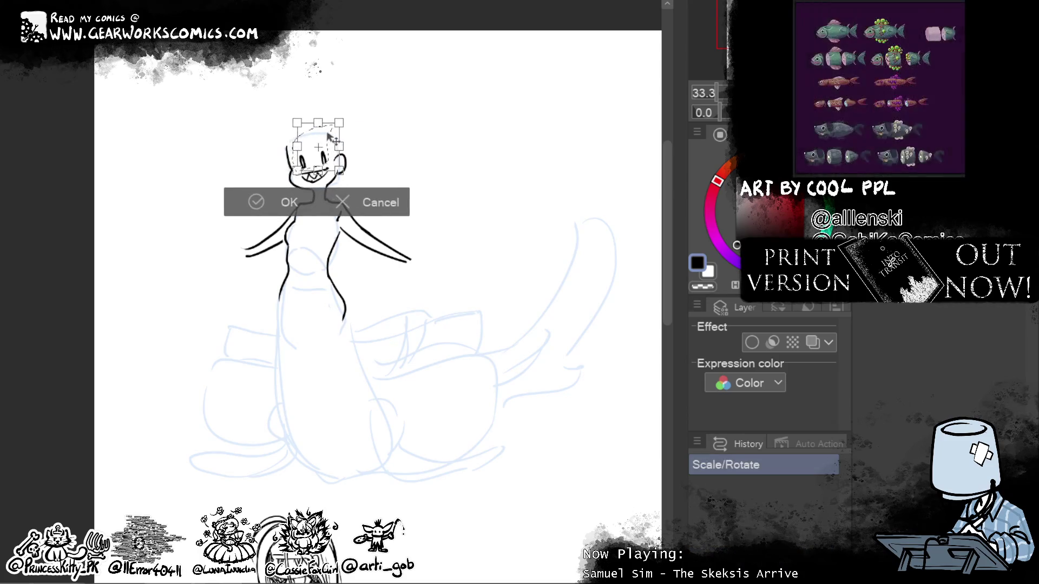
{"action": "left_click_drag", "start_coordinate": [330, 138], "coordinate": [328, 137]}
{"action": "left_click", "coordinate": [282, 202]}
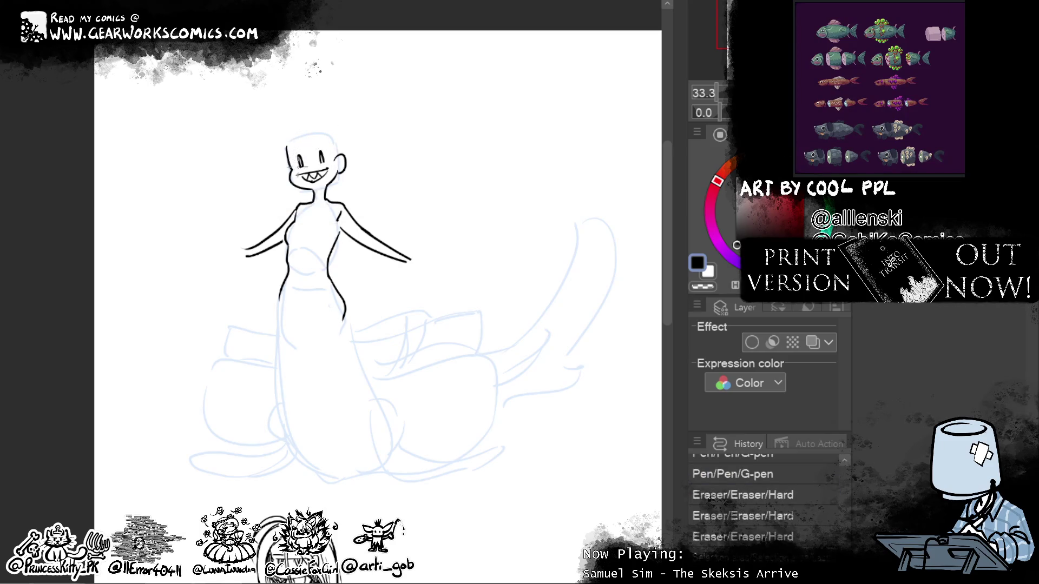
{"action": "key", "text": "ctrl+d"}
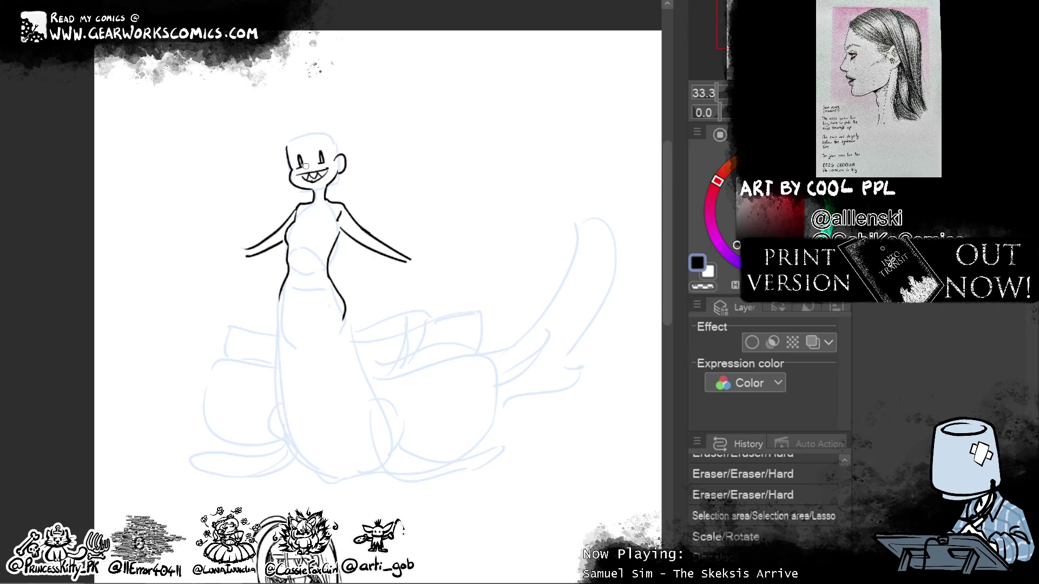
{"action": "mouse_move", "coordinate": [549, 322]}
{"action": "left_mouse_down"}
{"action": "mouse_move", "coordinate": [541, 291]}
{"action": "mouse_move", "coordinate": [532, 306]}
{"action": "left_mouse_up"}
{"action": "left_click_drag", "start_coordinate": [298, 128], "coordinate": [309, 133]}
Step: Undo the head-top stroke and ink eyebrows above the eyes
{"action": "key", "text": "ctrl+z"}
{"action": "key", "text": "ctrl+z"}
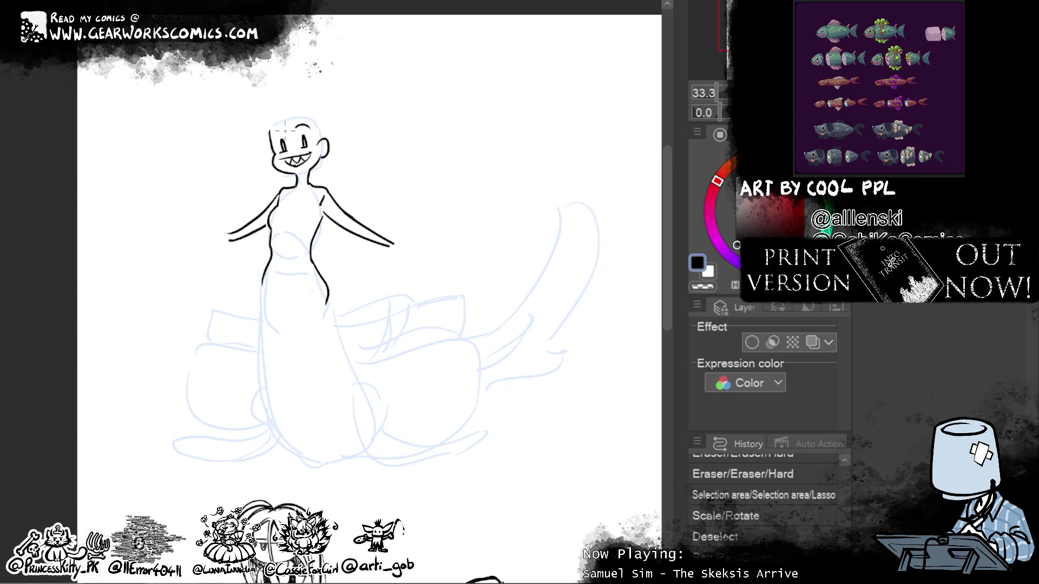
{"action": "left_click_drag", "start_coordinate": [275, 133], "coordinate": [309, 127]}
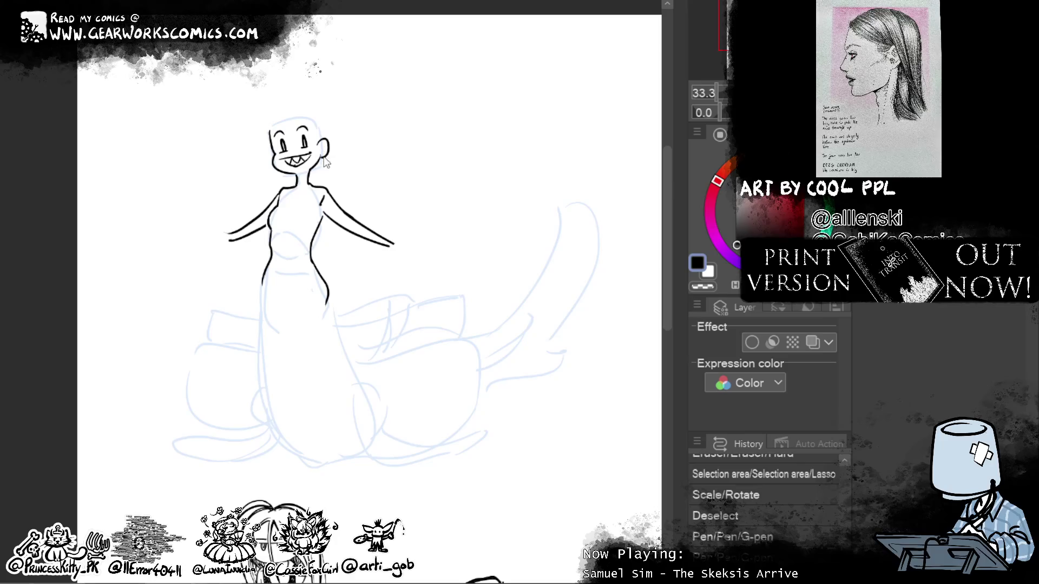
{"action": "left_click_drag", "start_coordinate": [525, 377], "coordinate": [505, 389]}
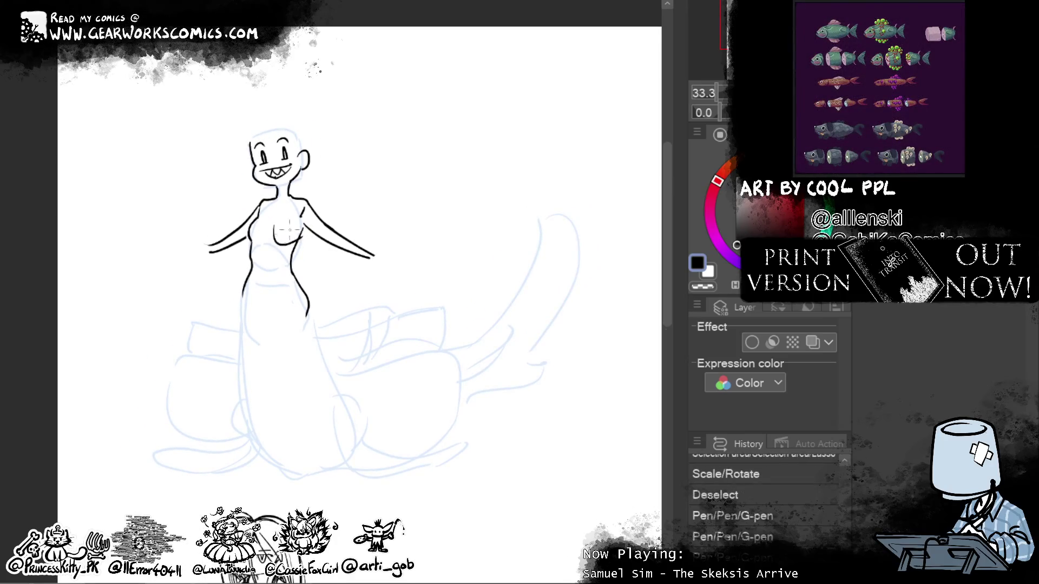
Step: Draw the chest curves, erase ink near the right shoulder, and lasso the right arm
{"action": "left_click_drag", "start_coordinate": [296, 219], "coordinate": [278, 243]}
{"action": "mouse_move", "coordinate": [254, 241]}
{"action": "left_mouse_down"}
{"action": "mouse_move", "coordinate": [260, 212]}
{"action": "mouse_move", "coordinate": [272, 225]}
{"action": "mouse_move", "coordinate": [305, 194]}
{"action": "left_mouse_up"}
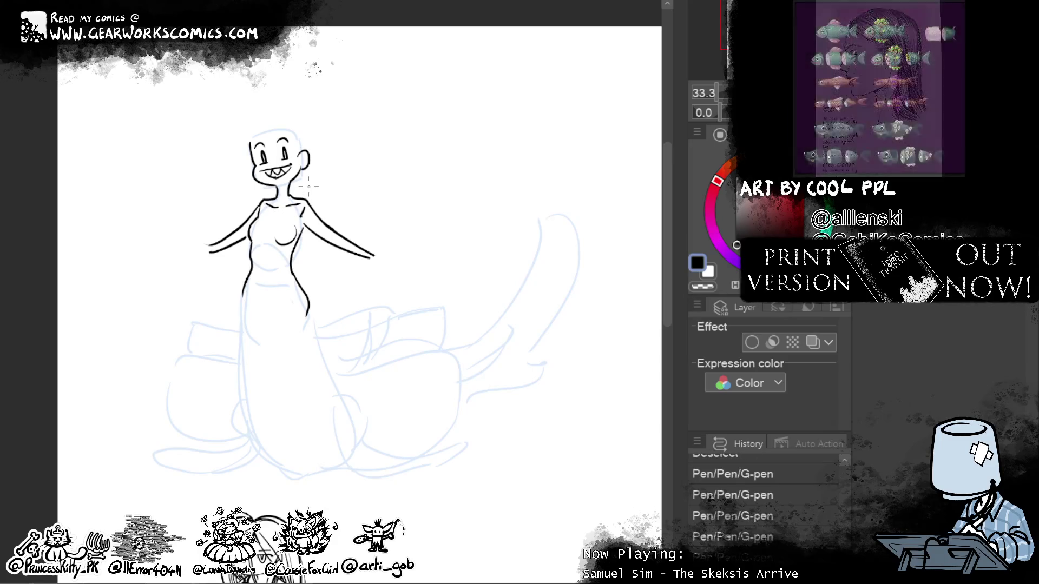
{"action": "left_click", "coordinate": [238, 229]}
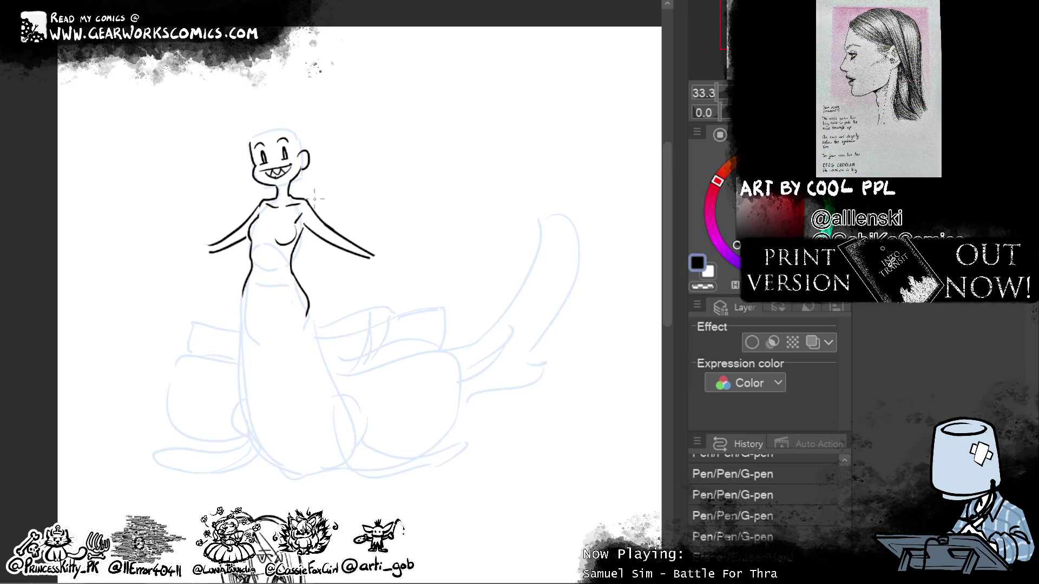
{"action": "left_click_drag", "start_coordinate": [290, 224], "coordinate": [315, 246]}
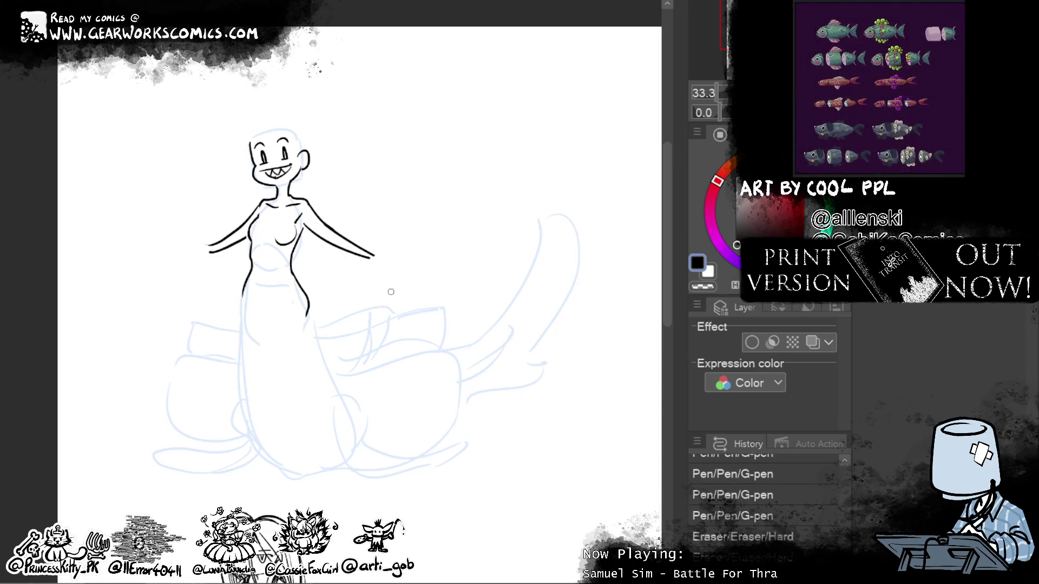
{"action": "mouse_move", "coordinate": [303, 222]}
{"action": "left_mouse_down"}
{"action": "mouse_move", "coordinate": [387, 259]}
{"action": "mouse_move", "coordinate": [316, 226]}
{"action": "left_mouse_up"}
Step: Shift the right arm down slightly, then reselect it and rotate it to a more level angle
{"action": "key", "text": "ctrl+t"}
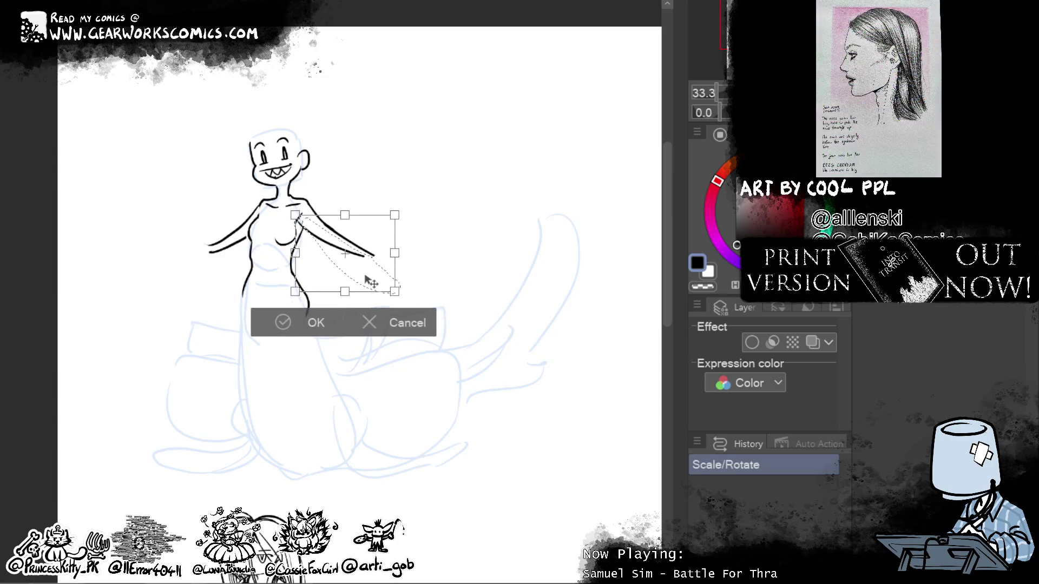
{"action": "left_click_drag", "start_coordinate": [372, 279], "coordinate": [374, 292]}
{"action": "key", "text": "Return"}
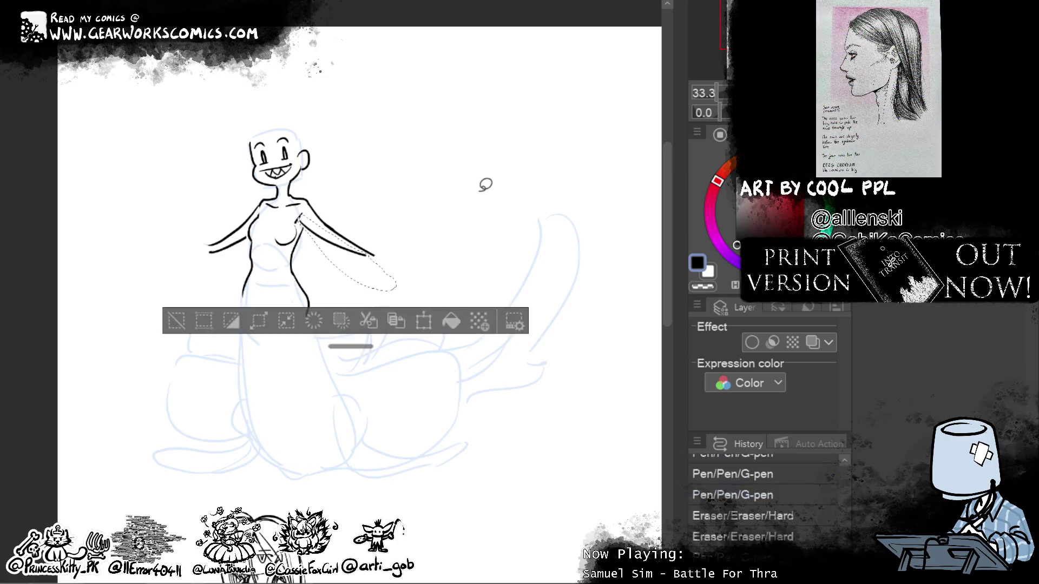
{"action": "key", "text": "ctrl+d"}
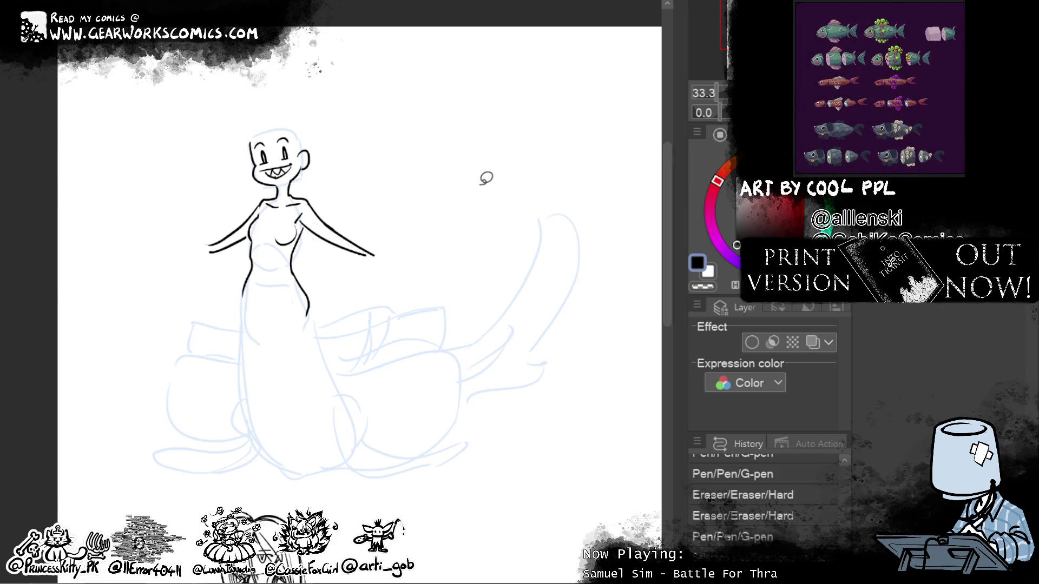
{"action": "key", "text": "ctrl+z"}
{"action": "key", "text": "ctrl+t"}
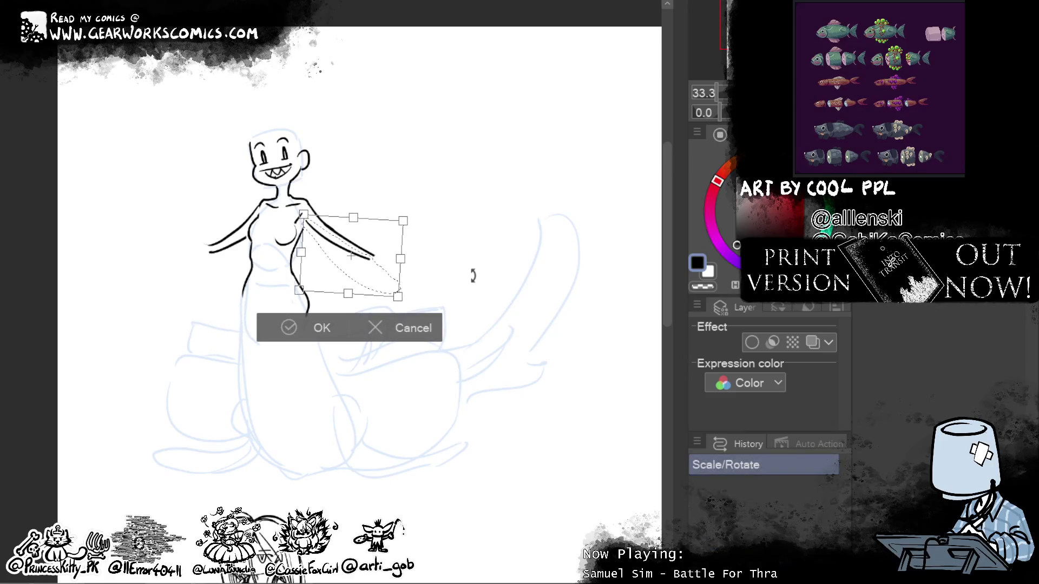
{"action": "left_click_drag", "start_coordinate": [473, 276], "coordinate": [470, 277]}
{"action": "left_click_drag", "start_coordinate": [382, 291], "coordinate": [382, 295]}
Step: Commit the arm rotation, deselect, and erase part of the body's left line
{"action": "left_click", "coordinate": [331, 320]}
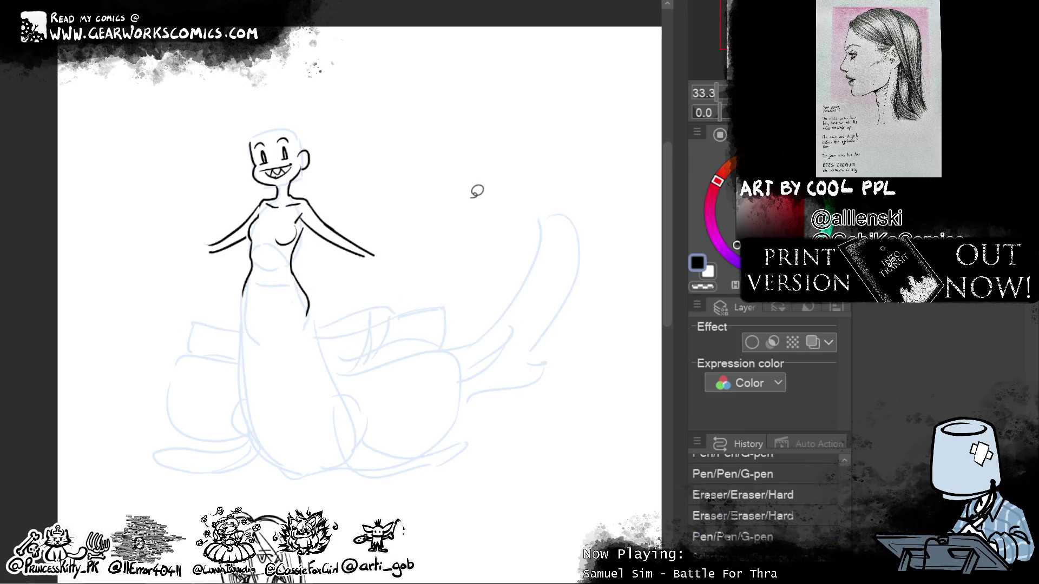
{"action": "key", "text": "ctrl+y"}
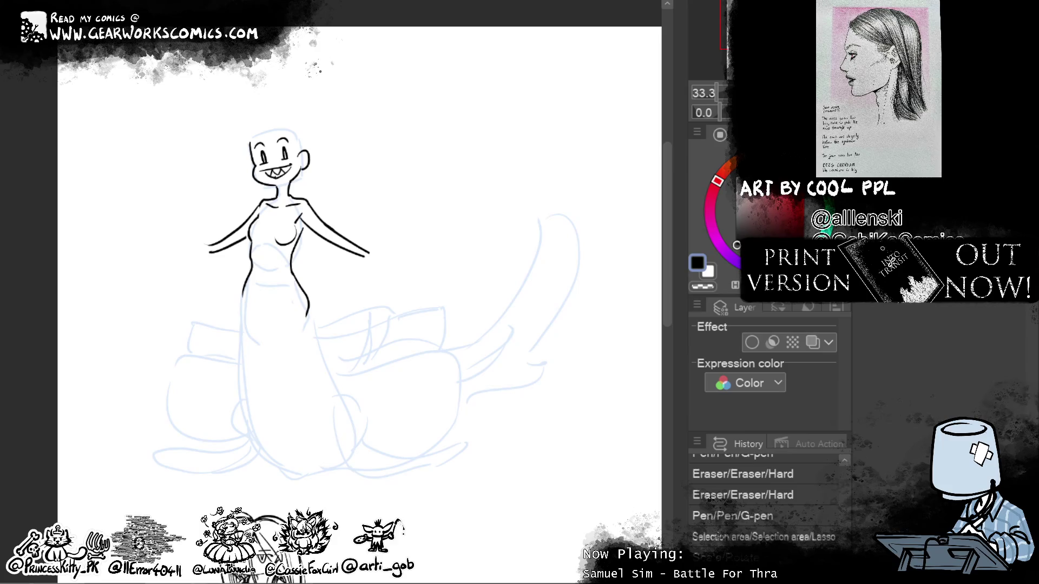
{"action": "left_click_drag", "start_coordinate": [485, 331], "coordinate": [552, 366]}
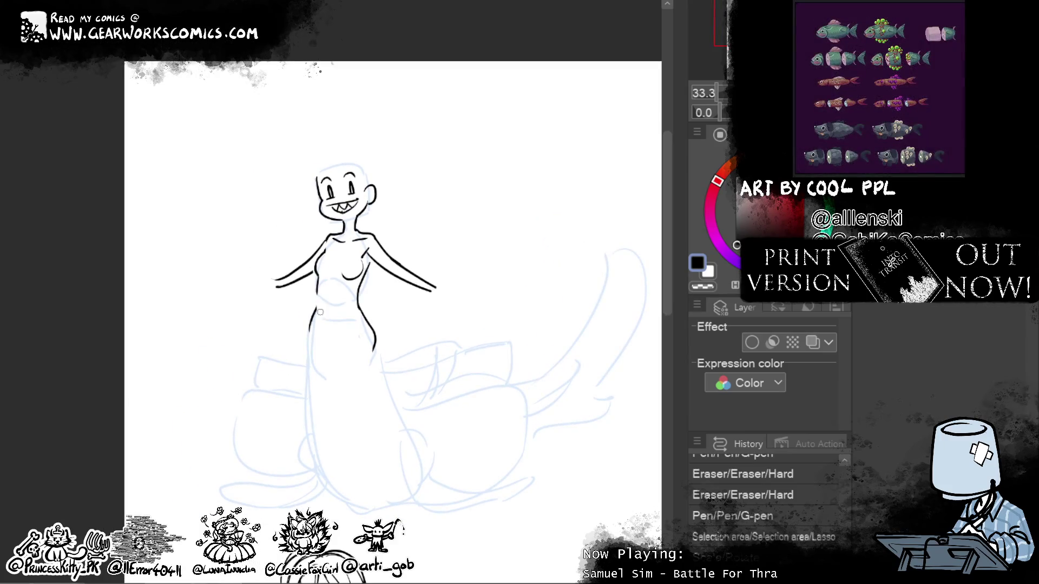
{"action": "key", "text": "ctrl+d"}
{"action": "left_click_drag", "start_coordinate": [317, 295], "coordinate": [316, 314]}
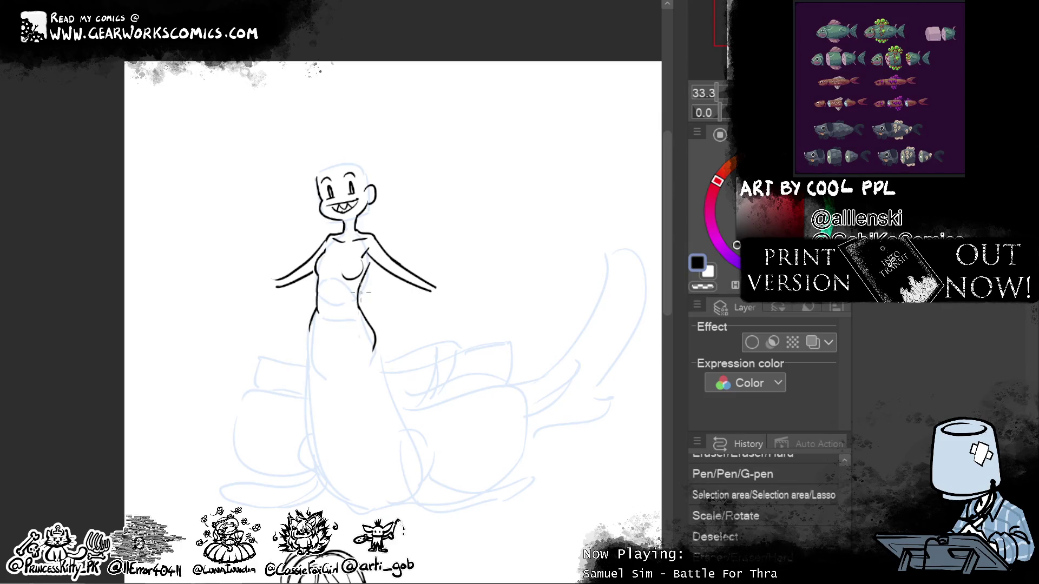
Step: Ink the waist and hip curves, tweak them with Liquify, and draw the gown's left edge to the hem
{"action": "left_click_drag", "start_coordinate": [352, 345], "coordinate": [376, 356]}
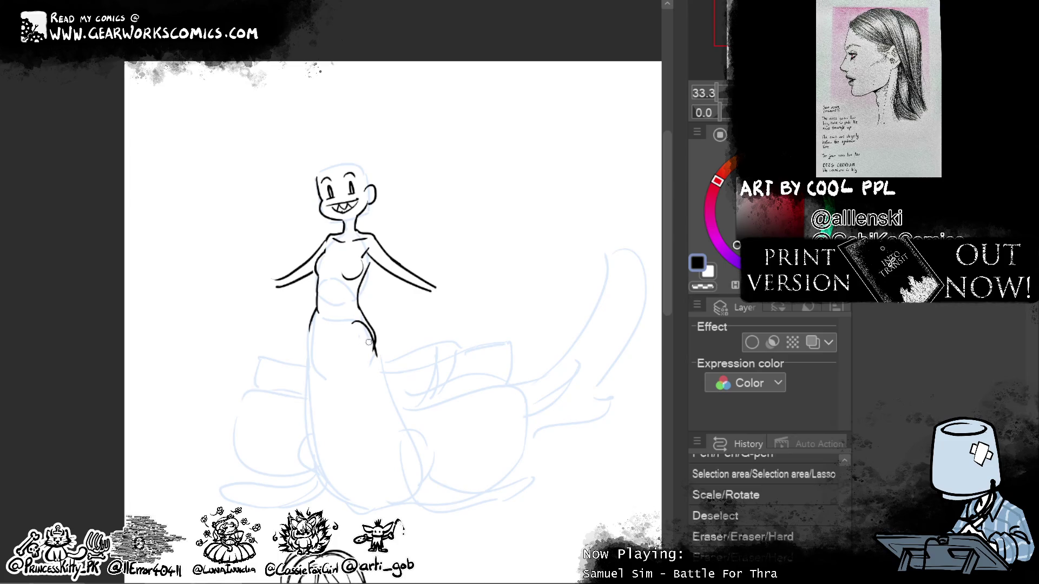
{"action": "mouse_move", "coordinate": [347, 336]}
{"action": "left_mouse_down"}
{"action": "mouse_move", "coordinate": [332, 355]}
{"action": "mouse_move", "coordinate": [313, 322]}
{"action": "left_mouse_up"}
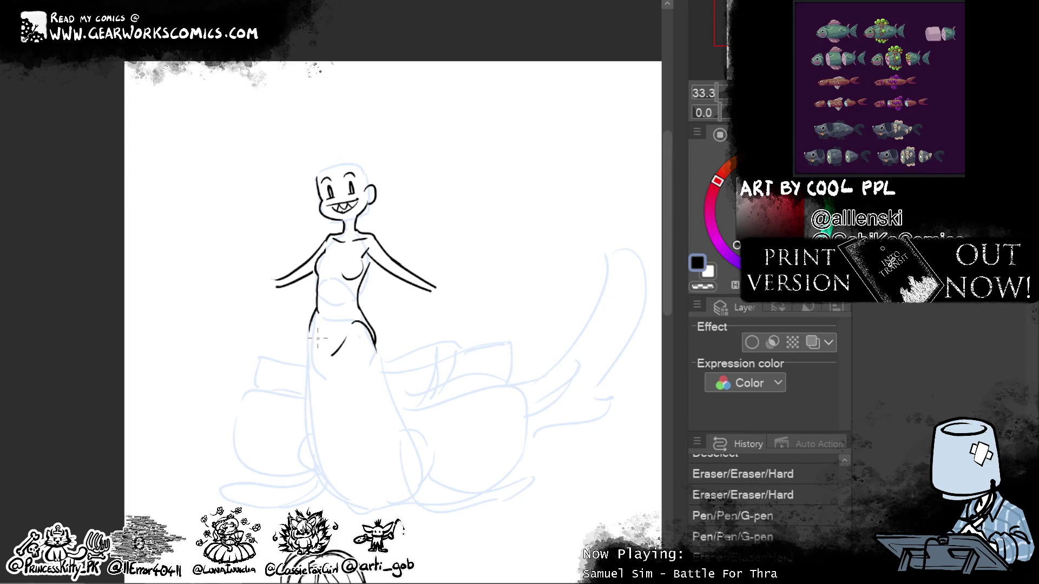
{"action": "key", "text": "ctrl+z"}
{"action": "key", "text": "ctrl+z"}
{"action": "mouse_move", "coordinate": [346, 335]}
{"action": "left_mouse_down"}
{"action": "mouse_move", "coordinate": [320, 350]}
{"action": "mouse_move", "coordinate": [306, 317]}
{"action": "mouse_move", "coordinate": [313, 419]}
{"action": "left_mouse_up"}
{"action": "key", "text": "ctrl+z"}
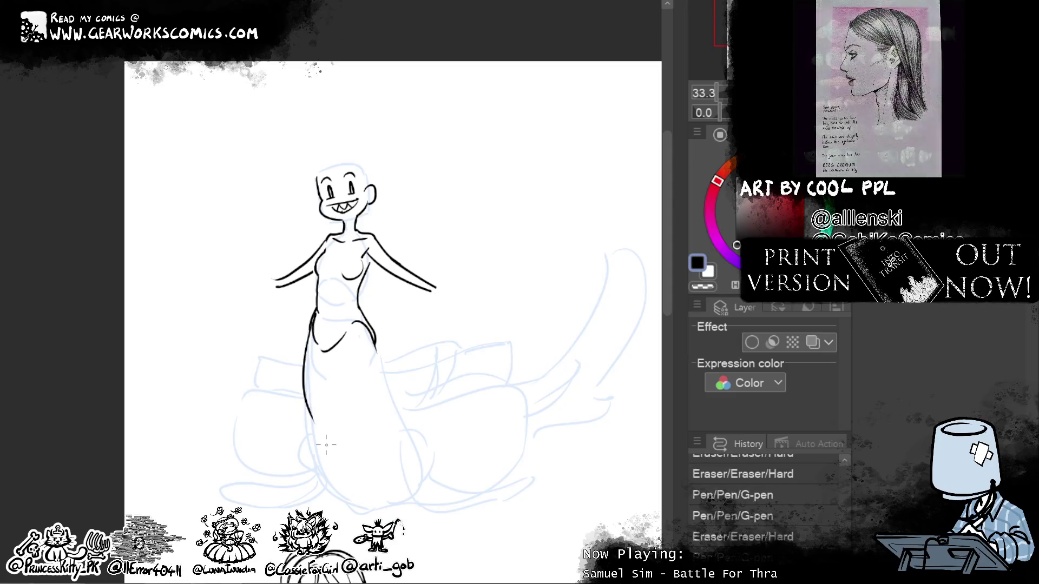
{"action": "key", "text": "e"}
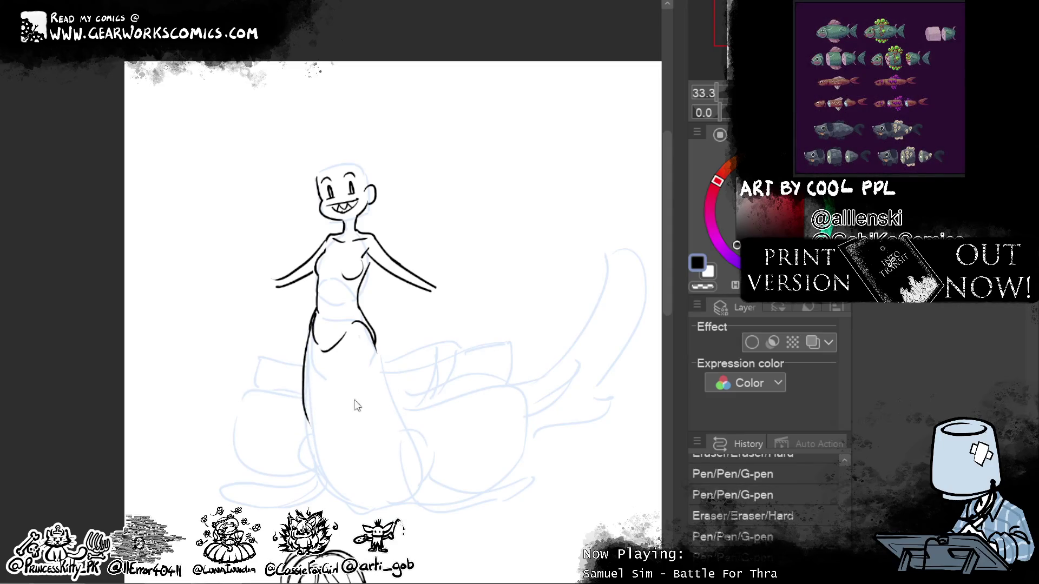
{"action": "left_click_drag", "start_coordinate": [325, 411], "coordinate": [357, 433]}
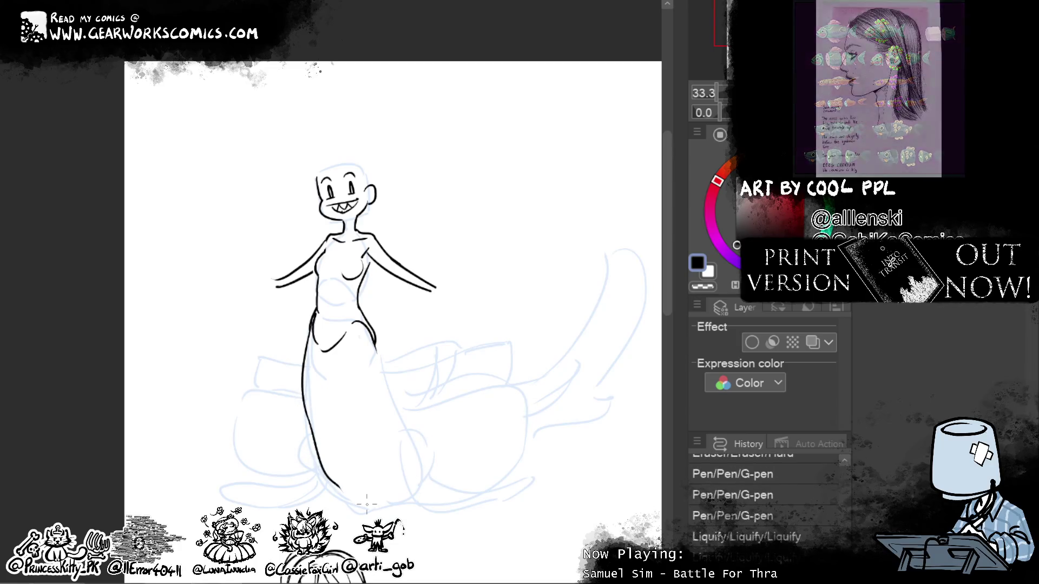
{"action": "left_click_drag", "start_coordinate": [306, 402], "coordinate": [328, 496]}
Step: Re-ink the gown's left and right edges, redoing strokes until the right edge curves inward
{"action": "key", "text": "ctrl+z"}
{"action": "left_click_drag", "start_coordinate": [305, 349], "coordinate": [327, 501]}
{"action": "left_click_drag", "start_coordinate": [348, 443], "coordinate": [379, 454]}
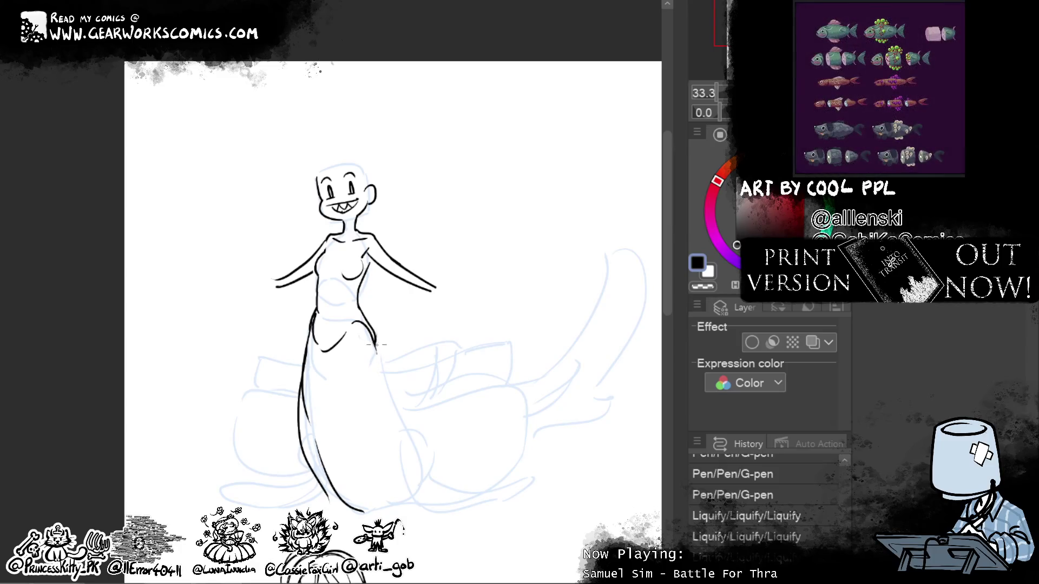
{"action": "left_click_drag", "start_coordinate": [376, 343], "coordinate": [424, 464]}
{"action": "key", "text": "ctrl+z"}
{"action": "left_click_drag", "start_coordinate": [374, 347], "coordinate": [433, 490]}
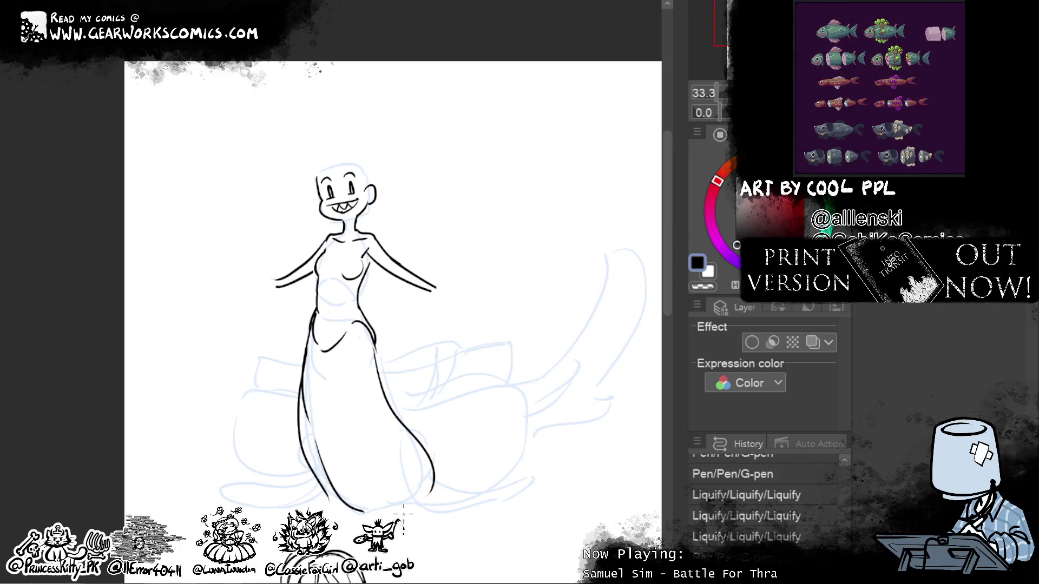
{"action": "key", "text": "ctrl+z"}
{"action": "left_click_drag", "start_coordinate": [374, 350], "coordinate": [419, 487]}
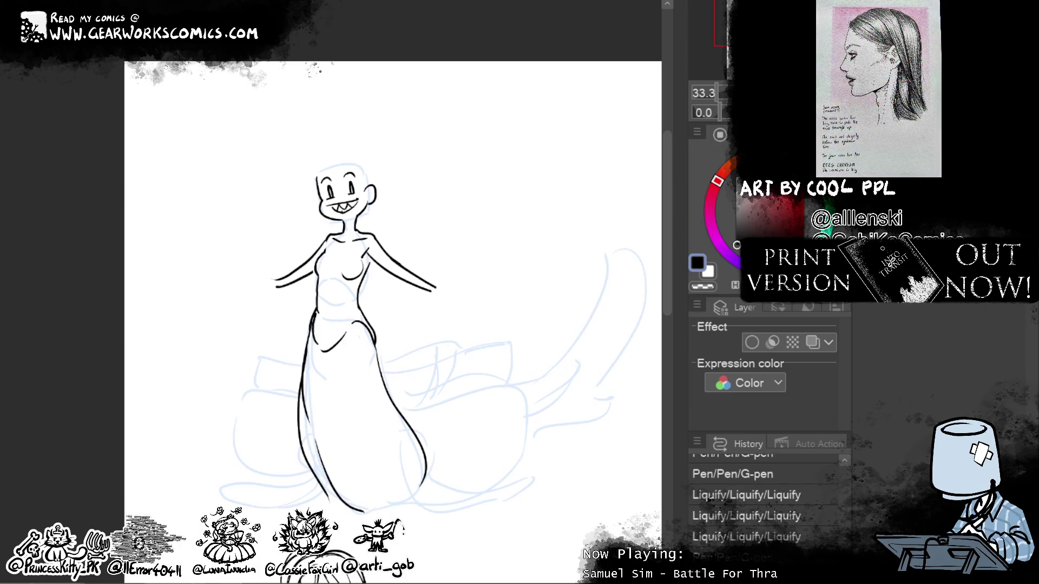
Step: Liquify the skirt outlines and push the waist bulge inward, then erase a bit of left waist line
{"action": "mouse_move", "coordinate": [315, 466]}
{"action": "left_mouse_down"}
{"action": "mouse_move", "coordinate": [299, 441]}
{"action": "mouse_move", "coordinate": [305, 454]}
{"action": "left_mouse_up"}
{"action": "mouse_move", "coordinate": [379, 476]}
{"action": "left_mouse_down"}
{"action": "mouse_move", "coordinate": [430, 465]}
{"action": "mouse_move", "coordinate": [433, 419]}
{"action": "left_mouse_up"}
{"action": "left_click_drag", "start_coordinate": [419, 417], "coordinate": [454, 383]}
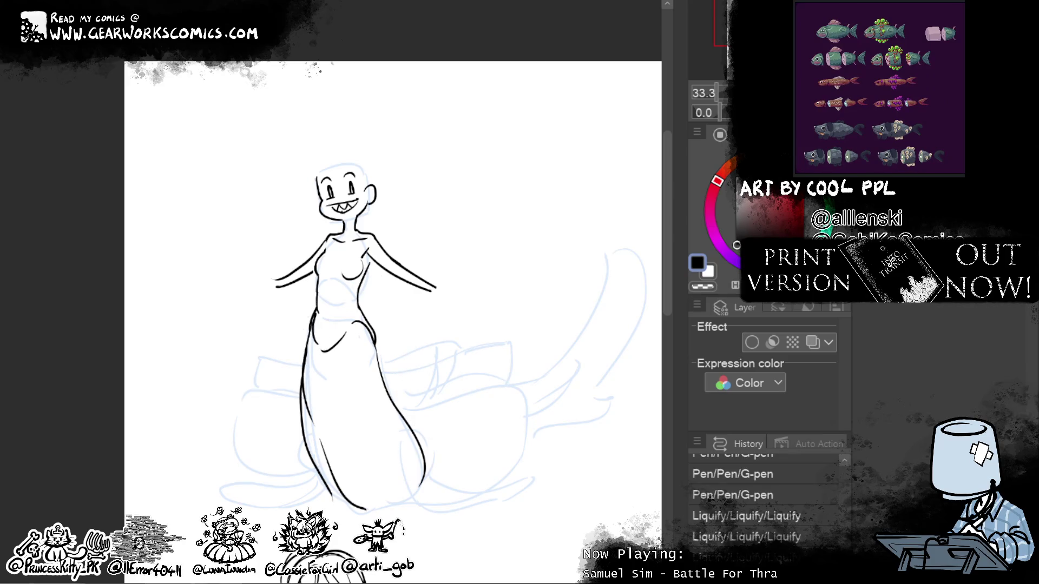
{"action": "left_click_drag", "start_coordinate": [362, 327], "coordinate": [324, 352]}
{"action": "left_click_drag", "start_coordinate": [332, 330], "coordinate": [353, 311]}
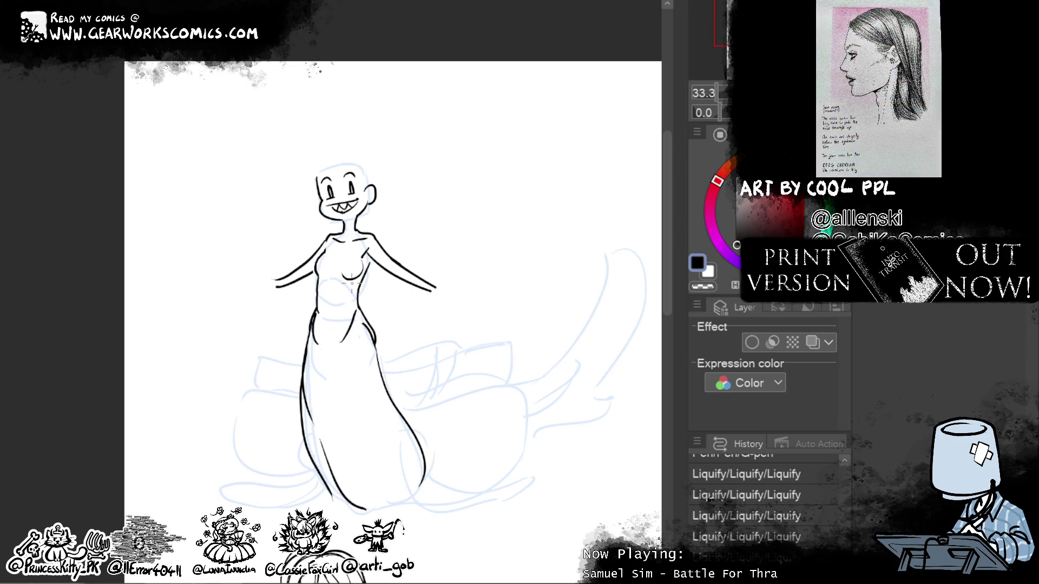
{"action": "left_click_drag", "start_coordinate": [351, 283], "coordinate": [321, 319]}
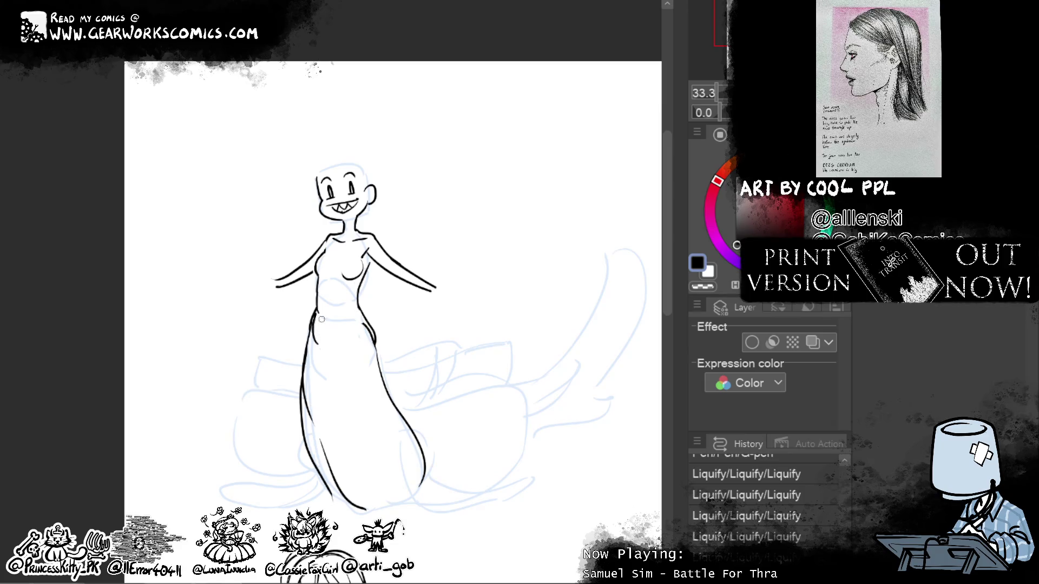
{"action": "left_click", "coordinate": [317, 348]}
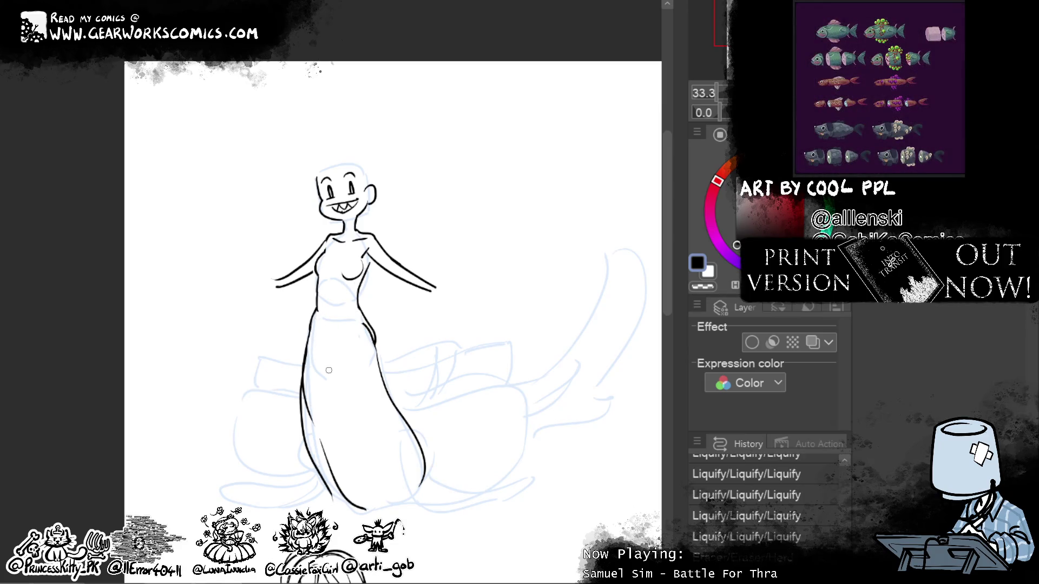
{"action": "left_click_drag", "start_coordinate": [312, 316], "coordinate": [309, 326]}
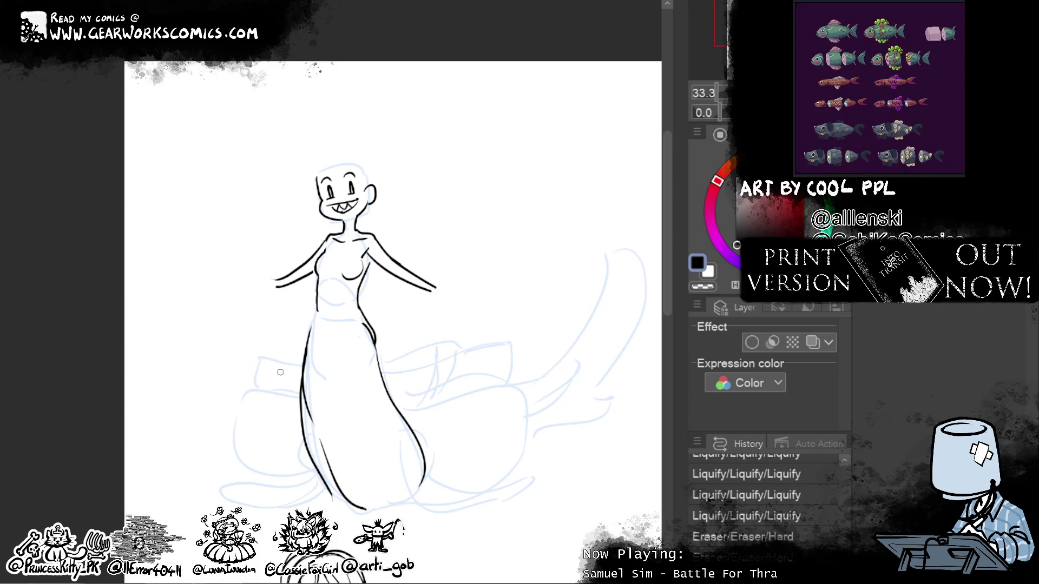
Step: Erase the rough left body line and re-ink the left waist and hip strokes
{"action": "left_click_drag", "start_coordinate": [307, 377], "coordinate": [313, 323]}
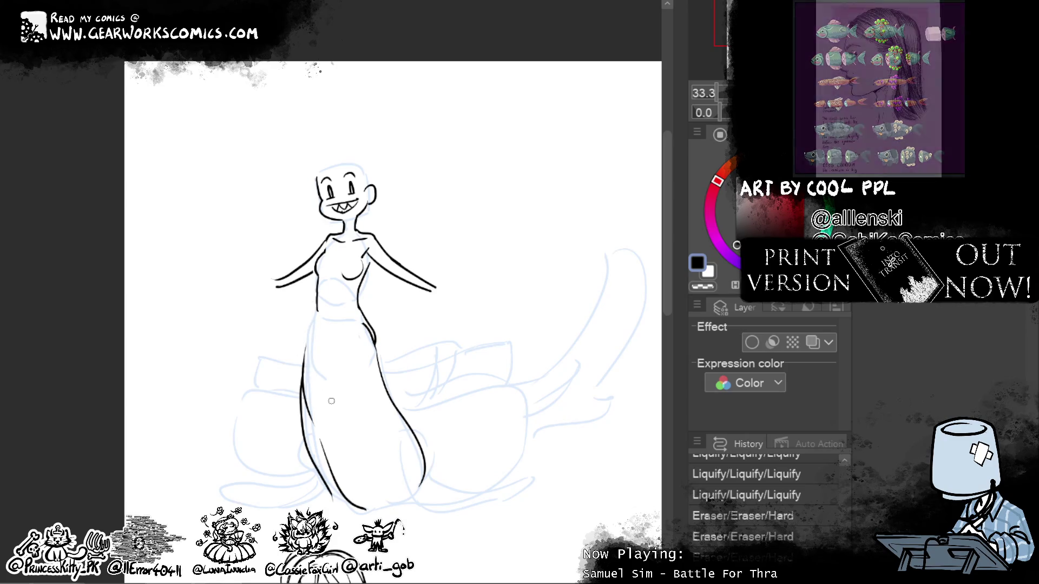
{"action": "mouse_move", "coordinate": [304, 357]}
{"action": "left_mouse_down"}
{"action": "mouse_move", "coordinate": [316, 311]}
{"action": "mouse_move", "coordinate": [304, 357]}
{"action": "mouse_move", "coordinate": [310, 330]}
{"action": "mouse_move", "coordinate": [352, 292]}
{"action": "left_mouse_up"}
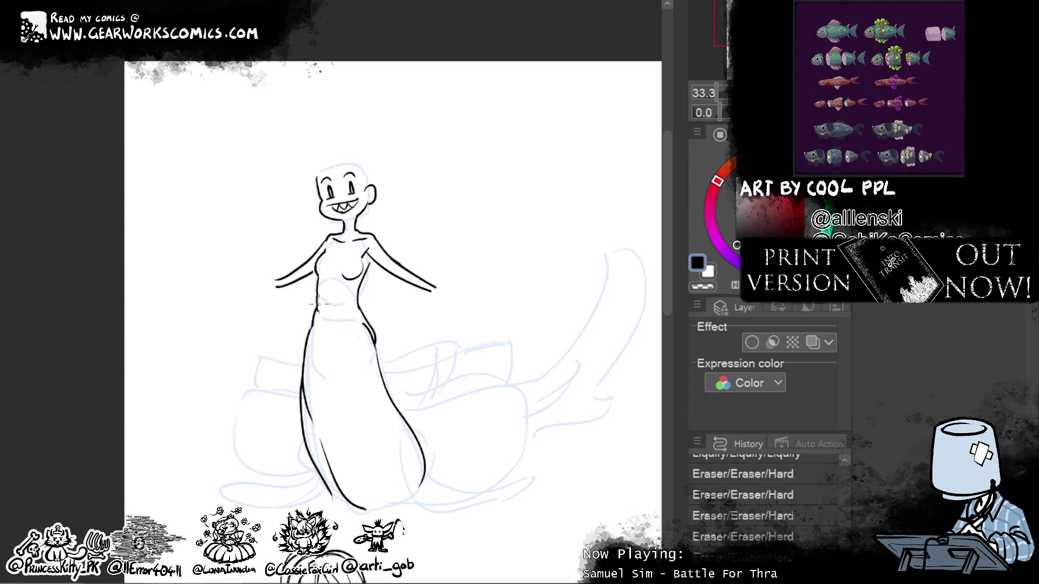
{"action": "left_click_drag", "start_coordinate": [321, 306], "coordinate": [317, 300]}
{"action": "mouse_move", "coordinate": [321, 342]}
{"action": "left_mouse_down"}
{"action": "mouse_move", "coordinate": [316, 313]}
{"action": "mouse_move", "coordinate": [362, 318]}
{"action": "left_mouse_up"}
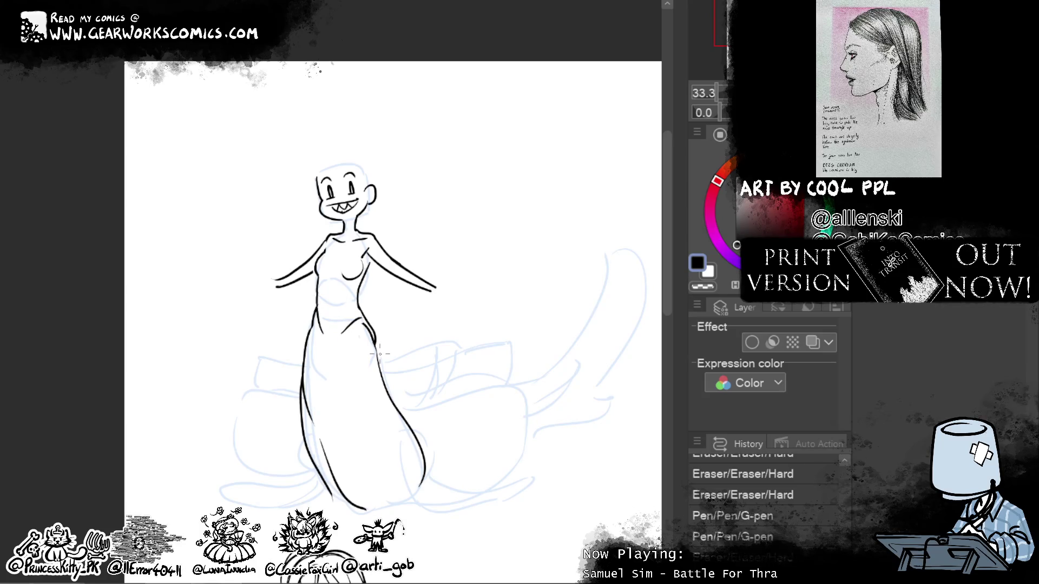
{"action": "key", "text": "ctrl+z"}
{"action": "left_click_drag", "start_coordinate": [316, 327], "coordinate": [328, 318]}
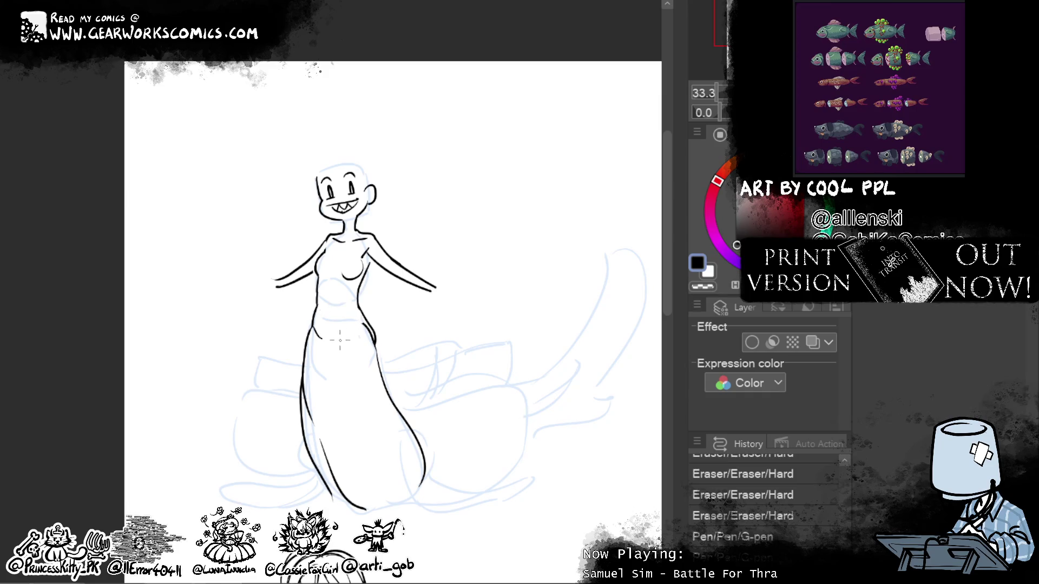
{"action": "left_click_drag", "start_coordinate": [346, 341], "coordinate": [362, 324]}
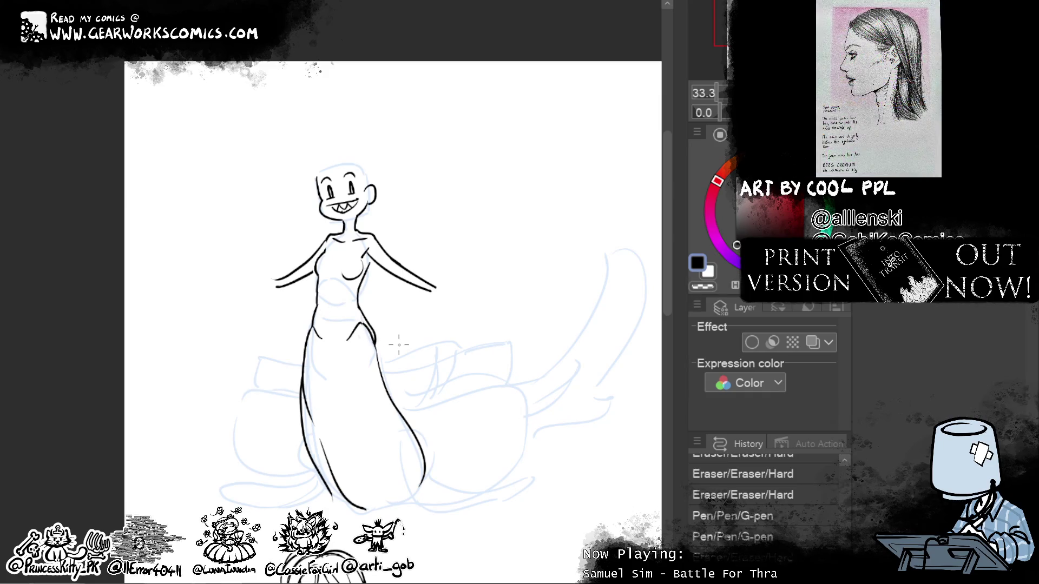
{"action": "left_click_drag", "start_coordinate": [328, 290], "coordinate": [329, 309]}
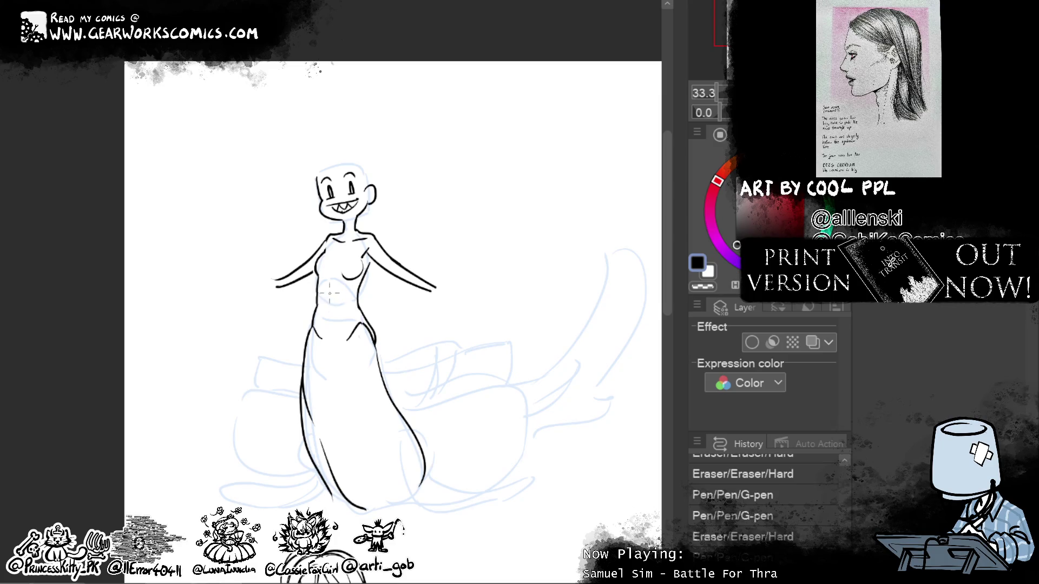
Step: Recentre the figure and redraw the bust line across the torso
{"action": "left_click_drag", "start_coordinate": [526, 183], "coordinate": [484, 154]}
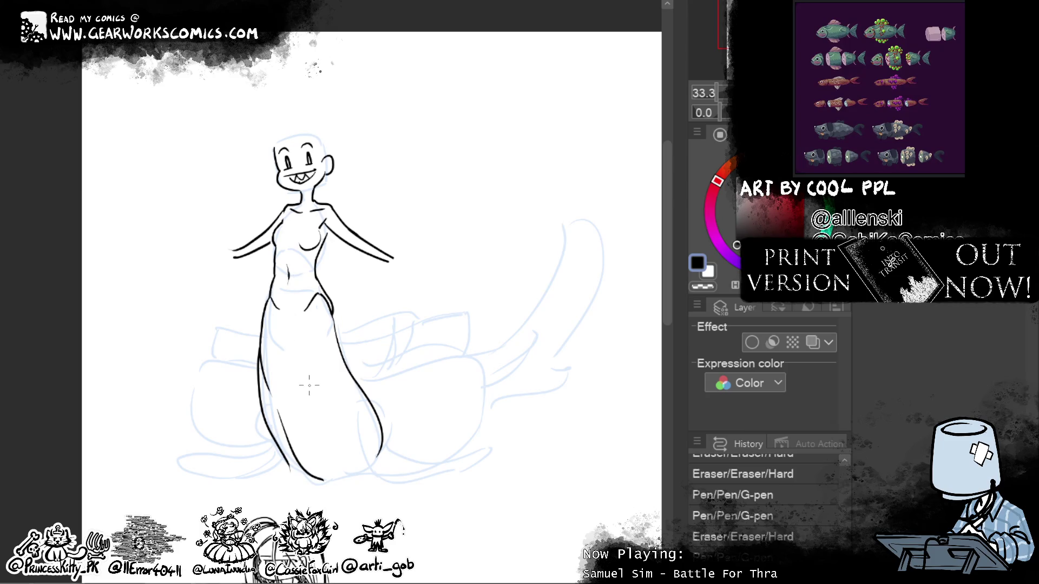
{"action": "left_click_drag", "start_coordinate": [512, 118], "coordinate": [462, 163]}
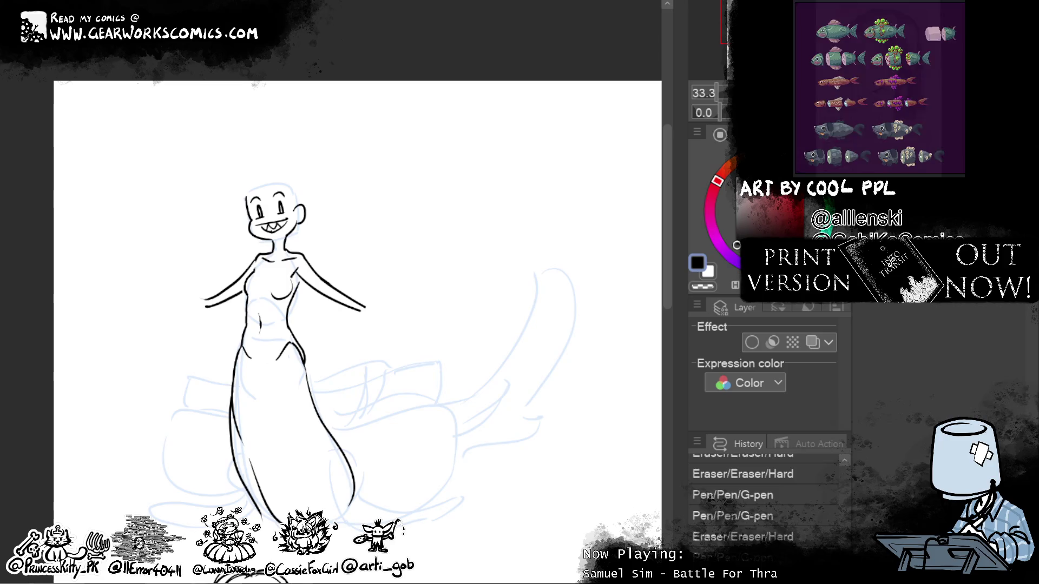
{"action": "mouse_move", "coordinate": [278, 361]}
{"action": "left_mouse_down"}
{"action": "mouse_move", "coordinate": [281, 296]}
{"action": "mouse_move", "coordinate": [298, 360]}
{"action": "mouse_move", "coordinate": [322, 393]}
{"action": "left_mouse_up"}
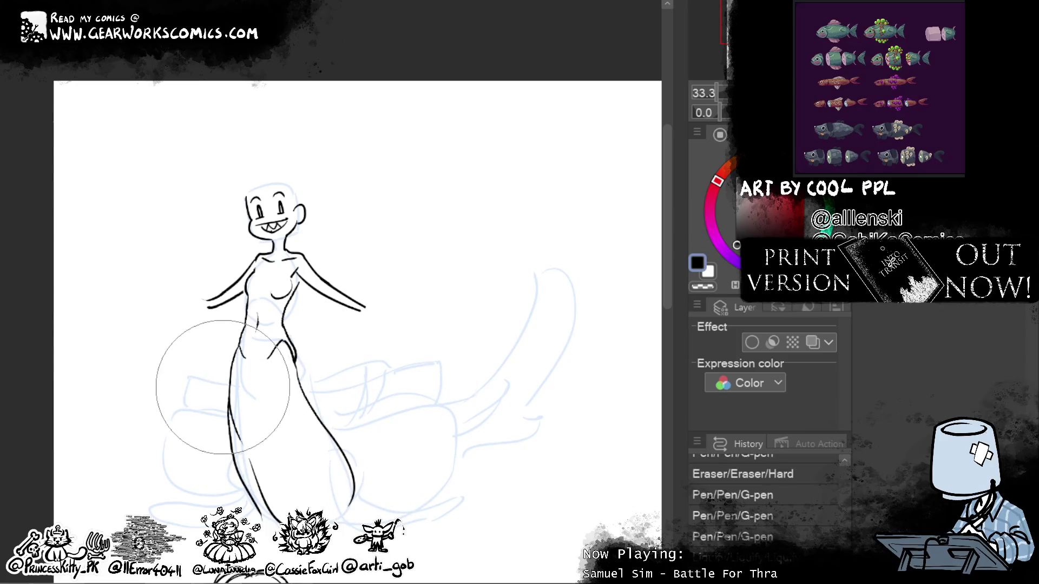
Step: Liquify the lines over the lower gown and dress area into shape
{"action": "left_click_drag", "start_coordinate": [225, 422], "coordinate": [338, 389]}
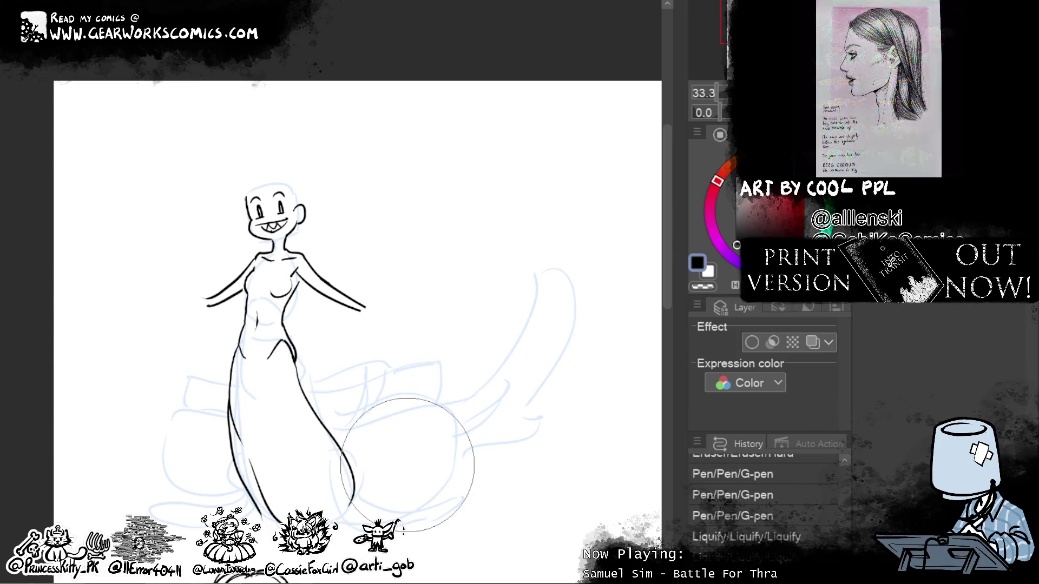
{"action": "left_click_drag", "start_coordinate": [346, 273], "coordinate": [363, 216]}
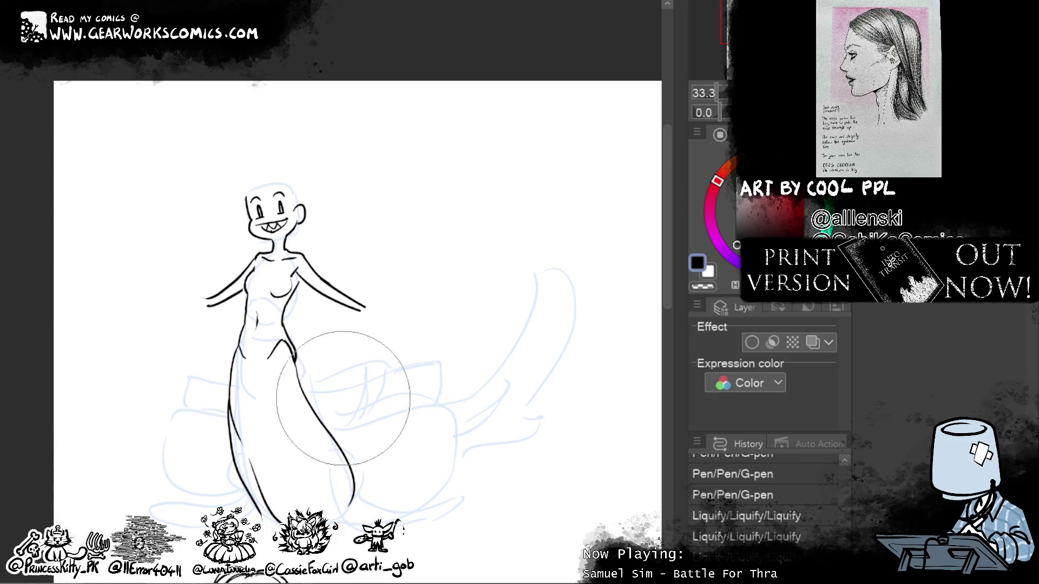
{"action": "left_click_drag", "start_coordinate": [385, 401], "coordinate": [324, 365]}
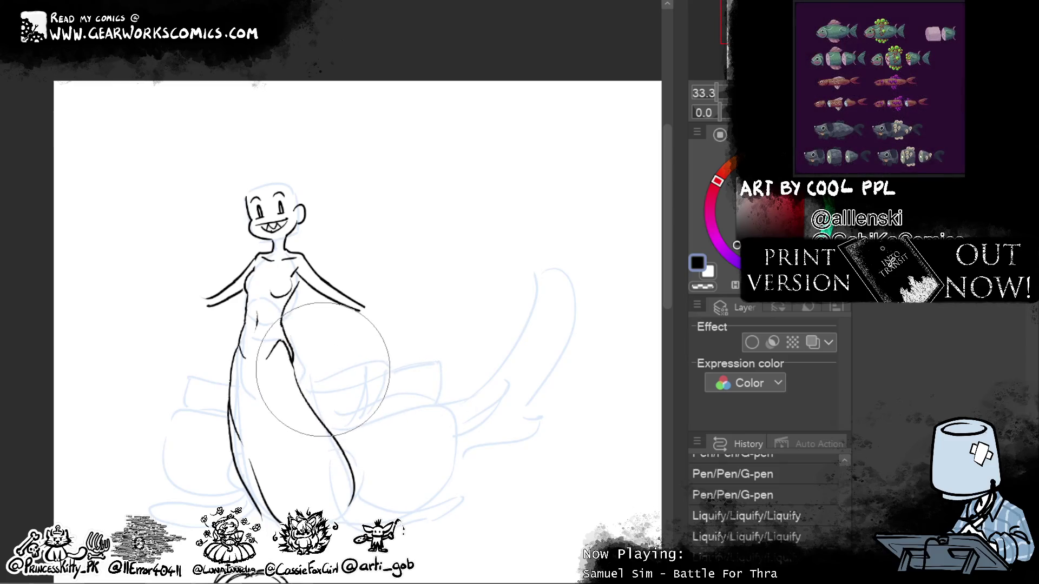
{"action": "left_click_drag", "start_coordinate": [427, 367], "coordinate": [379, 487]}
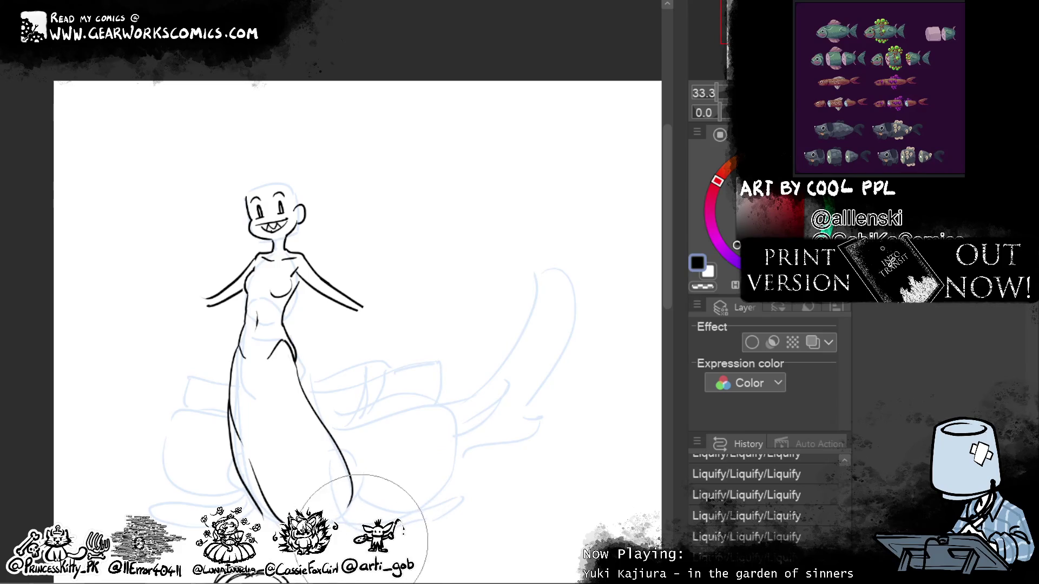
Step: Bring the right arm into view and ink a small open hand at its end
{"action": "mouse_move", "coordinate": [544, 321]}
{"action": "left_mouse_down"}
{"action": "mouse_move", "coordinate": [495, 295]}
{"action": "mouse_move", "coordinate": [493, 320]}
{"action": "left_mouse_up"}
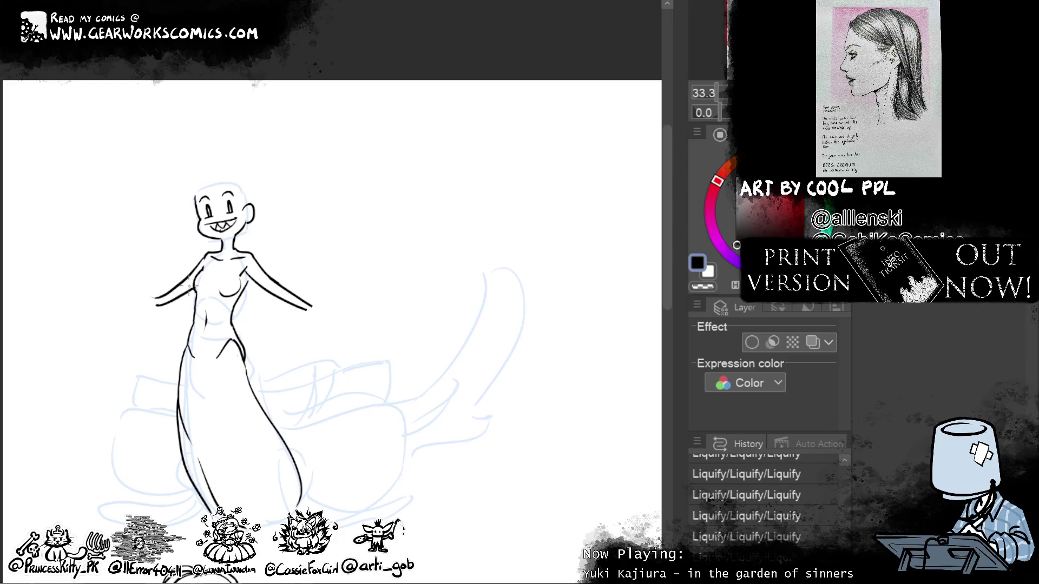
{"action": "left_click_drag", "start_coordinate": [479, 211], "coordinate": [470, 170]}
{"action": "mouse_move", "coordinate": [305, 266]}
{"action": "left_mouse_down"}
{"action": "mouse_move", "coordinate": [319, 250]}
{"action": "mouse_move", "coordinate": [314, 264]}
{"action": "mouse_move", "coordinate": [330, 263]}
{"action": "mouse_move", "coordinate": [294, 279]}
{"action": "left_mouse_up"}
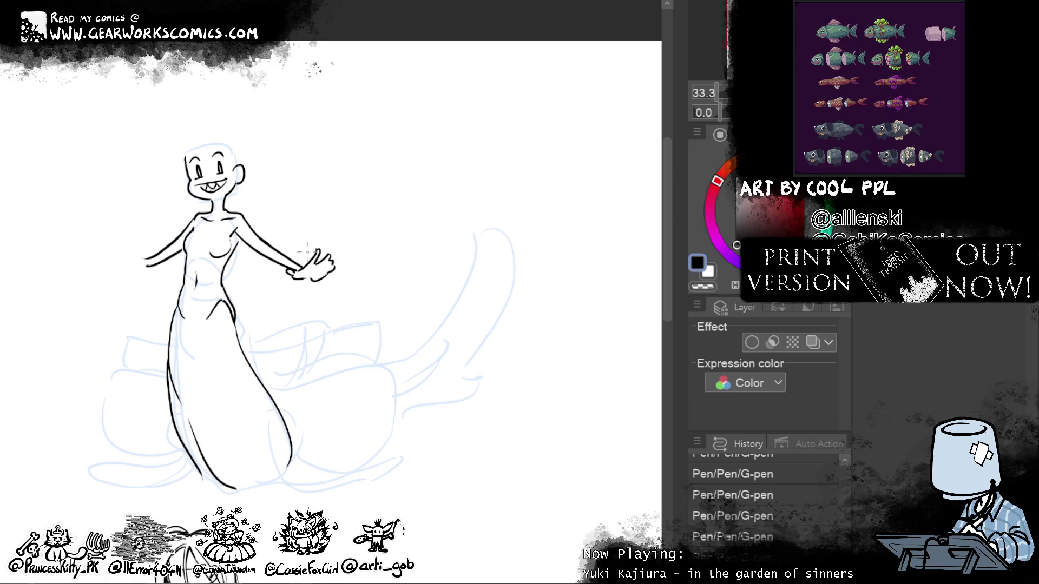
Step: Erase the stray mark beside the right hand and extend the left arm outward
{"action": "left_click_drag", "start_coordinate": [491, 239], "coordinate": [607, 225]}
{"action": "left_click_drag", "start_coordinate": [443, 260], "coordinate": [453, 268]}
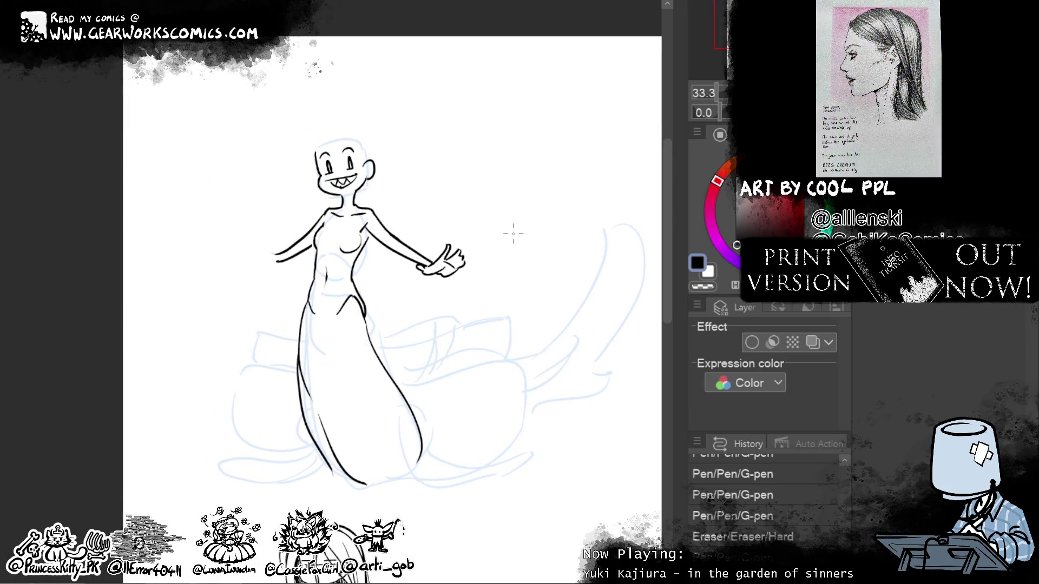
{"action": "left_click_drag", "start_coordinate": [276, 259], "coordinate": [258, 264]}
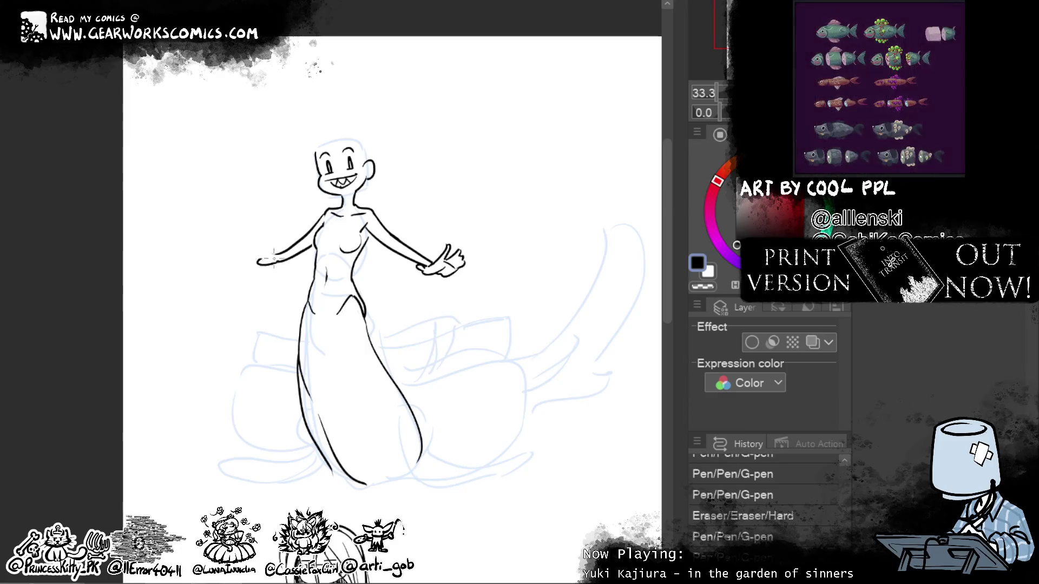
{"action": "left_click_drag", "start_coordinate": [276, 255], "coordinate": [249, 258]}
Step: Take back the overlong arm stroke and ink the left hand with a thumb
{"action": "key", "text": "ctrl+z"}
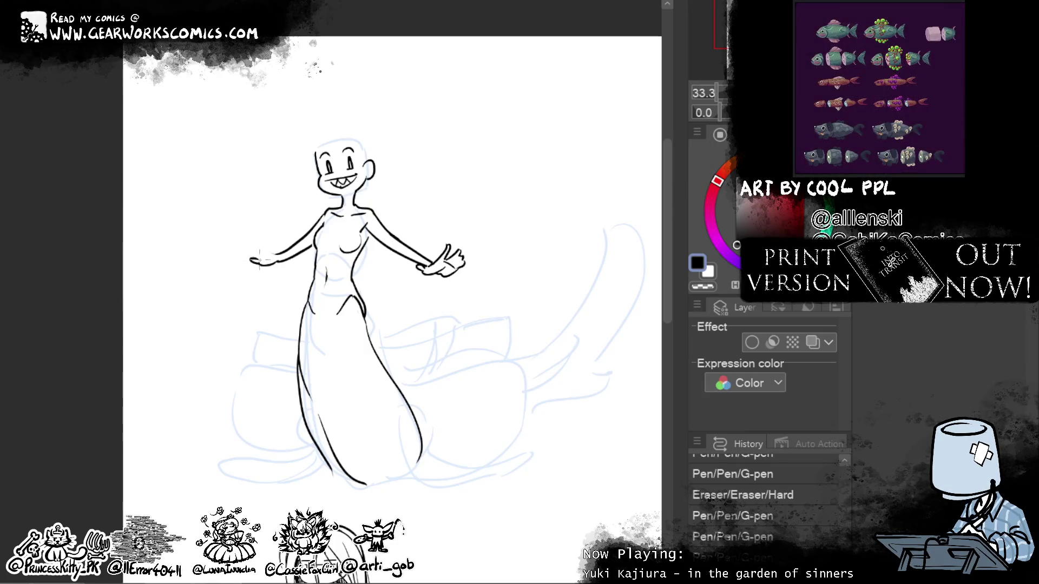
{"action": "mouse_move", "coordinate": [252, 258]}
{"action": "left_mouse_down"}
{"action": "mouse_move", "coordinate": [249, 246]}
{"action": "mouse_move", "coordinate": [252, 255]}
{"action": "left_mouse_up"}
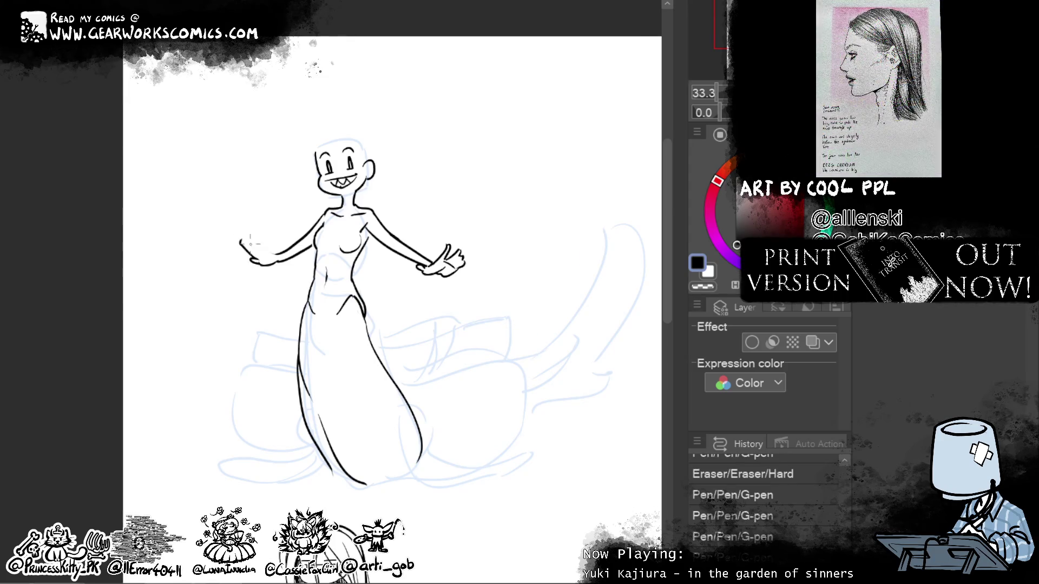
{"action": "left_click_drag", "start_coordinate": [243, 242], "coordinate": [251, 251]}
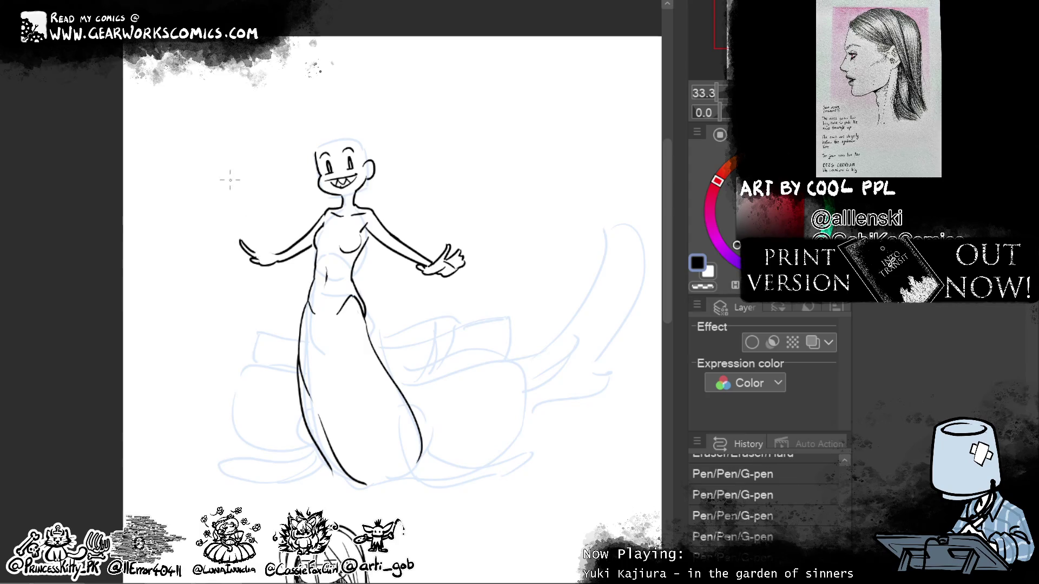
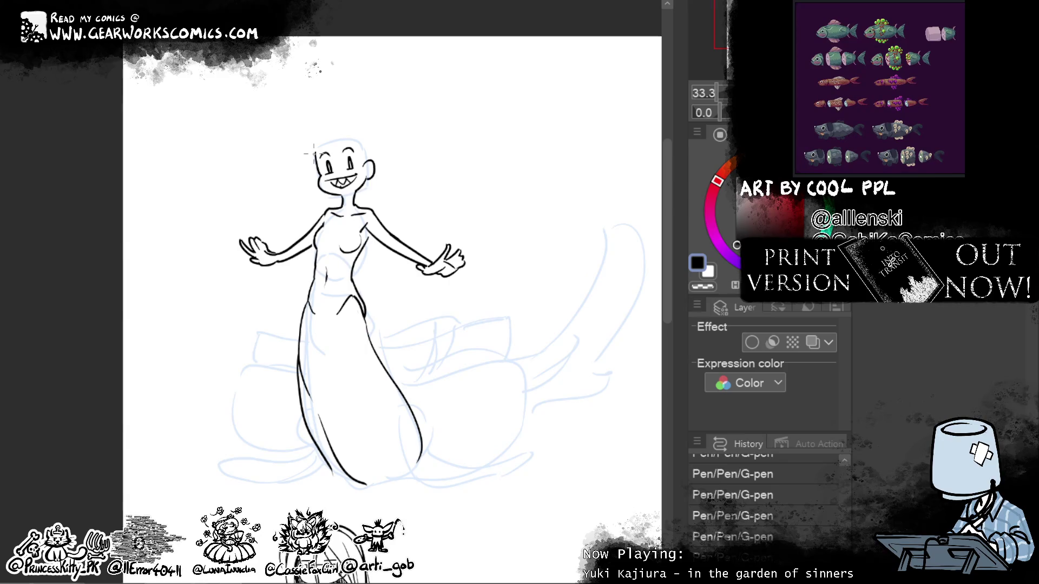
Step: Redraw the skirt's right edge down to the hem, erasing the doubled line and smoothing the jog
{"action": "left_click_drag", "start_coordinate": [514, 403], "coordinate": [517, 394]}
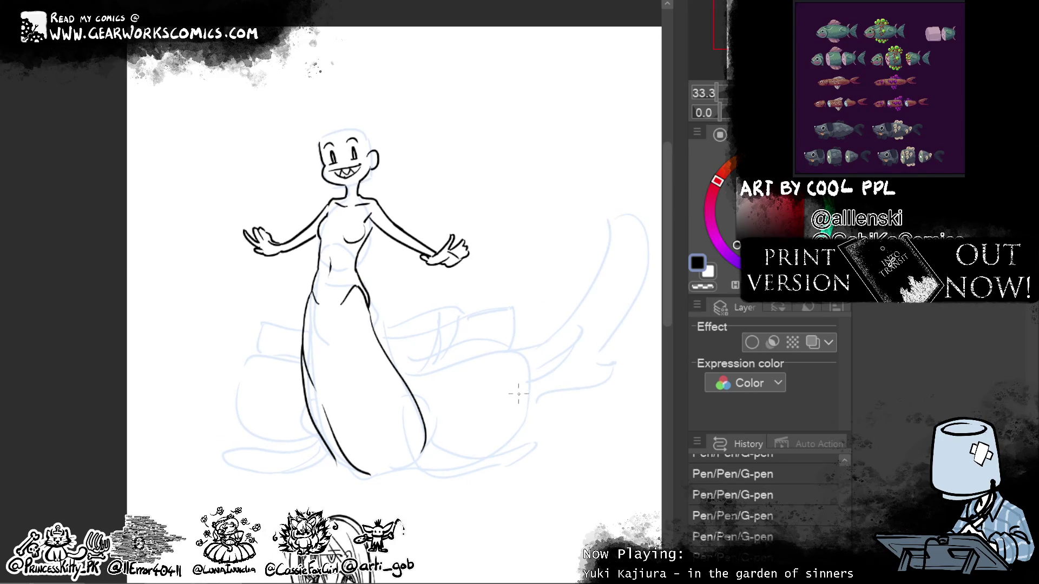
{"action": "mouse_move", "coordinate": [547, 481]}
{"action": "left_mouse_down"}
{"action": "mouse_move", "coordinate": [484, 400]}
{"action": "mouse_move", "coordinate": [502, 397]}
{"action": "left_mouse_up"}
{"action": "left_click_drag", "start_coordinate": [357, 341], "coordinate": [392, 401]}
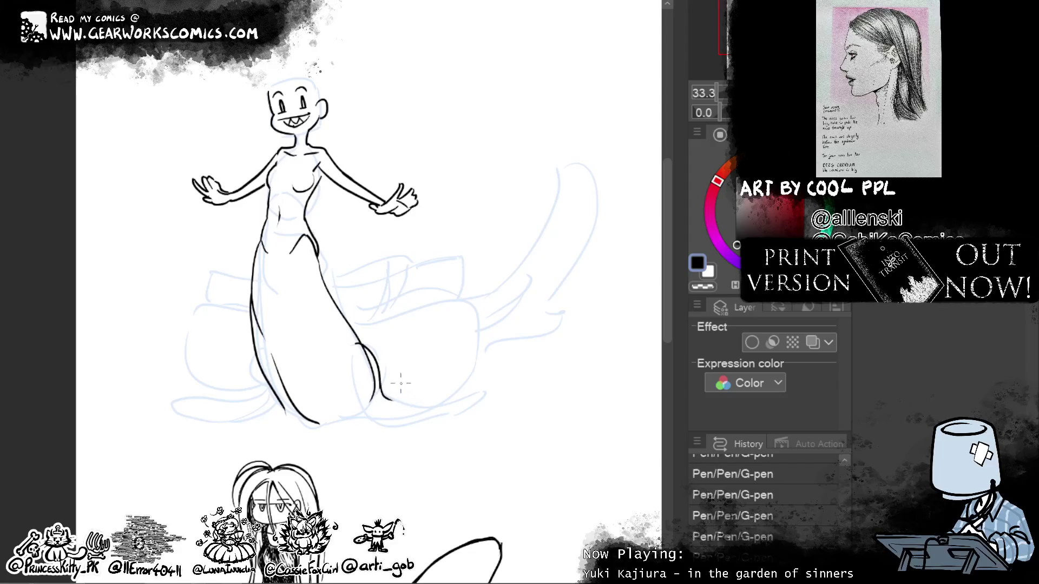
{"action": "mouse_move", "coordinate": [352, 371]}
{"action": "left_mouse_down"}
{"action": "mouse_move", "coordinate": [368, 400]}
{"action": "mouse_move", "coordinate": [411, 418]}
{"action": "left_mouse_up"}
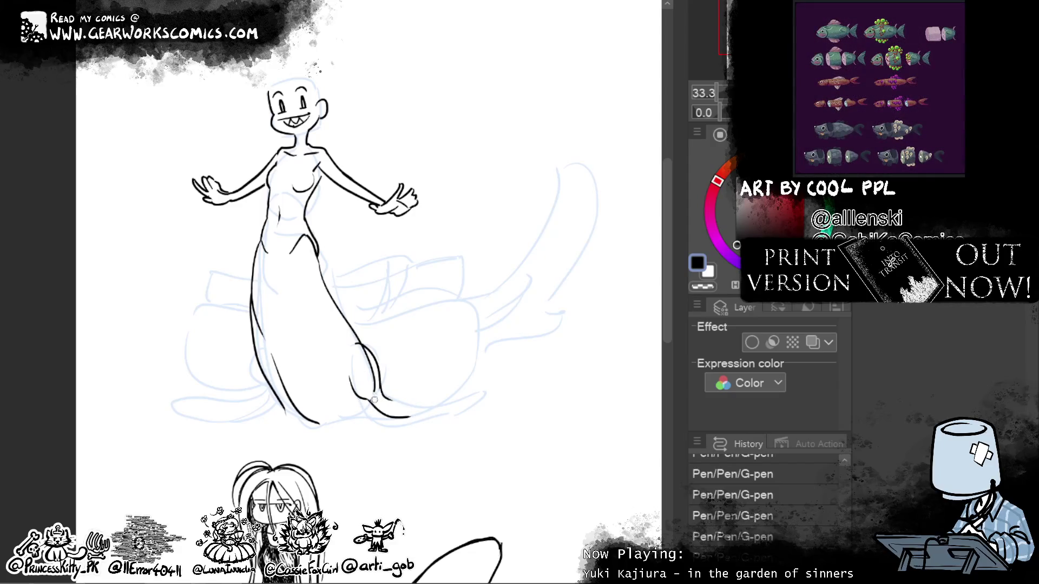
{"action": "left_click_drag", "start_coordinate": [373, 394], "coordinate": [363, 356]}
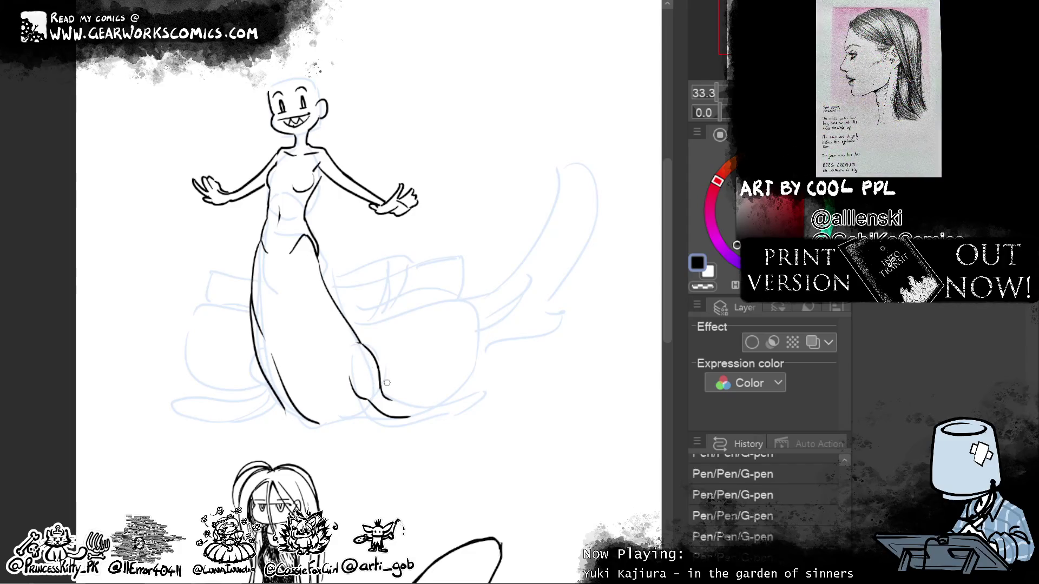
{"action": "left_click_drag", "start_coordinate": [357, 342], "coordinate": [371, 361]}
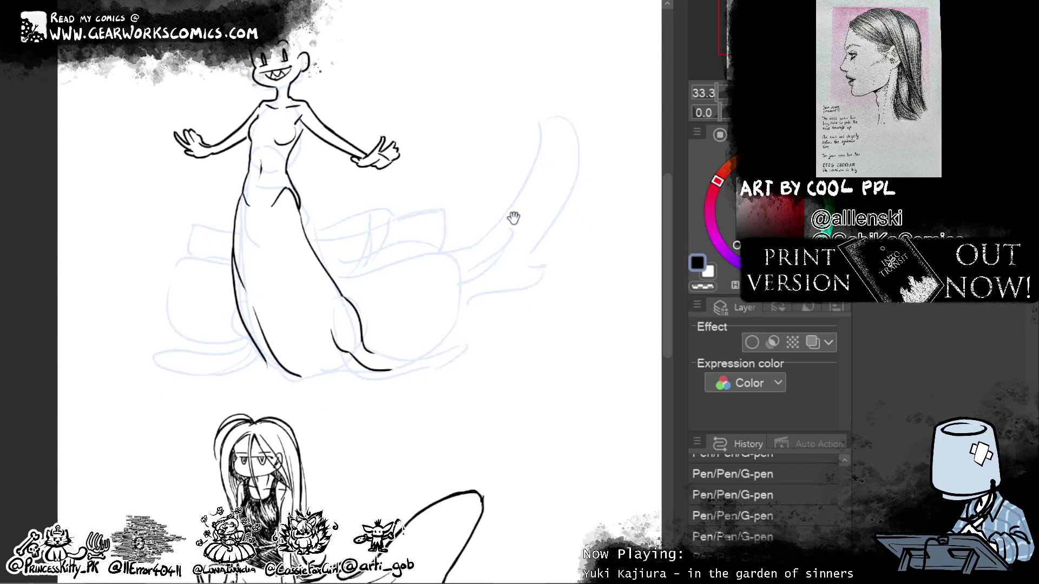
Step: Replace the old hem stroke with a new curved hem line, undoing the attempt to retry
{"action": "left_click_drag", "start_coordinate": [412, 423], "coordinate": [338, 364]}
{"action": "key", "text": "ctrl+z"}
{"action": "key", "text": "ctrl+z"}
{"action": "left_click_drag", "start_coordinate": [296, 396], "coordinate": [345, 370]}
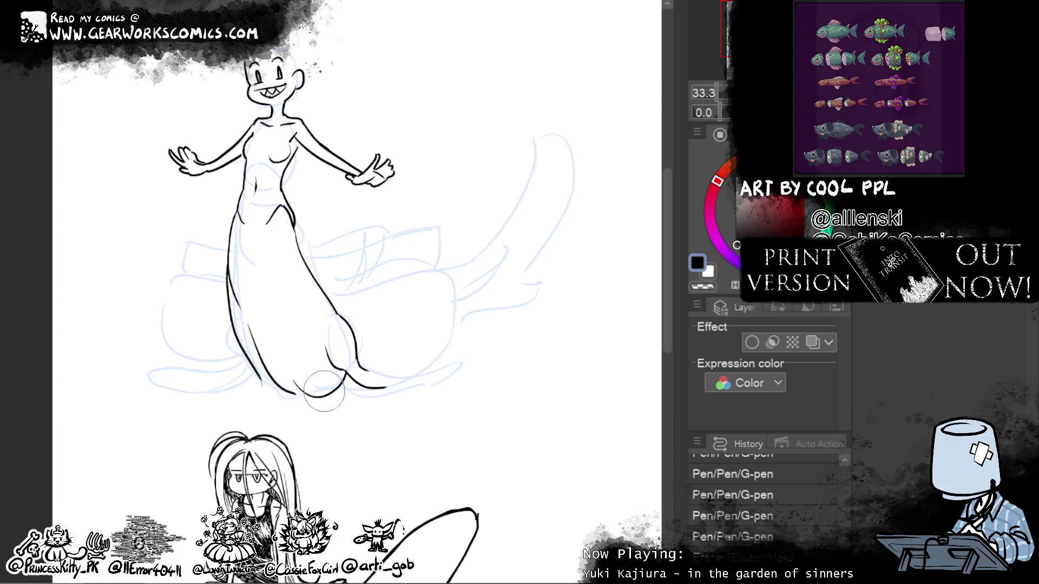
{"action": "key", "text": "ctrl+z"}
{"action": "key", "text": "ctrl+z"}
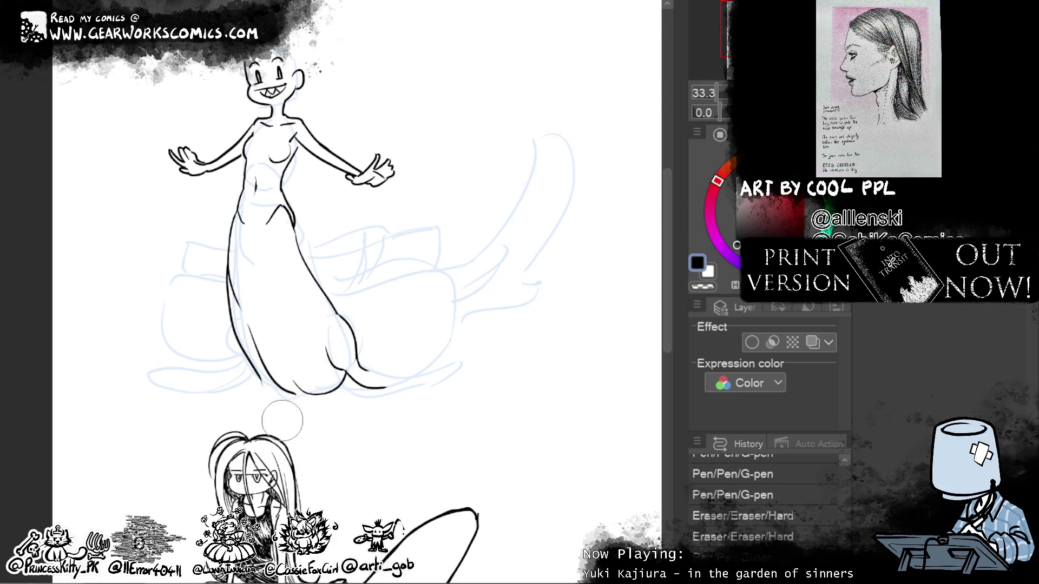
Step: Smooth the hem outline with Liquify, then erase and redraw part of the skirt's bottom line
{"action": "mouse_move", "coordinate": [292, 413]}
{"action": "left_mouse_down"}
{"action": "mouse_move", "coordinate": [270, 375]}
{"action": "mouse_move", "coordinate": [275, 298]}
{"action": "left_mouse_up"}
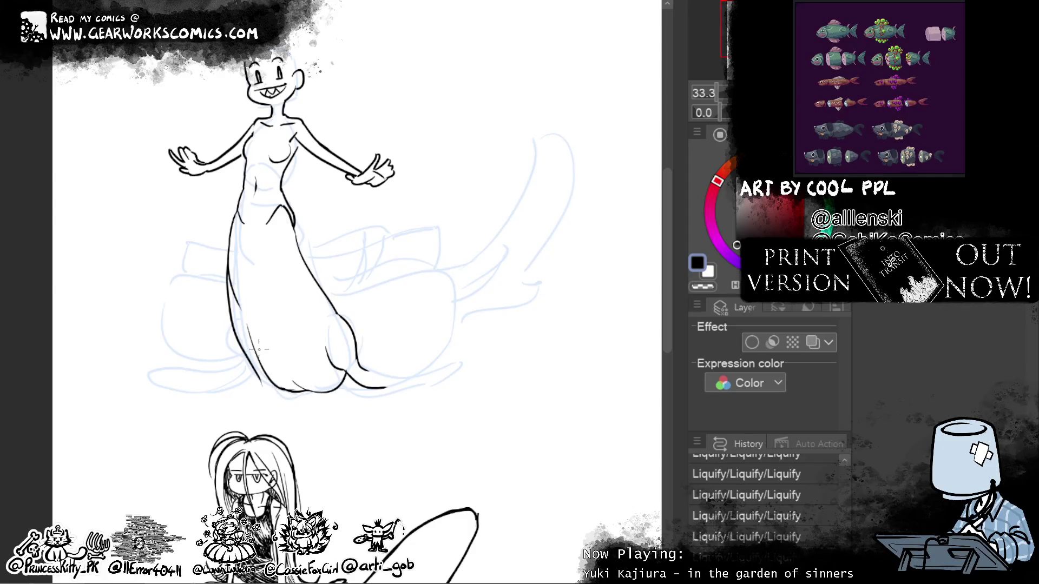
{"action": "left_click_drag", "start_coordinate": [298, 388], "coordinate": [315, 389]}
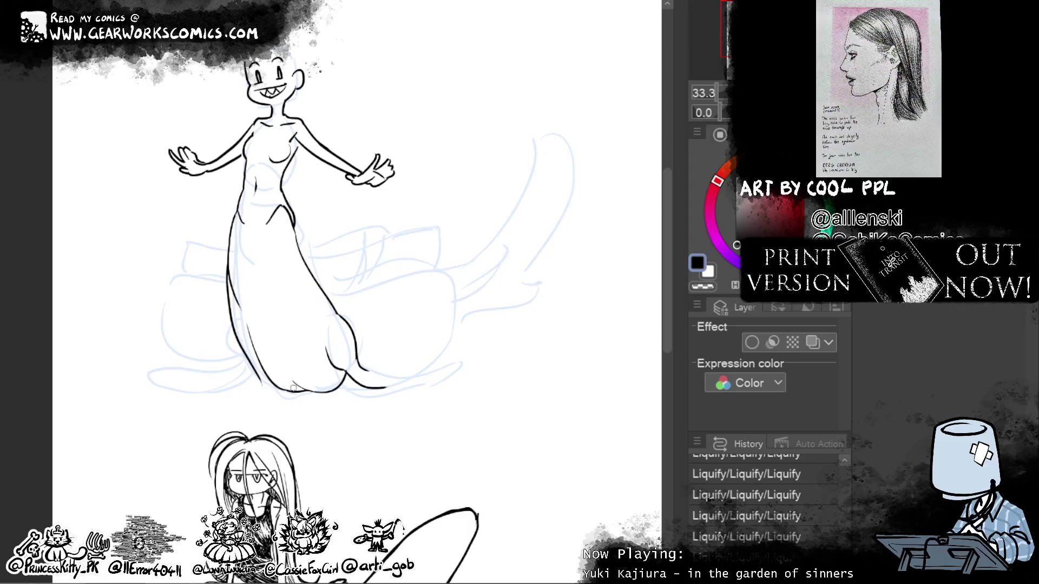
{"action": "left_click_drag", "start_coordinate": [292, 383], "coordinate": [318, 389]}
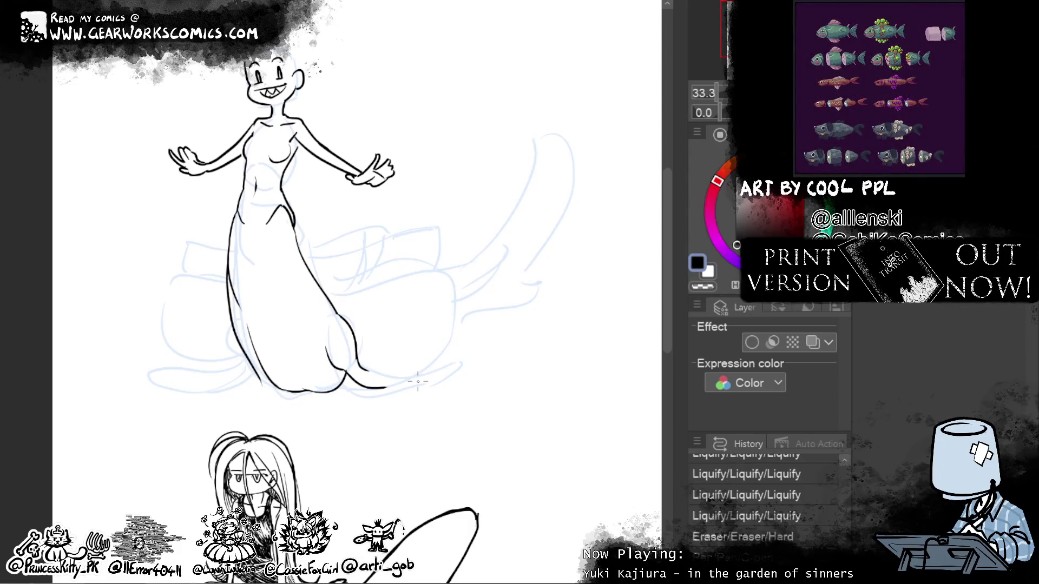
Step: Erase along the dress bottom edge and touch it up, undoing the unwanted touch-up strokes
{"action": "left_click_drag", "start_coordinate": [539, 243], "coordinate": [557, 198]}
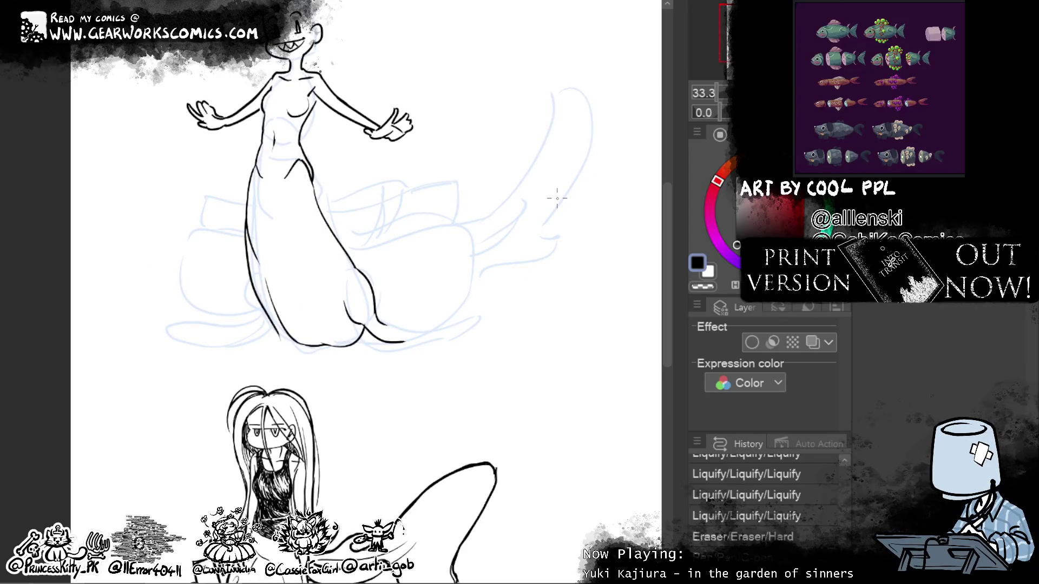
{"action": "left_click_drag", "start_coordinate": [266, 286], "coordinate": [265, 273]}
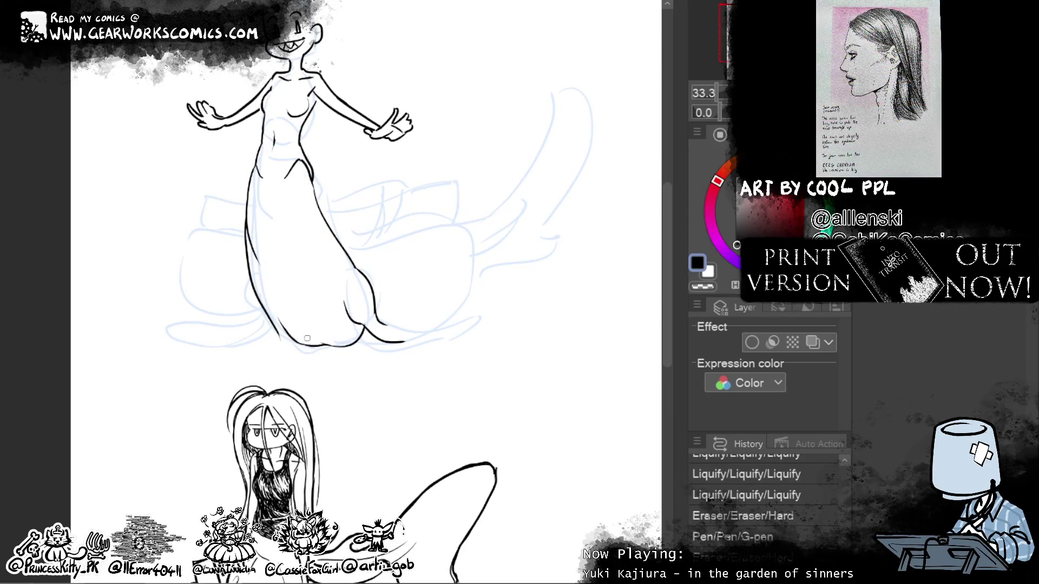
{"action": "left_click_drag", "start_coordinate": [285, 325], "coordinate": [301, 334]}
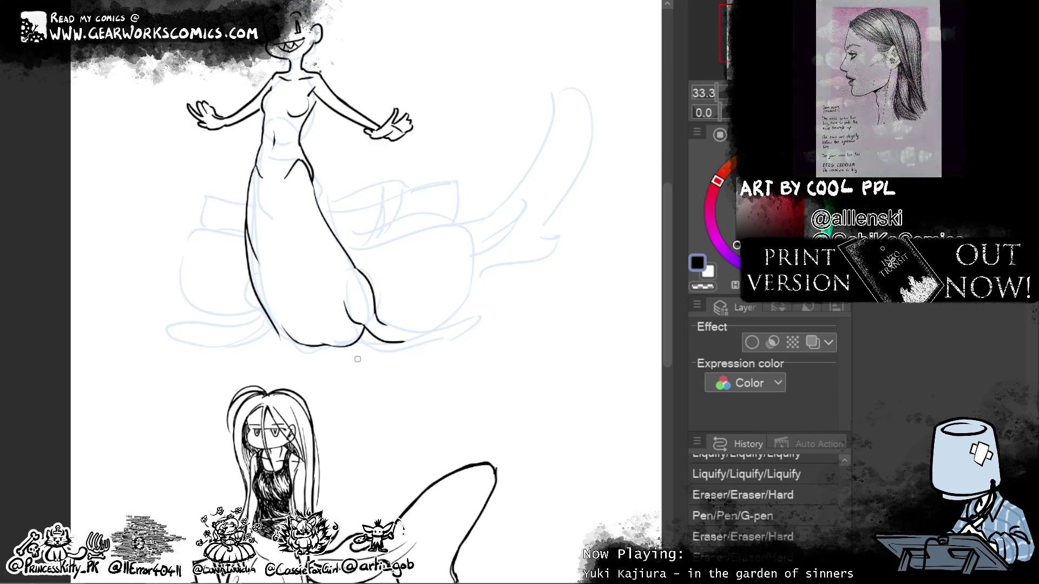
{"action": "left_click_drag", "start_coordinate": [282, 335], "coordinate": [304, 341]}
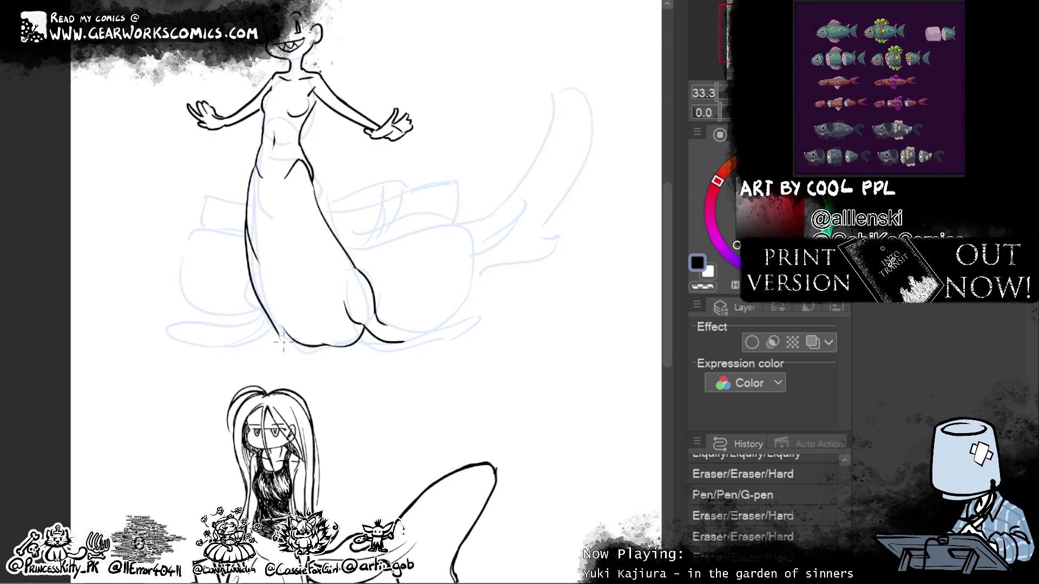
{"action": "left_click_drag", "start_coordinate": [274, 329], "coordinate": [303, 343]}
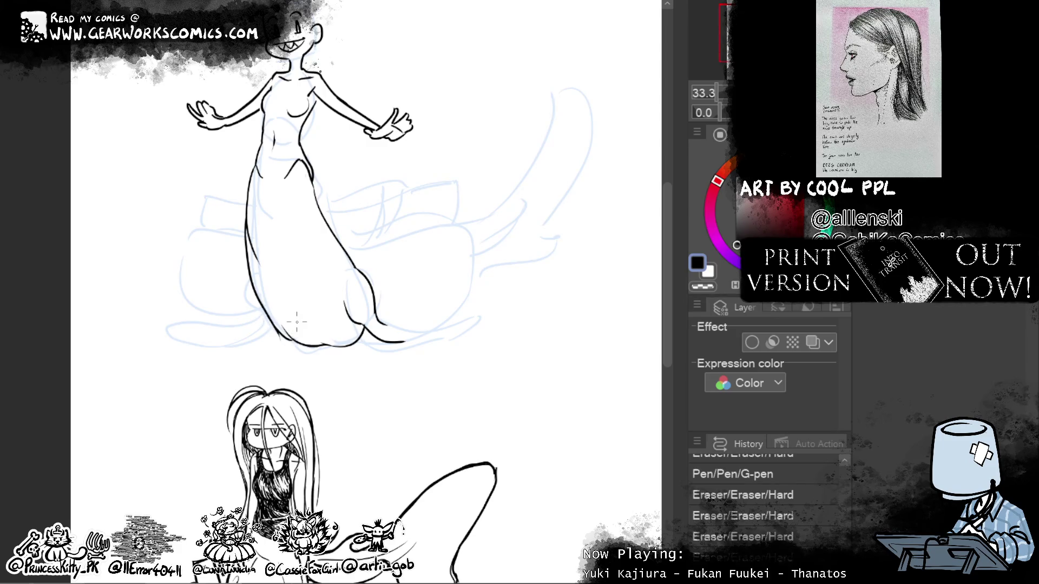
{"action": "left_click_drag", "start_coordinate": [281, 346], "coordinate": [319, 352]}
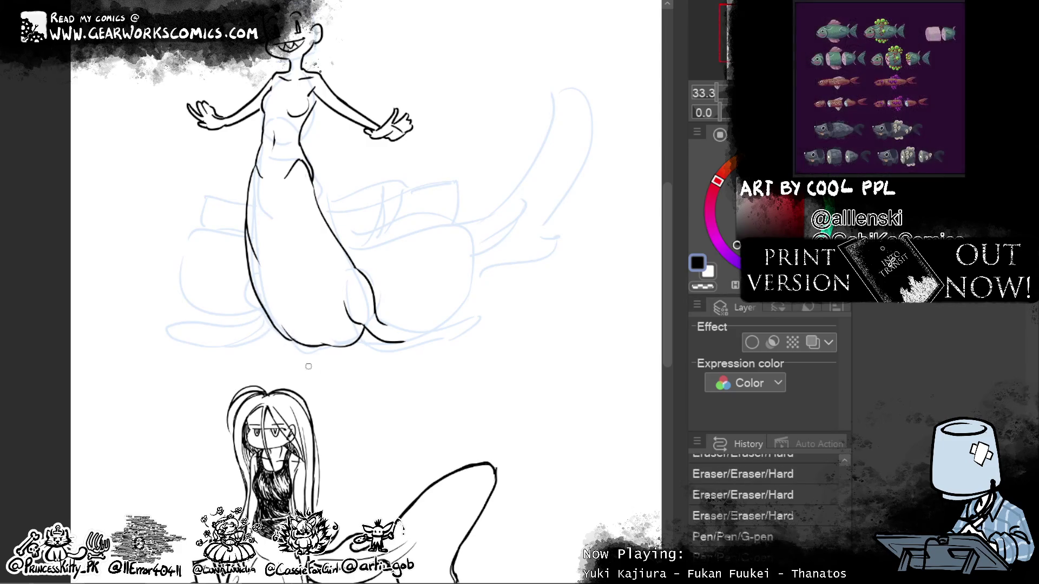
{"action": "left_click_drag", "start_coordinate": [268, 319], "coordinate": [301, 346]}
{"action": "key", "text": "ctrl+z"}
{"action": "key", "text": "ctrl+z"}
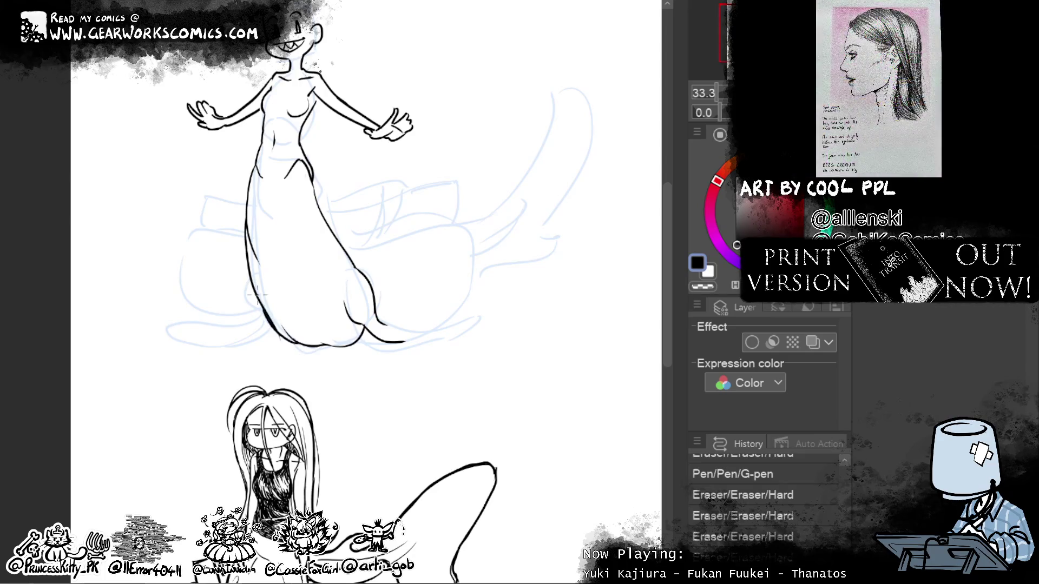
Step: Add small ink marks, erase stray spots, and redraw the dress's bottom outline with the pen
{"action": "left_click_drag", "start_coordinate": [264, 332], "coordinate": [285, 348]}
{"action": "left_click", "coordinate": [286, 335]}
{"action": "left_click_drag", "start_coordinate": [263, 301], "coordinate": [258, 282]}
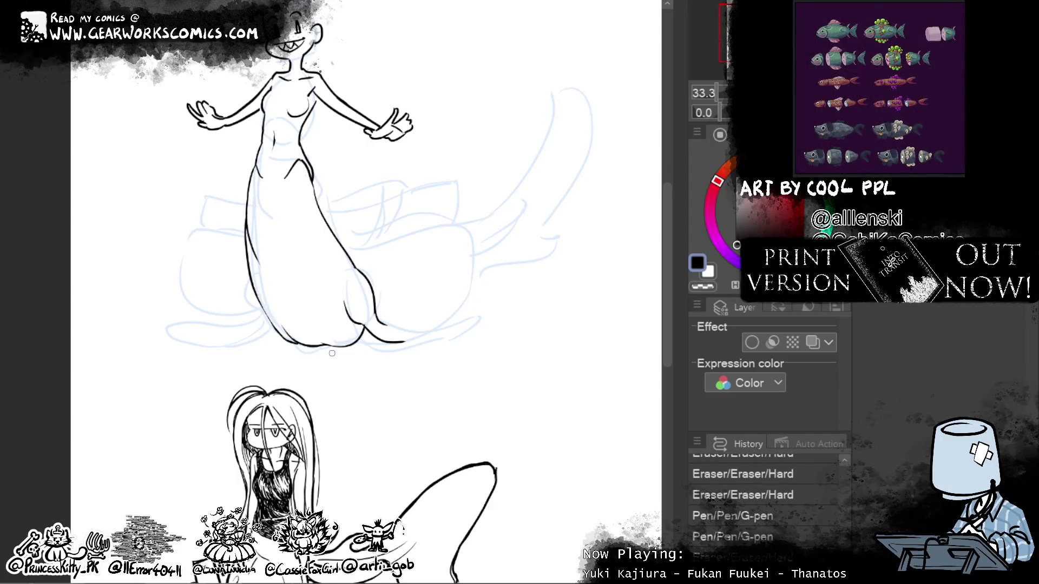
{"action": "left_click_drag", "start_coordinate": [308, 341], "coordinate": [282, 322]}
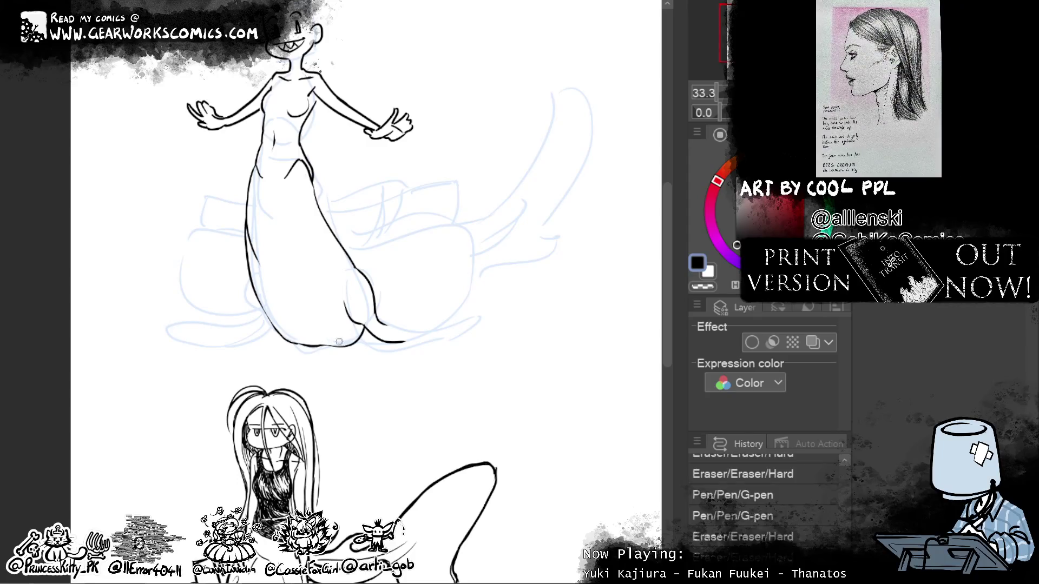
{"action": "left_click_drag", "start_coordinate": [373, 324], "coordinate": [387, 332]}
{"action": "left_click_drag", "start_coordinate": [288, 347], "coordinate": [296, 343]}
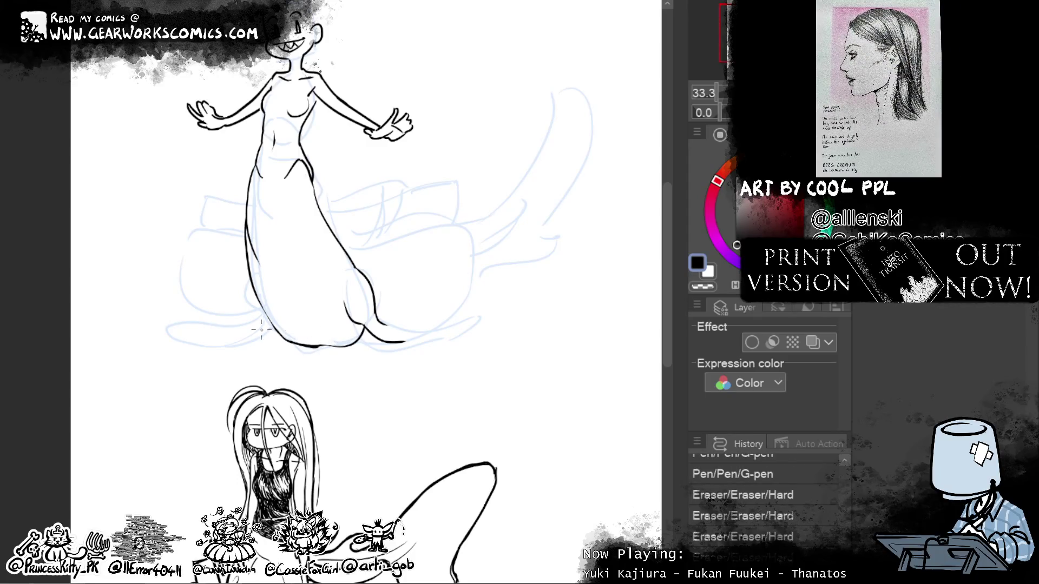
{"action": "left_click", "coordinate": [319, 346]}
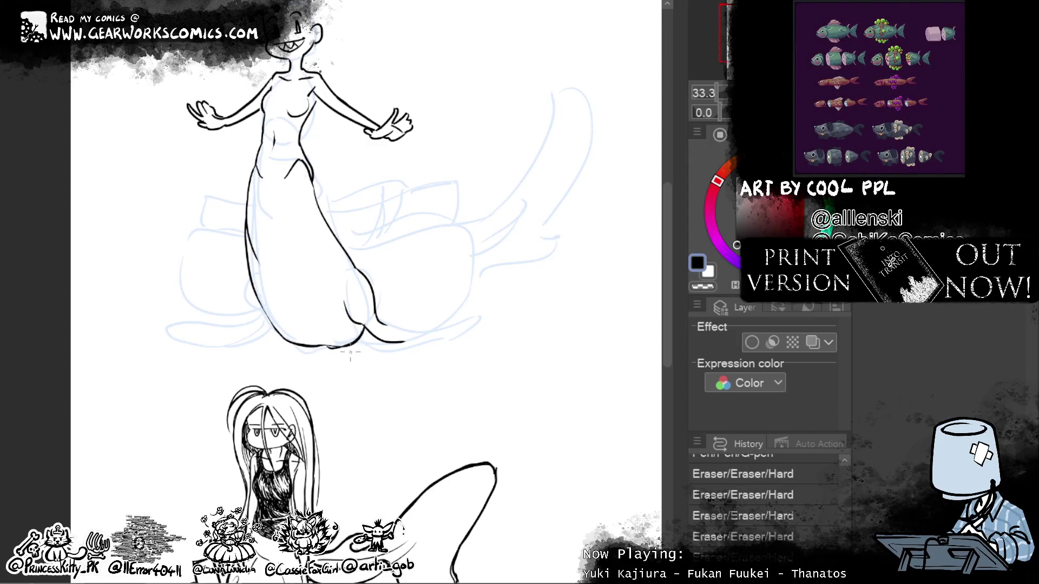
{"action": "left_click_drag", "start_coordinate": [347, 345], "coordinate": [323, 352]}
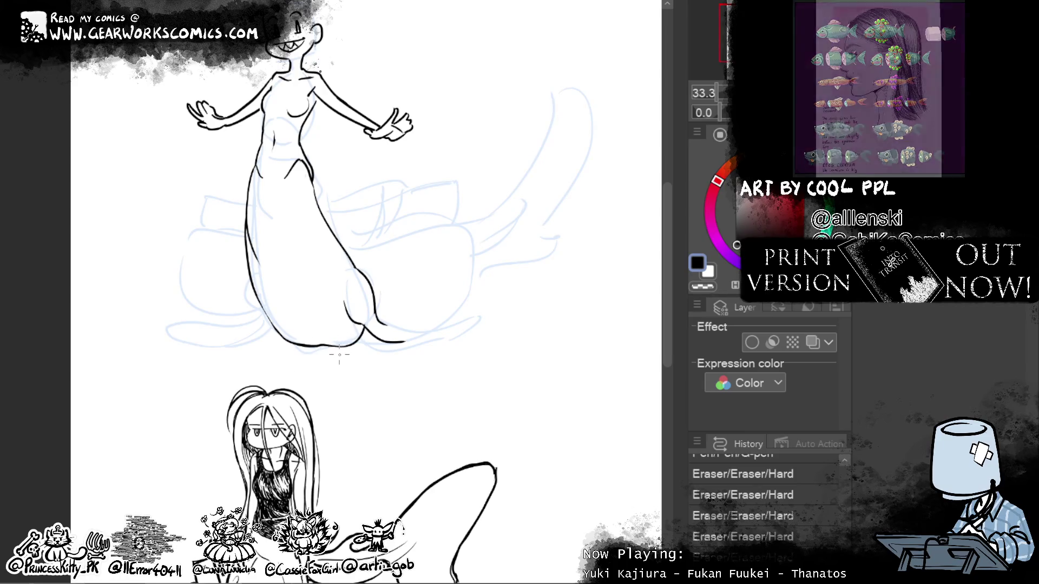
{"action": "key", "text": "p"}
{"action": "mouse_move", "coordinate": [346, 344]}
{"action": "left_mouse_down"}
{"action": "mouse_move", "coordinate": [303, 345]}
{"action": "mouse_move", "coordinate": [306, 303]}
{"action": "mouse_move", "coordinate": [322, 318]}
{"action": "left_mouse_up"}
{"action": "key", "text": "j"}
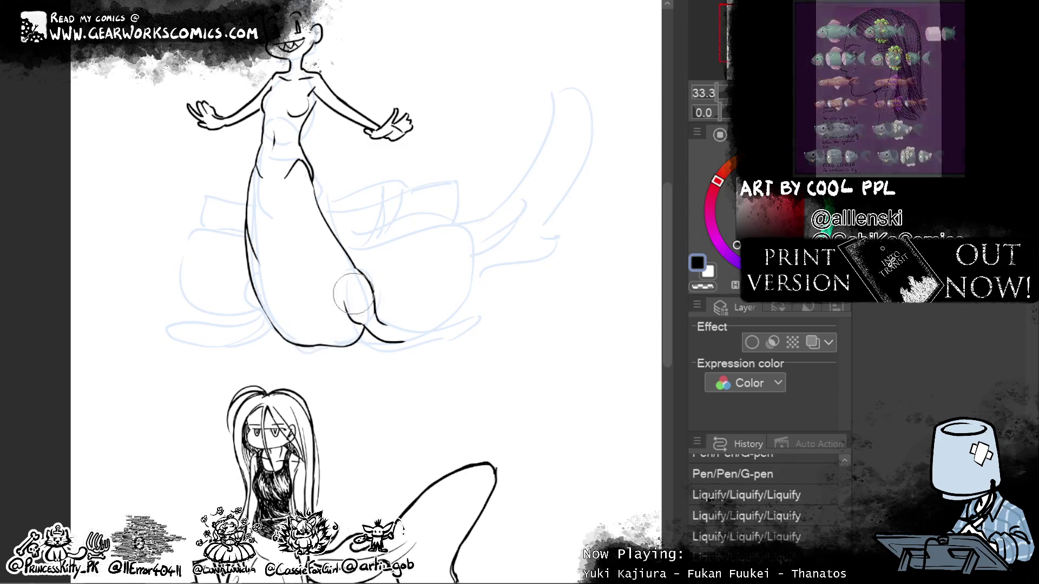
Step: Push the dress's lower-left line outward with Liquify and smooth out its kink
{"action": "left_click_drag", "start_coordinate": [550, 278], "coordinate": [533, 359]}
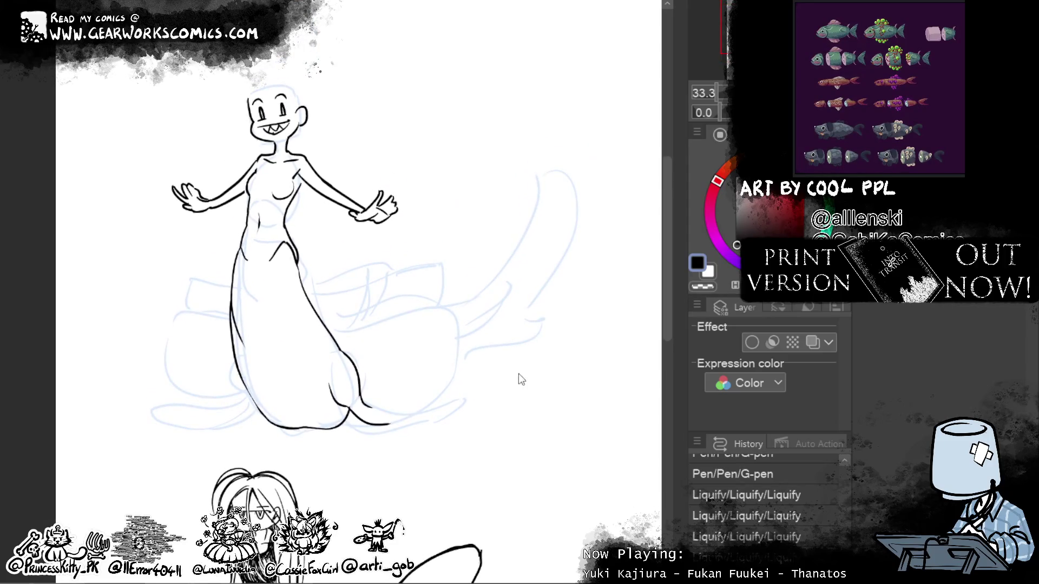
{"action": "left_click_drag", "start_coordinate": [237, 365], "coordinate": [199, 416]}
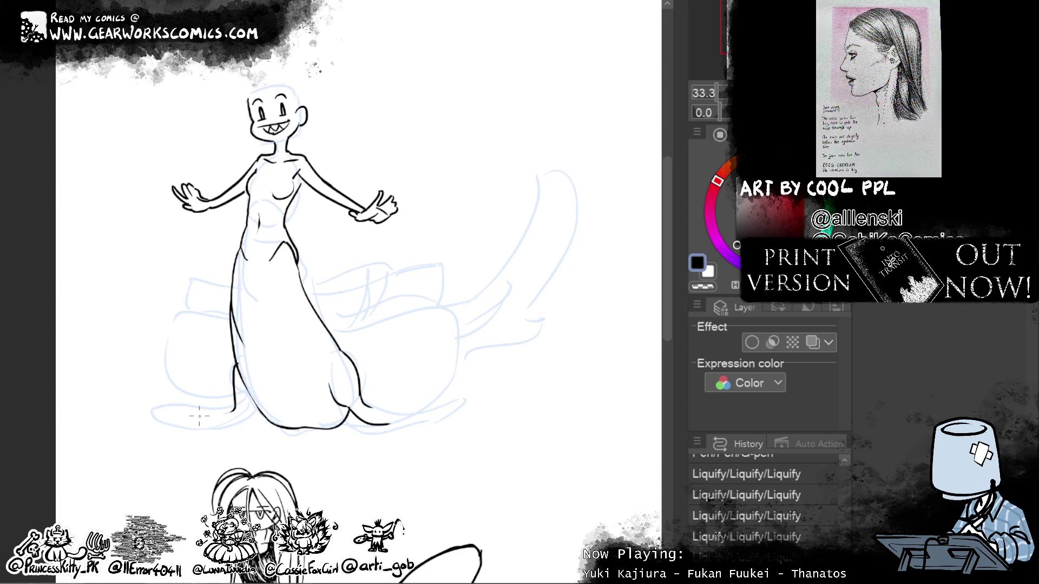
{"action": "left_click_drag", "start_coordinate": [234, 370], "coordinate": [208, 429]}
{"action": "left_click_drag", "start_coordinate": [228, 423], "coordinate": [246, 414]}
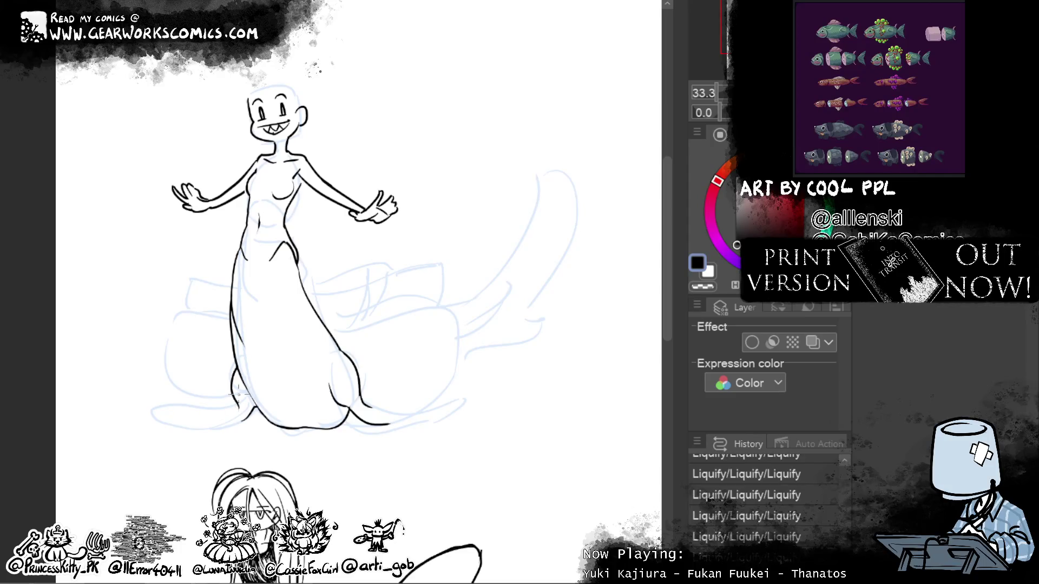
Step: Draw a fin curving left from the skirt bottom, retrying the curl at its tip
{"action": "left_click_drag", "start_coordinate": [234, 415], "coordinate": [165, 427]}
{"action": "mouse_move", "coordinate": [163, 417]}
{"action": "left_mouse_down"}
{"action": "mouse_move", "coordinate": [211, 425]}
{"action": "mouse_move", "coordinate": [157, 390]}
{"action": "mouse_move", "coordinate": [206, 425]}
{"action": "left_mouse_up"}
{"action": "key", "text": "ctrl+z"}
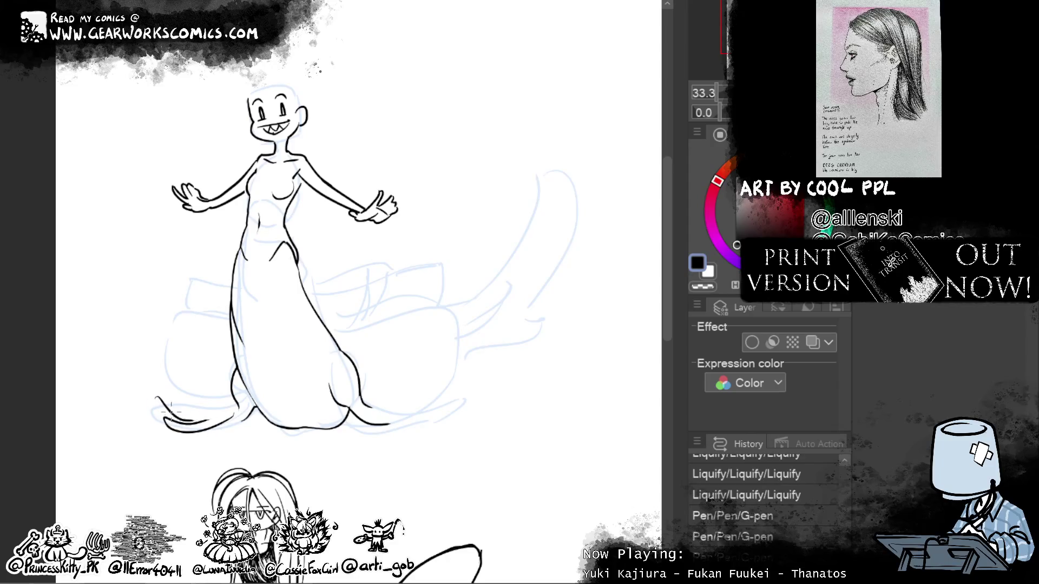
{"action": "left_click_drag", "start_coordinate": [152, 401], "coordinate": [233, 401]}
{"action": "key", "text": "ctrl+z"}
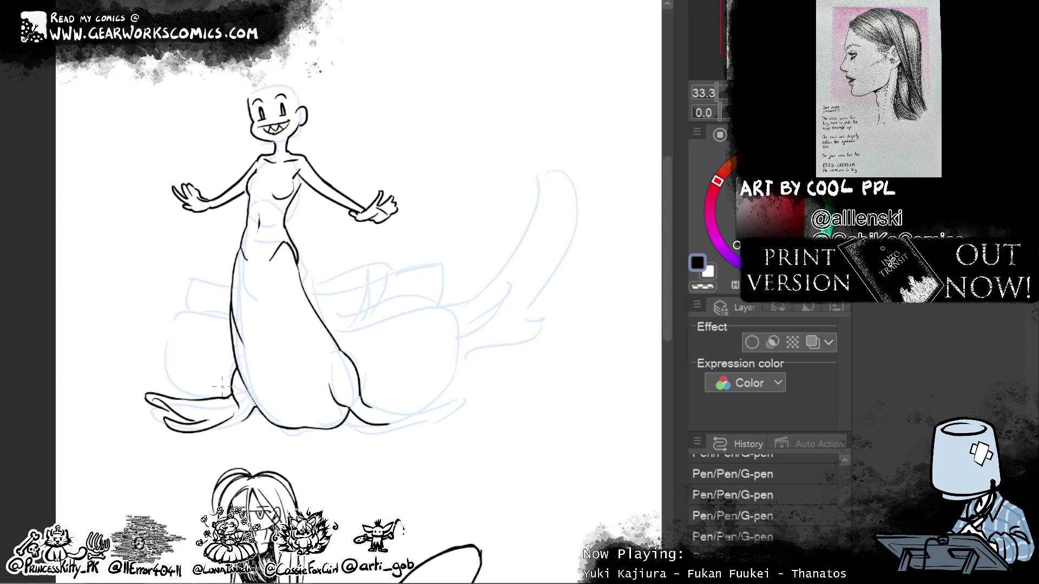
{"action": "key", "text": "ctrl+z"}
Step: Lasso the left tail tip and shift it slightly into place with Scale/Rotate
{"action": "left_click_drag", "start_coordinate": [219, 365], "coordinate": [196, 317]}
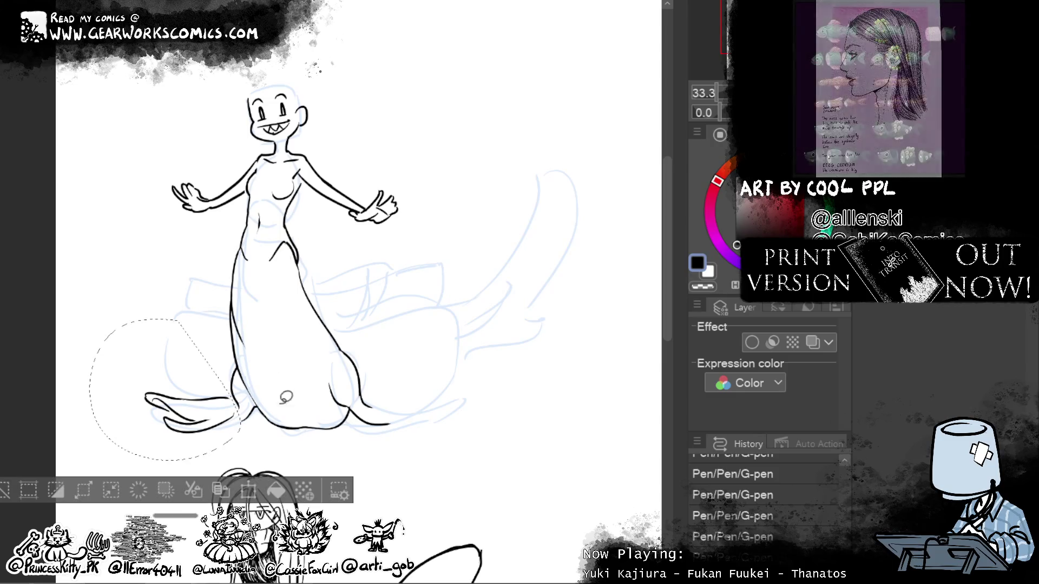
{"action": "key", "text": "ctrl+t"}
{"action": "left_click_drag", "start_coordinate": [198, 446], "coordinate": [208, 453]}
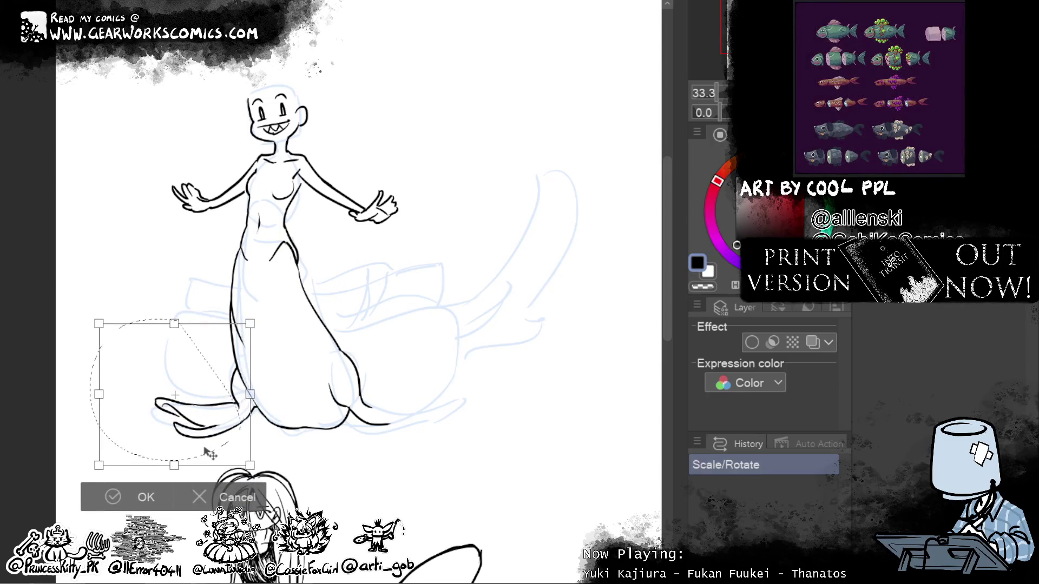
{"action": "left_click", "coordinate": [147, 500]}
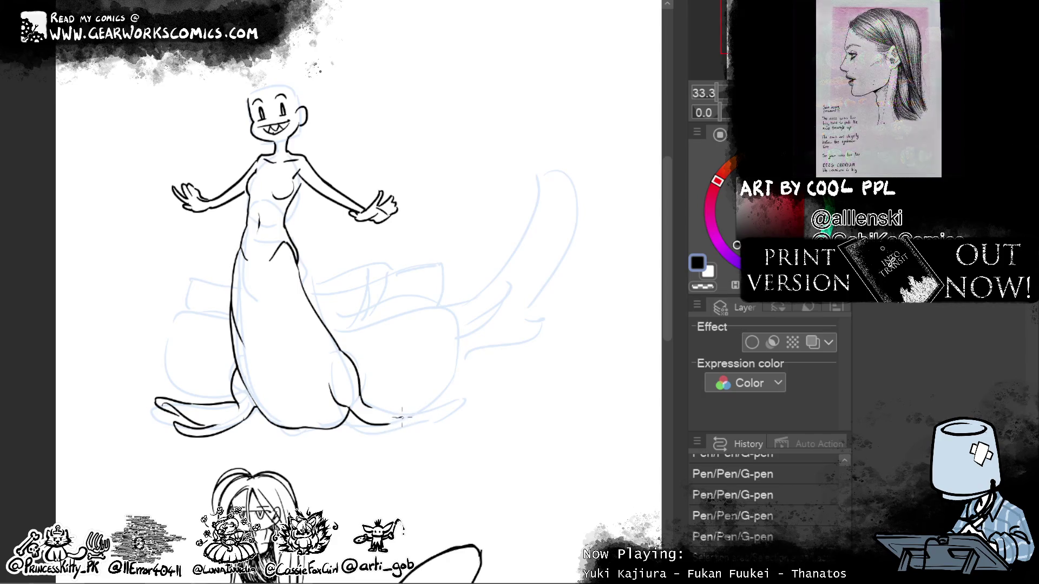
Step: Ink the right tail fin's curve and outward tip, erasing a stray bit
{"action": "left_click_drag", "start_coordinate": [395, 418], "coordinate": [447, 395]}
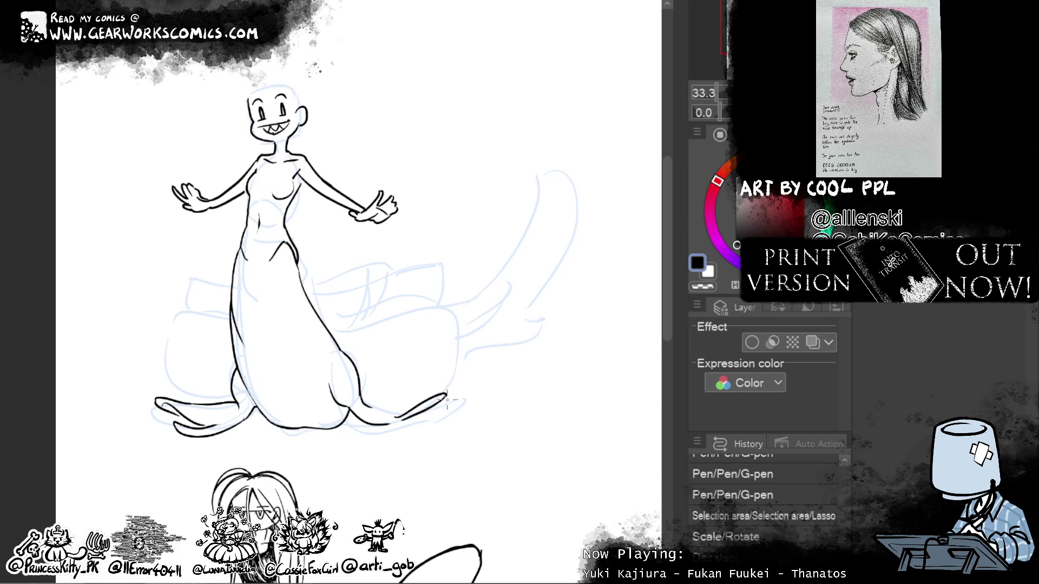
{"action": "mouse_move", "coordinate": [474, 390]}
{"action": "left_mouse_down"}
{"action": "mouse_move", "coordinate": [433, 423]}
{"action": "mouse_move", "coordinate": [371, 416]}
{"action": "left_mouse_up"}
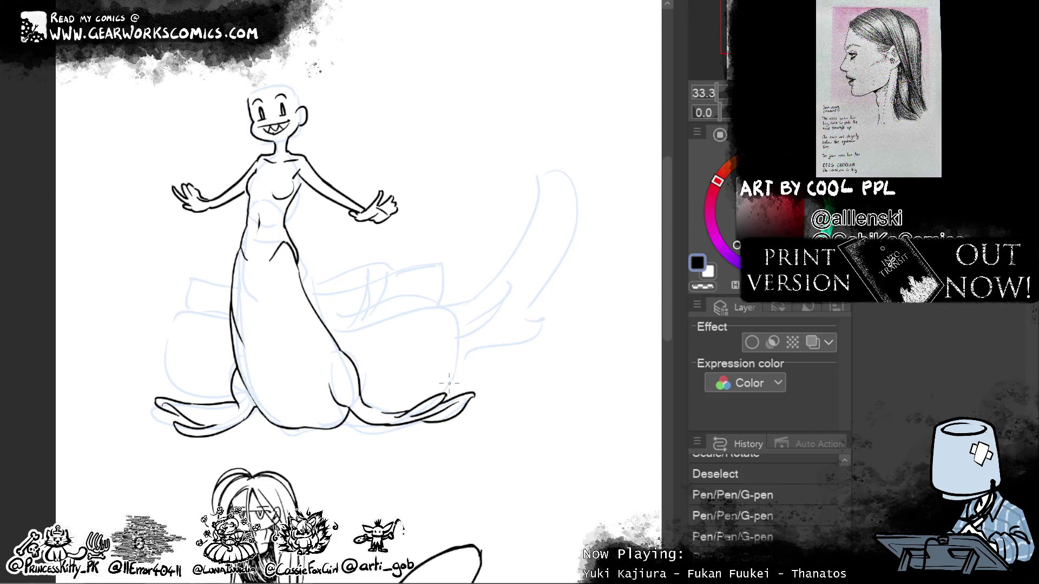
{"action": "left_click", "coordinate": [368, 420]}
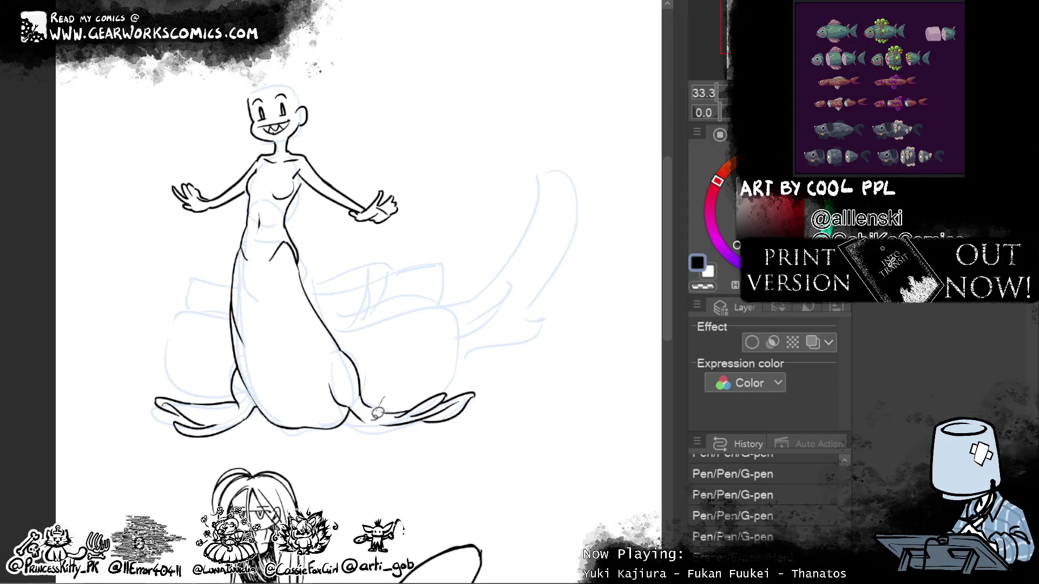
Step: Lasso the right fin, move it left and rotate it clockwise, then confirm
{"action": "left_click_drag", "start_coordinate": [390, 392], "coordinate": [378, 411]}
{"action": "key", "text": "ctrl+t"}
{"action": "left_click_drag", "start_coordinate": [457, 432], "coordinate": [440, 429]}
{"action": "left_click_drag", "start_coordinate": [536, 373], "coordinate": [482, 407]}
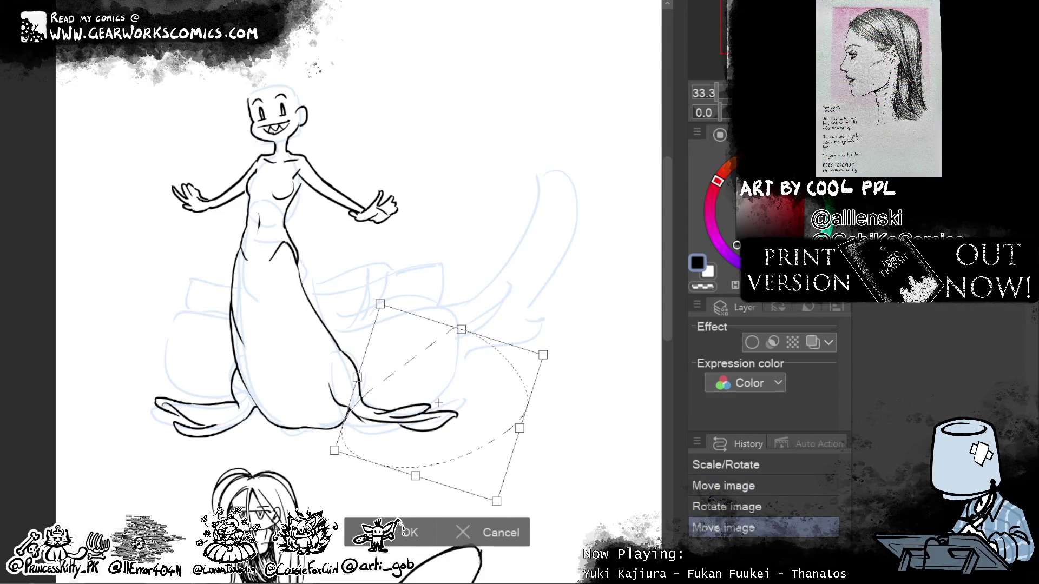
{"action": "left_click", "coordinate": [397, 536]}
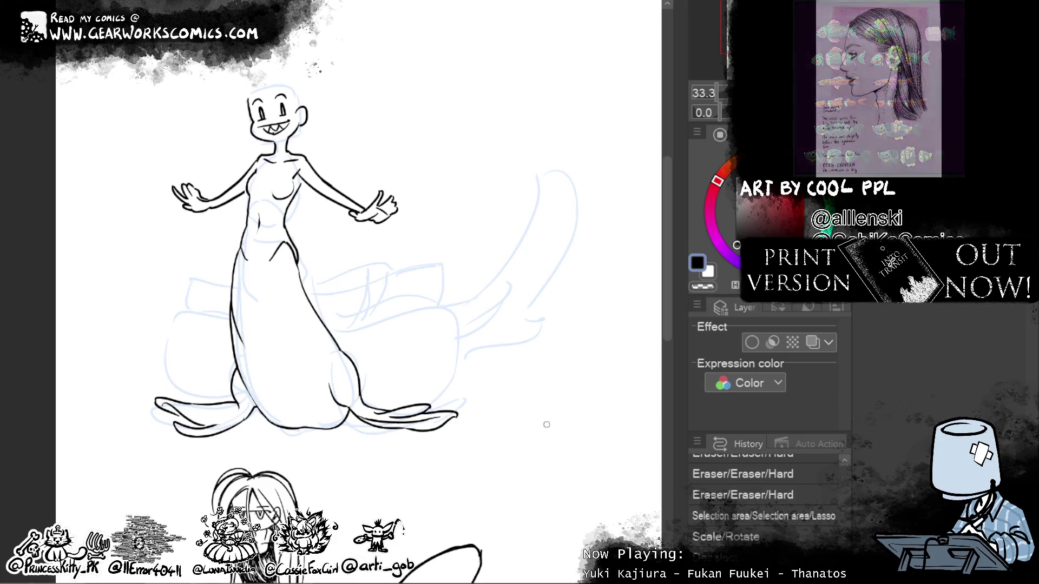
{"action": "left_click_drag", "start_coordinate": [396, 428], "coordinate": [411, 429]}
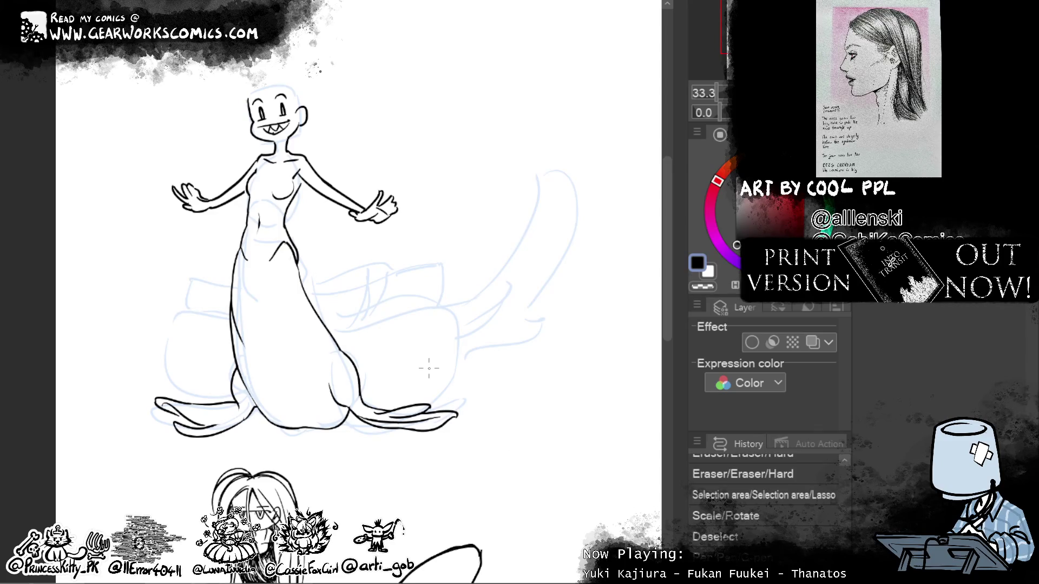
{"action": "left_click_drag", "start_coordinate": [429, 368], "coordinate": [459, 416]}
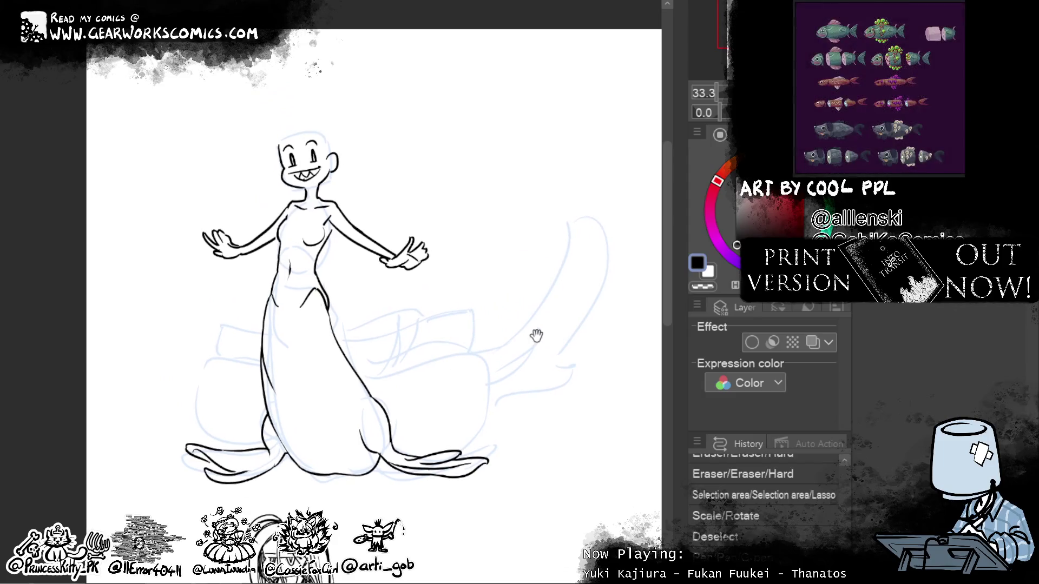
Step: Ink the tail edge behind the body, the fin's short vertical edge, and the bottom edge below
{"action": "left_click_drag", "start_coordinate": [395, 374], "coordinate": [381, 387]}
{"action": "left_click_drag", "start_coordinate": [416, 320], "coordinate": [403, 371]}
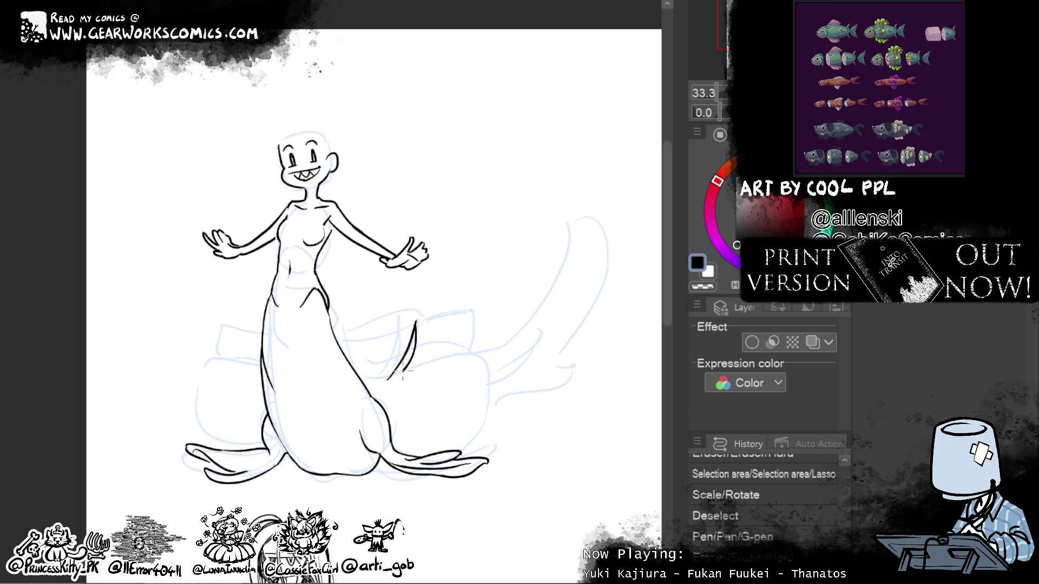
{"action": "mouse_move", "coordinate": [401, 373]}
{"action": "left_mouse_down"}
{"action": "mouse_move", "coordinate": [432, 323]}
{"action": "mouse_move", "coordinate": [467, 311]}
{"action": "left_mouse_up"}
{"action": "key", "text": "ctrl+z"}
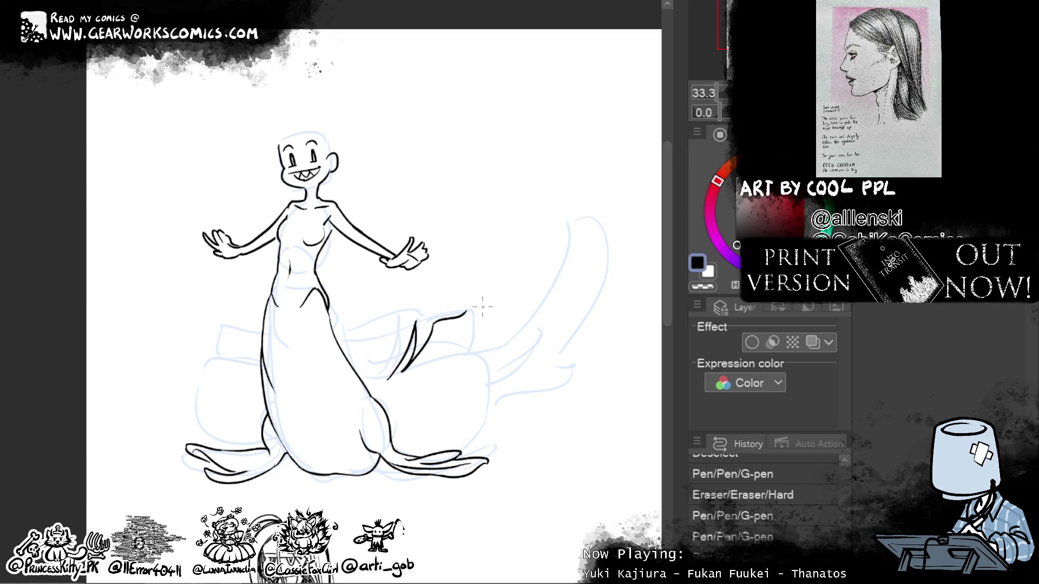
{"action": "left_click_drag", "start_coordinate": [469, 348], "coordinate": [471, 308]}
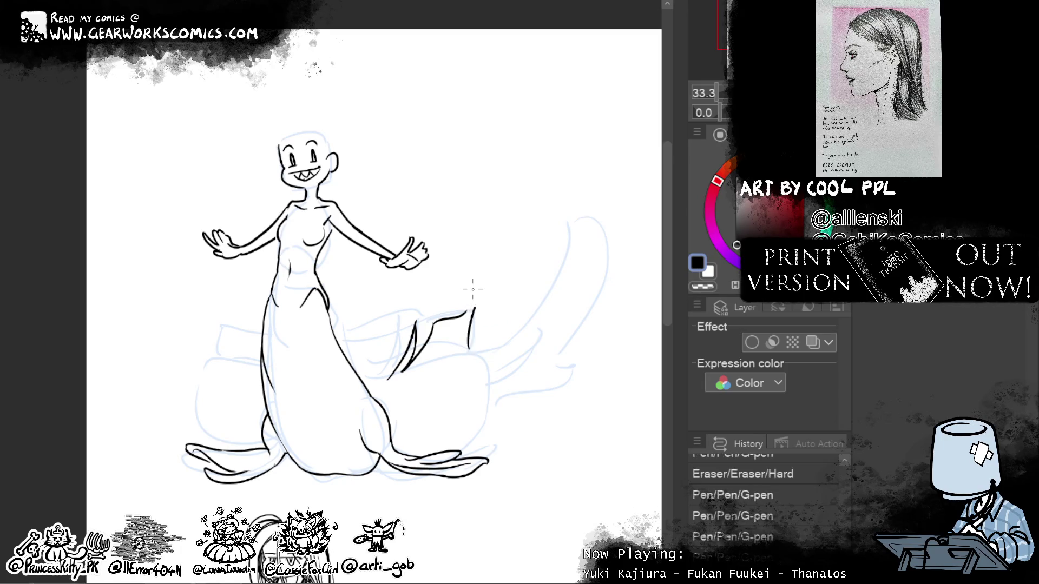
{"action": "left_click_drag", "start_coordinate": [468, 353], "coordinate": [471, 336]}
{"action": "mouse_move", "coordinate": [435, 366]}
{"action": "left_mouse_down"}
{"action": "mouse_move", "coordinate": [468, 356]}
{"action": "mouse_move", "coordinate": [474, 433]}
{"action": "mouse_move", "coordinate": [462, 450]}
{"action": "left_mouse_up"}
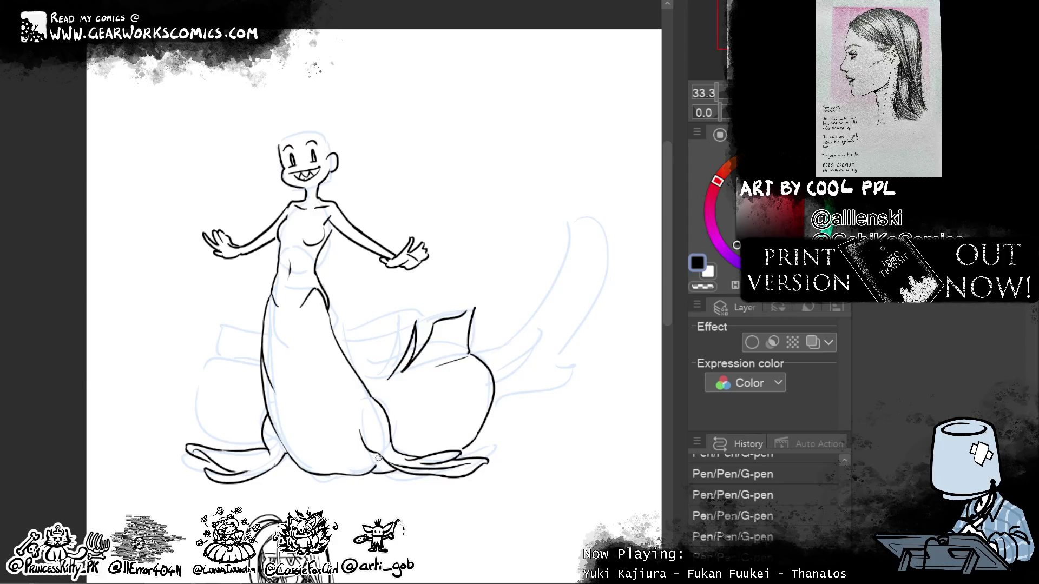
Step: Erase the faint sketch lines along the bottom and stray bits near the lower body
{"action": "left_click_drag", "start_coordinate": [358, 471], "coordinate": [388, 471]}
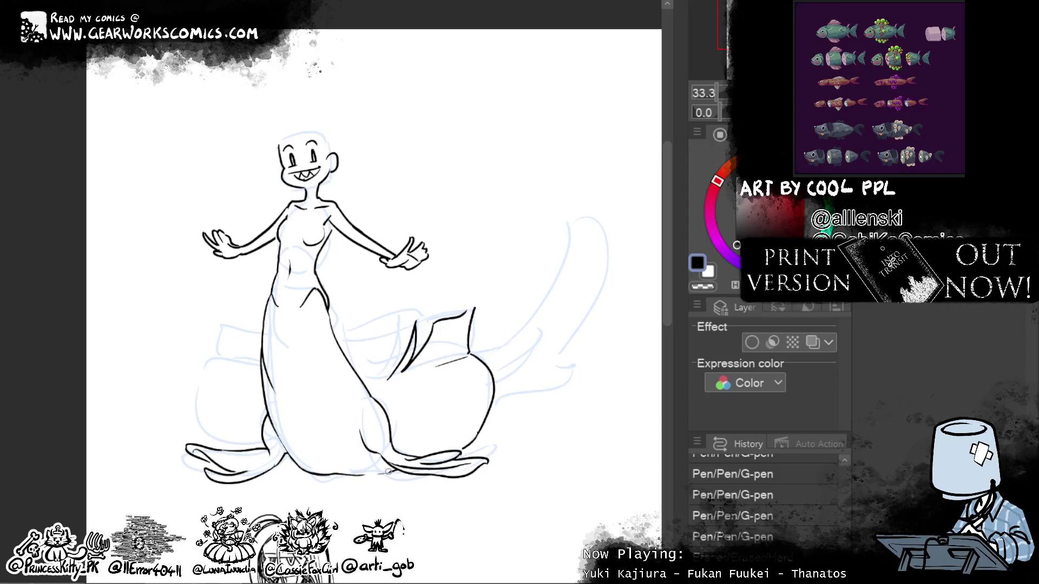
{"action": "left_click_drag", "start_coordinate": [353, 473], "coordinate": [396, 475]}
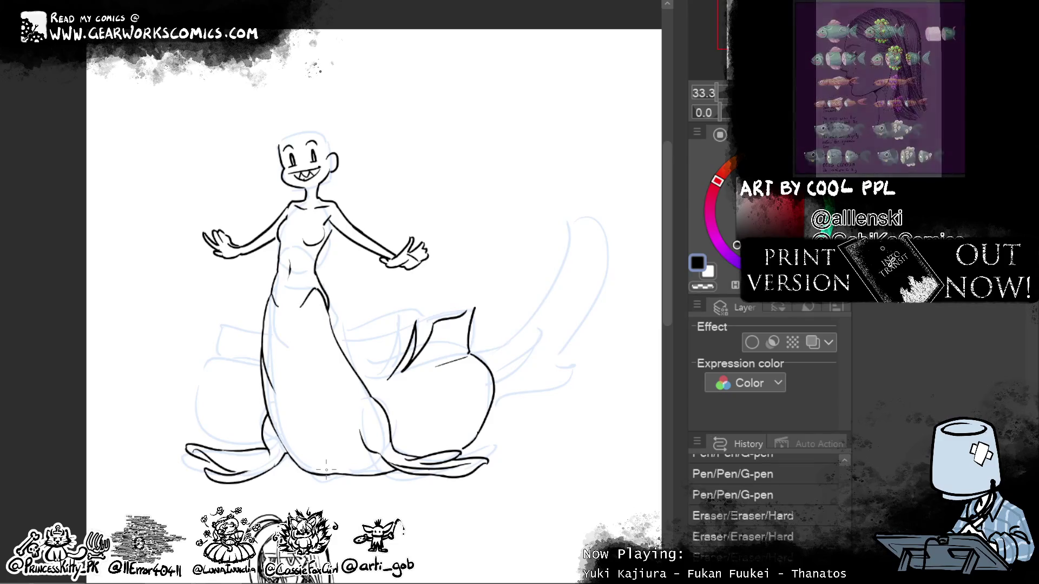
{"action": "mouse_move", "coordinate": [354, 373]}
{"action": "left_mouse_down"}
{"action": "mouse_move", "coordinate": [359, 392]}
{"action": "mouse_move", "coordinate": [340, 366]}
{"action": "mouse_move", "coordinate": [347, 360]}
{"action": "mouse_move", "coordinate": [359, 376]}
{"action": "left_mouse_up"}
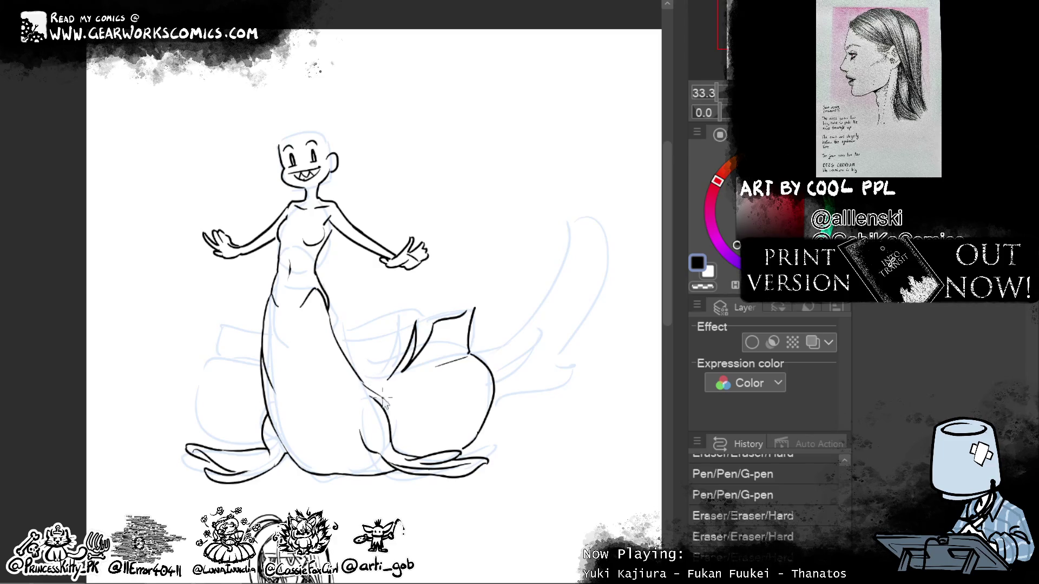
{"action": "left_click_drag", "start_coordinate": [358, 372], "coordinate": [357, 373]}
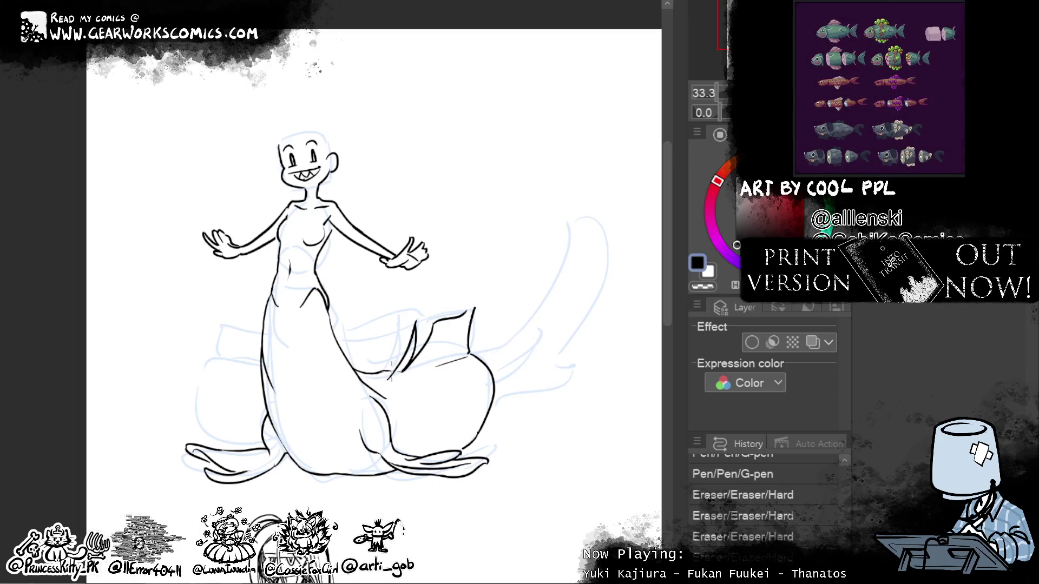
{"action": "left_click_drag", "start_coordinate": [394, 370], "coordinate": [385, 372]}
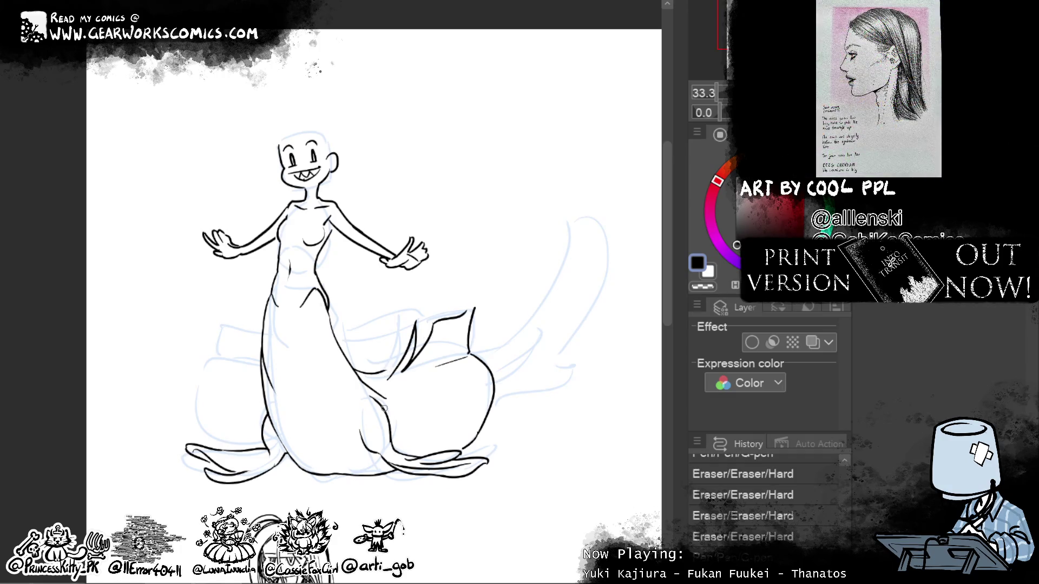
{"action": "key", "text": "ctrl+y"}
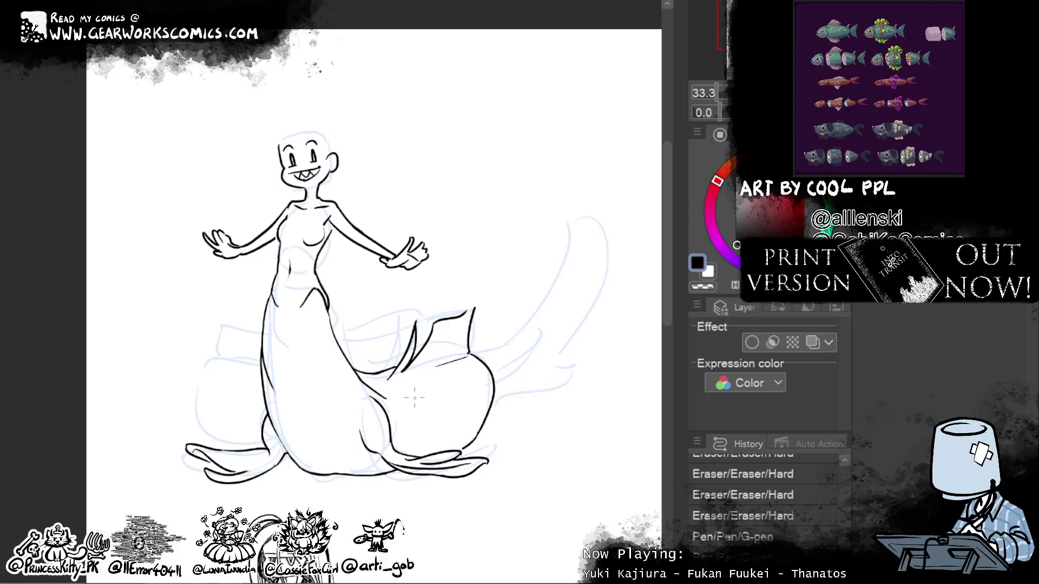
{"action": "key", "text": "ctrl+y"}
Step: Outline the tail's left lobe, redraw the curve right of the body, and ink the tall fin's lower edge
{"action": "left_click_drag", "start_coordinate": [587, 353], "coordinate": [627, 338]}
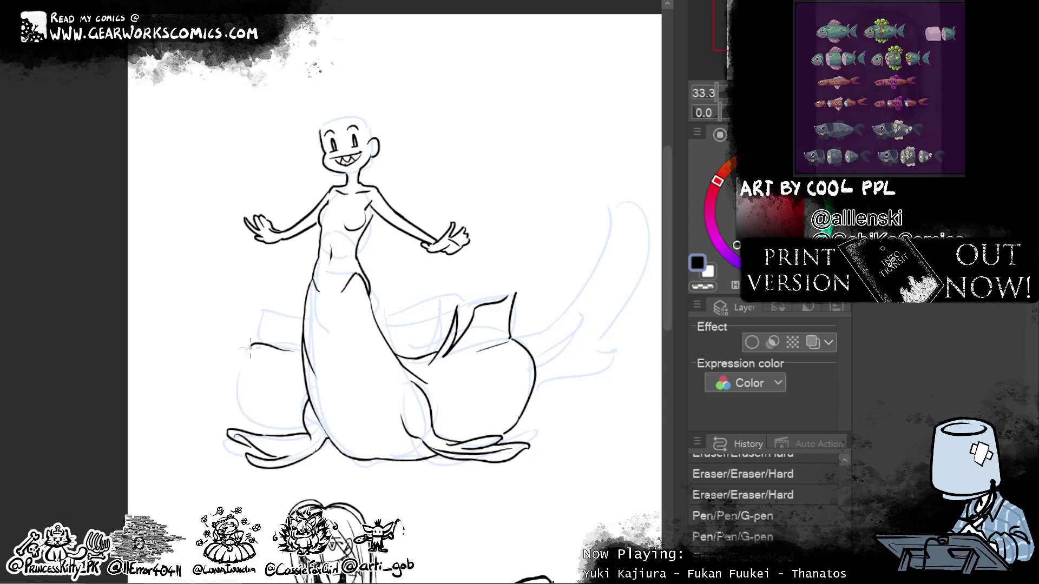
{"action": "left_click_drag", "start_coordinate": [300, 347], "coordinate": [259, 421]}
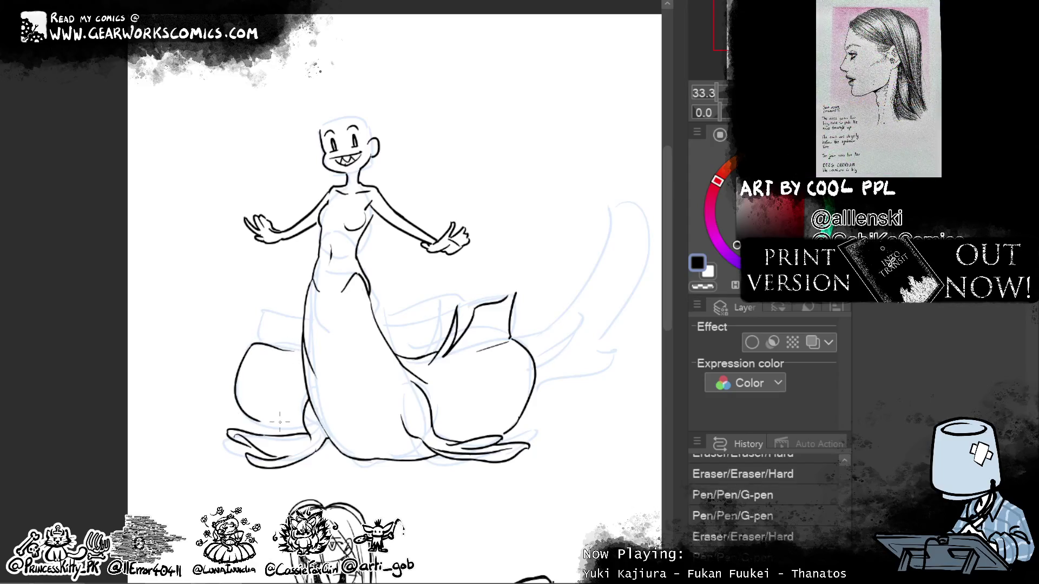
{"action": "left_click_drag", "start_coordinate": [256, 420], "coordinate": [299, 425]}
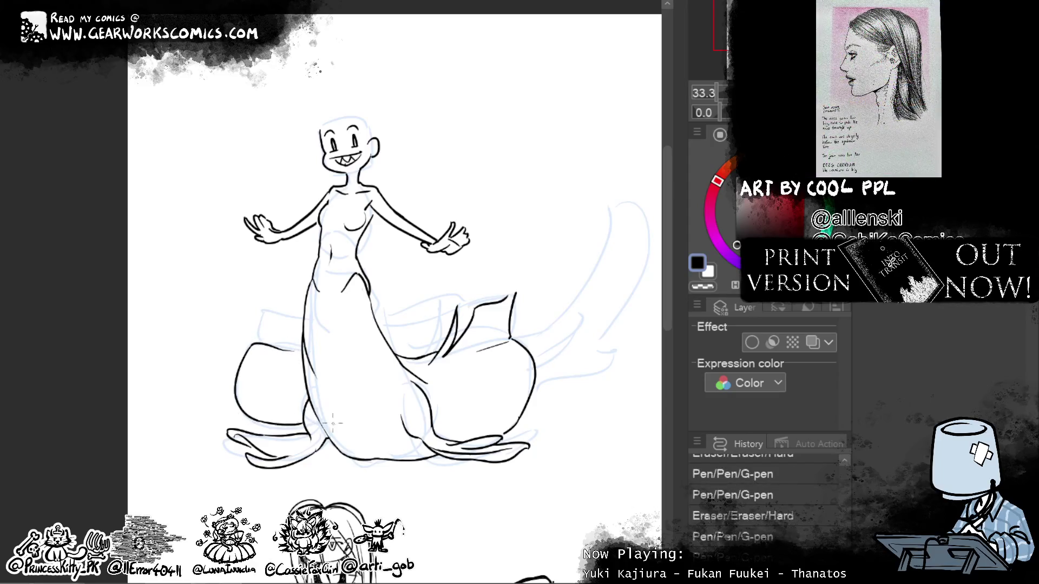
{"action": "left_click_drag", "start_coordinate": [611, 418], "coordinate": [514, 450]}
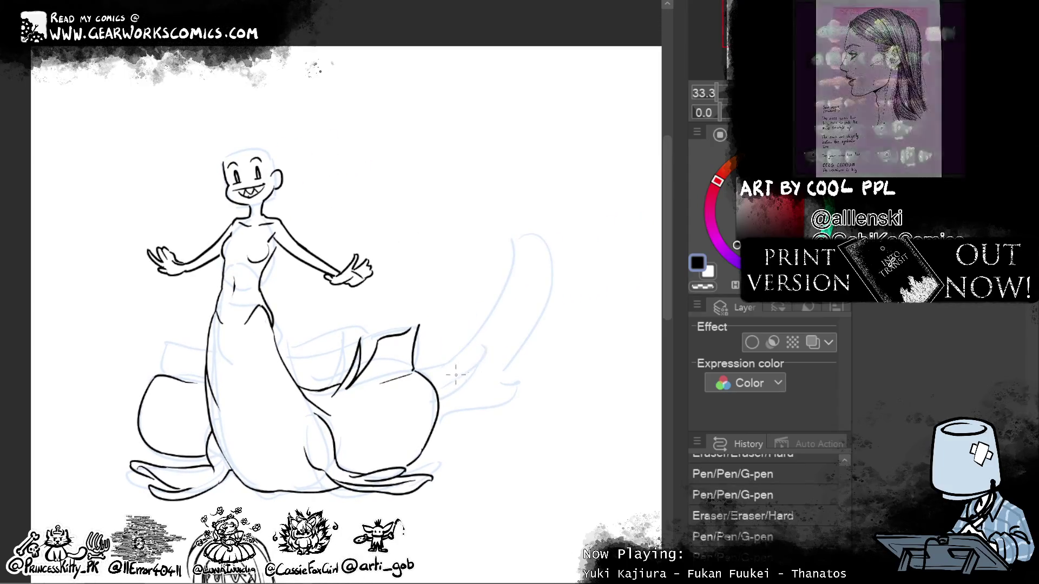
{"action": "key", "text": "ctrl+z"}
{"action": "left_click_drag", "start_coordinate": [483, 354], "coordinate": [439, 386]}
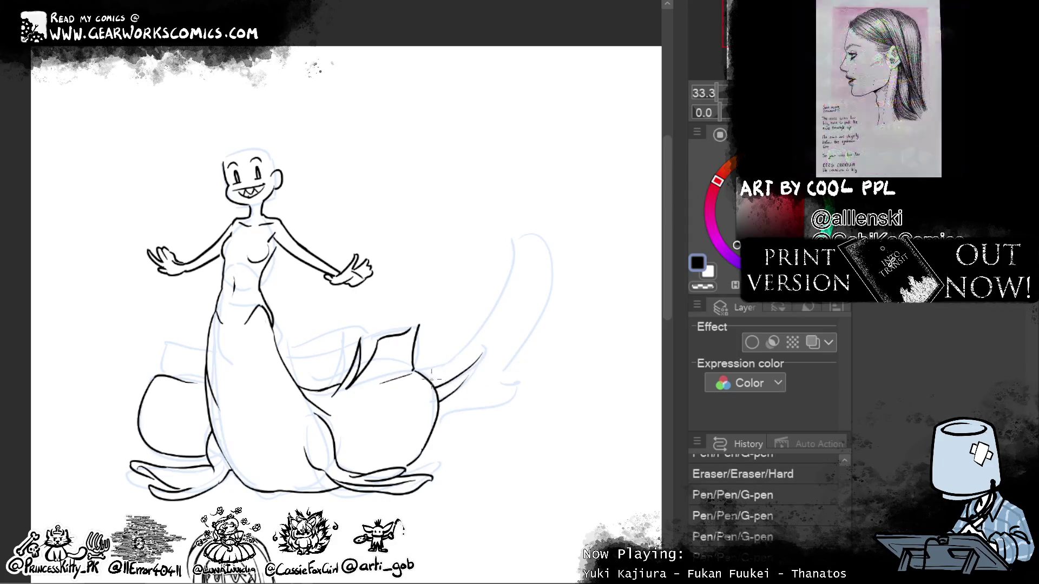
{"action": "mouse_move", "coordinate": [436, 382]}
{"action": "left_mouse_down"}
{"action": "mouse_move", "coordinate": [553, 215]}
{"action": "mouse_move", "coordinate": [546, 371]}
{"action": "mouse_move", "coordinate": [445, 420]}
{"action": "left_mouse_up"}
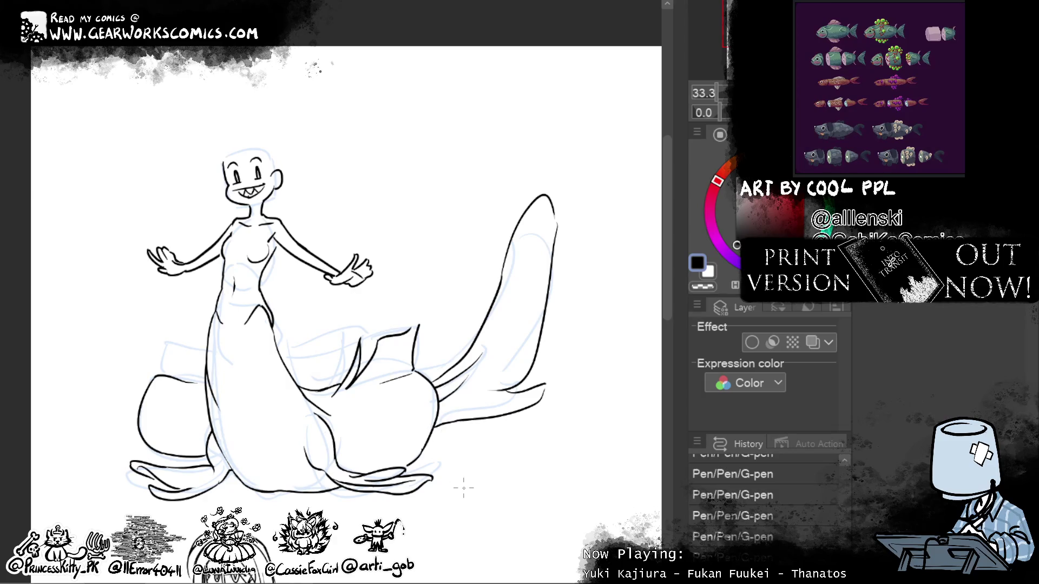
{"action": "mouse_move", "coordinate": [589, 388]}
{"action": "left_mouse_down"}
{"action": "mouse_move", "coordinate": [448, 400]}
{"action": "mouse_move", "coordinate": [505, 467]}
{"action": "left_mouse_up"}
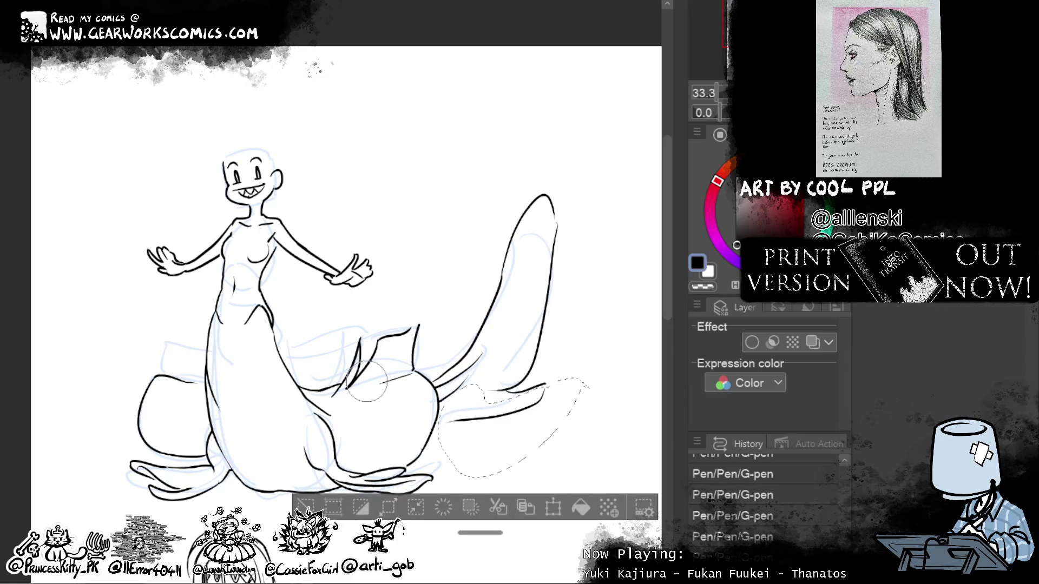
Step: Push the tail's lower edge lines with Liquify, clear the selection, and ink short strokes atop the tail
{"action": "key", "text": "e"}
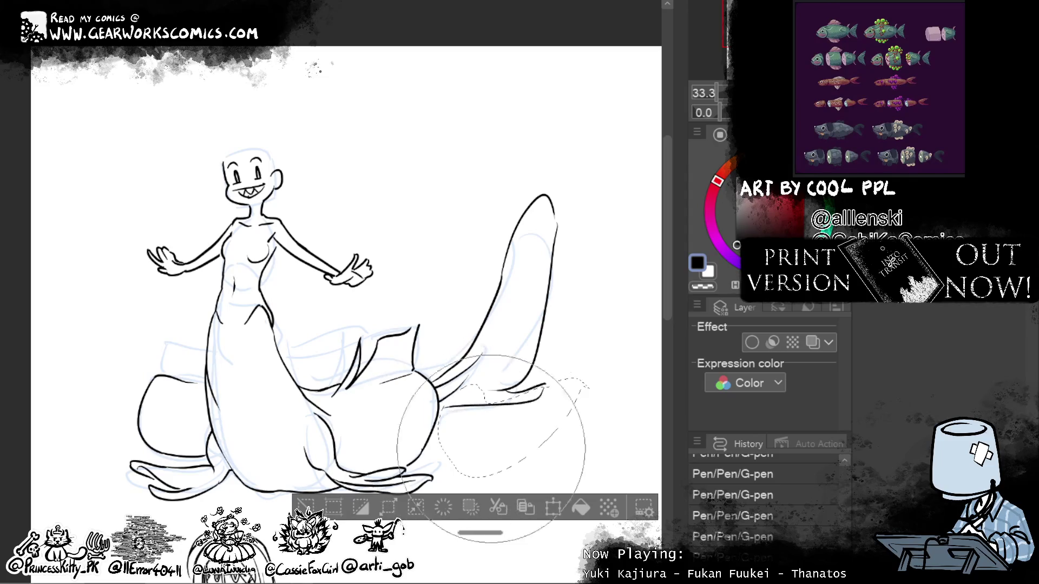
{"action": "left_click_drag", "start_coordinate": [491, 448], "coordinate": [410, 449]}
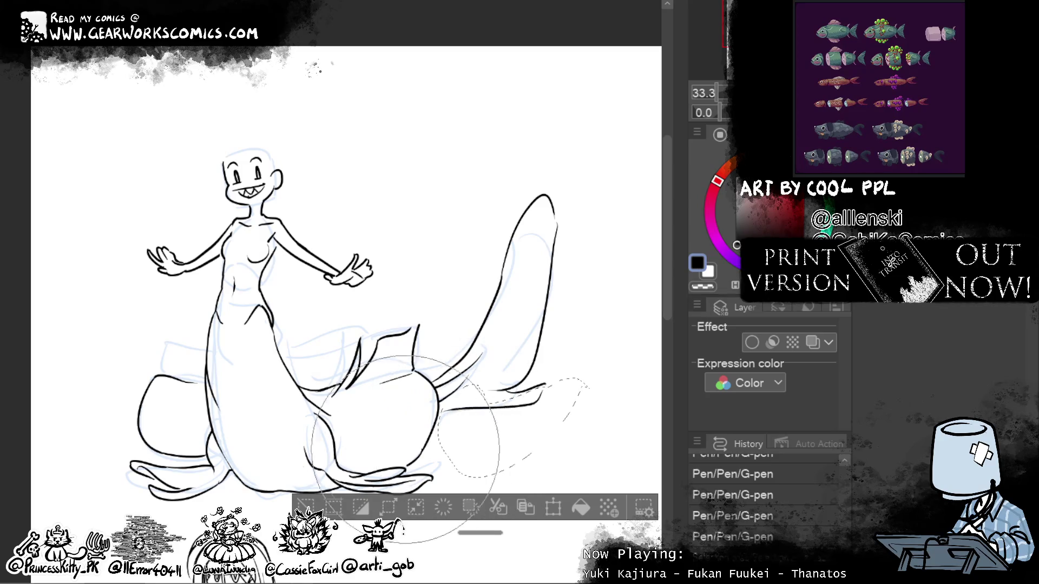
{"action": "left_click", "coordinate": [363, 513]}
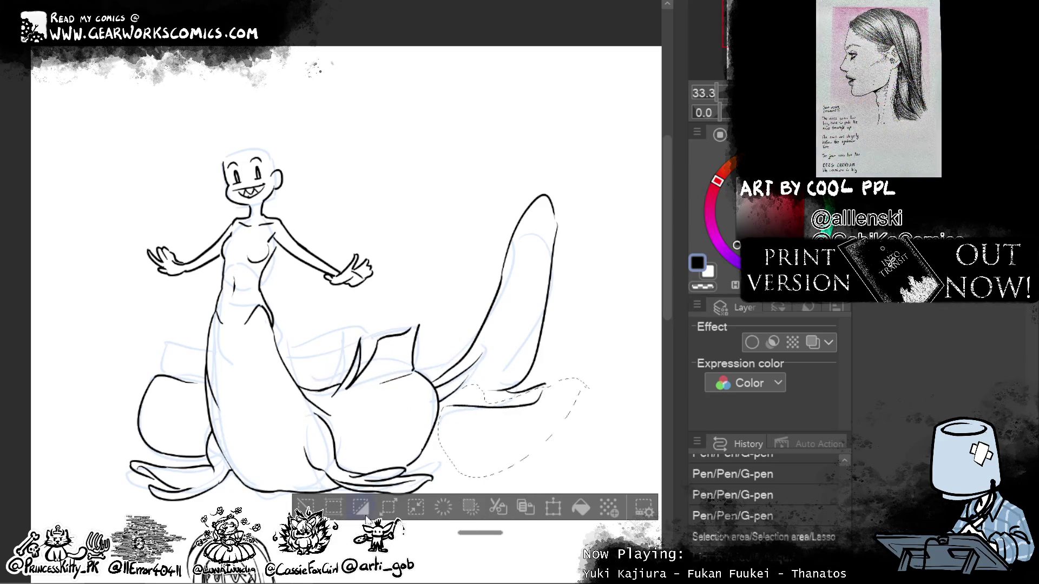
{"action": "left_click", "coordinate": [365, 512]}
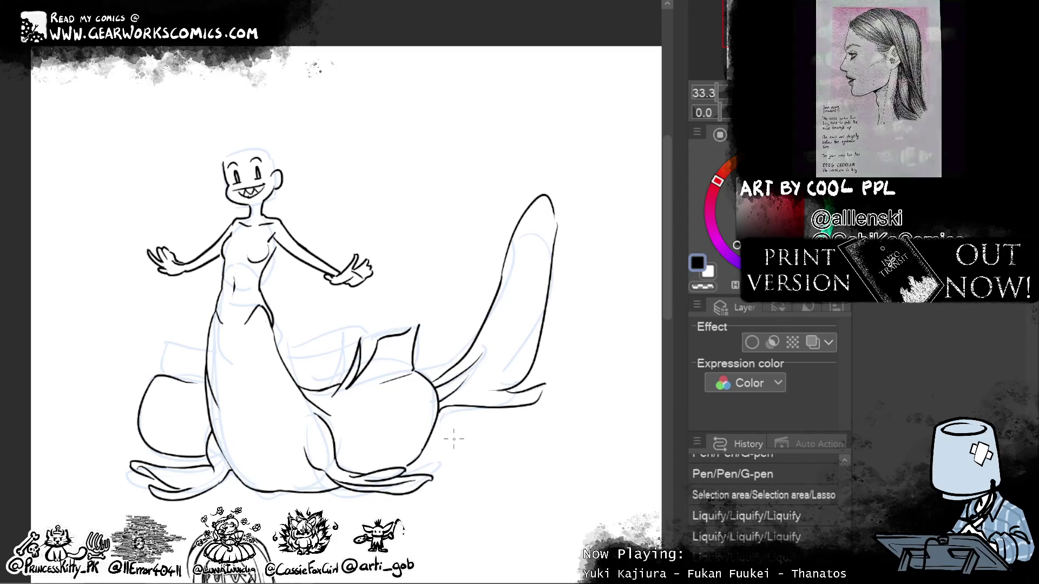
{"action": "left_click_drag", "start_coordinate": [513, 331], "coordinate": [571, 319]}
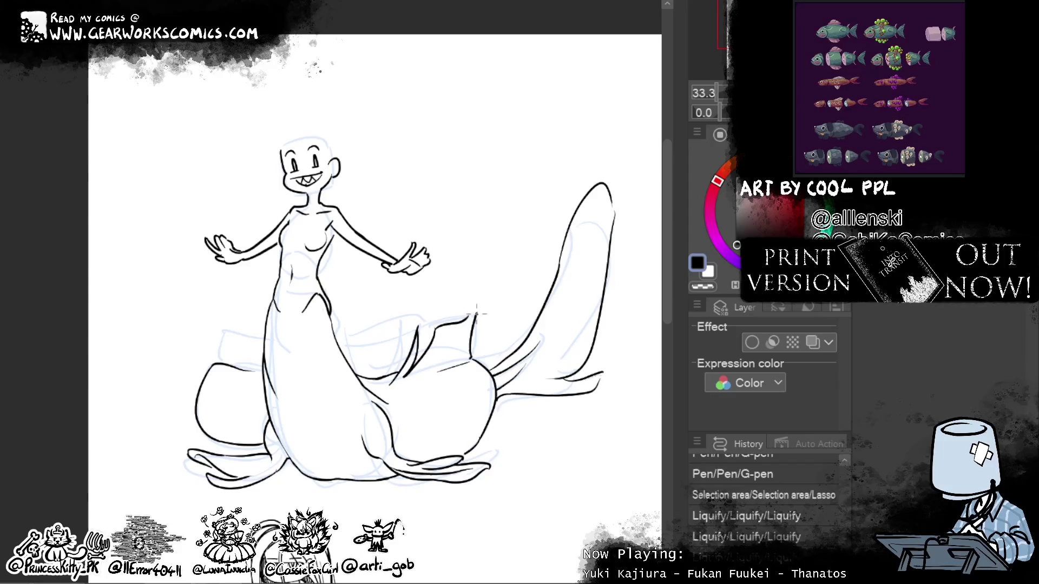
{"action": "key", "text": "ctrl+d"}
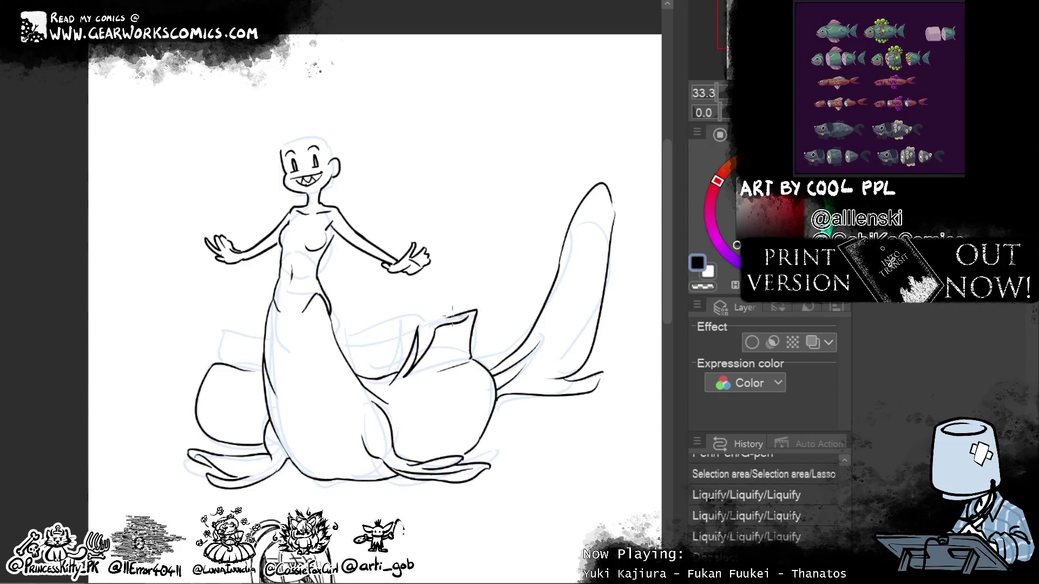
{"action": "left_click_drag", "start_coordinate": [445, 314], "coordinate": [344, 348]}
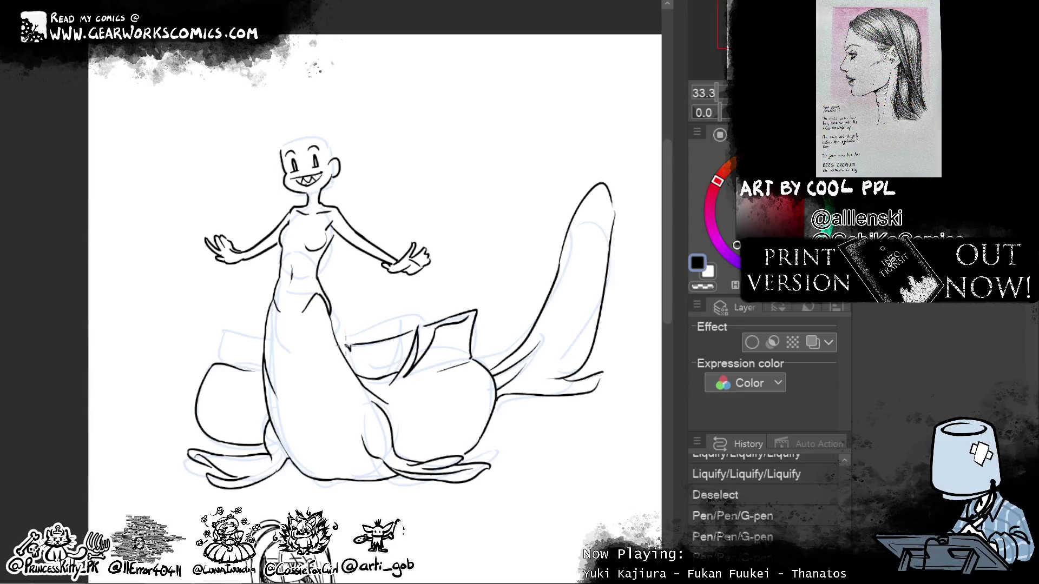
Step: Ink short fold strokes on the left pouch, undoing a stray top-edge line
{"action": "mouse_move", "coordinate": [245, 336]}
{"action": "left_mouse_down"}
{"action": "mouse_move", "coordinate": [262, 340]}
{"action": "mouse_move", "coordinate": [219, 334]}
{"action": "mouse_move", "coordinate": [219, 361]}
{"action": "left_mouse_up"}
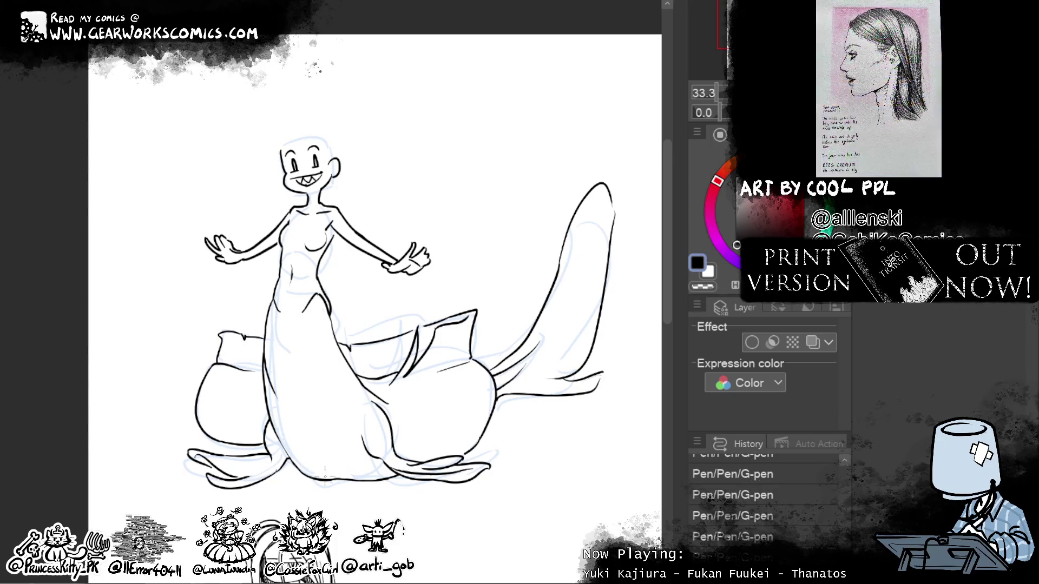
{"action": "left_click_drag", "start_coordinate": [341, 344], "coordinate": [425, 323]}
{"action": "key", "text": "ctrl+z"}
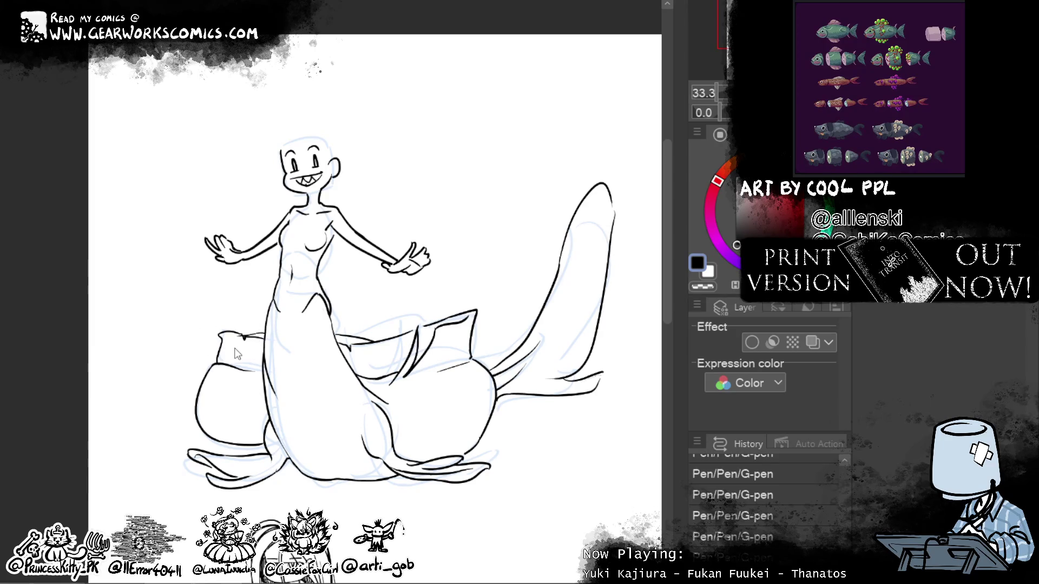
Step: Pan up to the mermaid's head and draw a short hair stroke on top
{"action": "mouse_move", "coordinate": [581, 452]}
{"action": "left_mouse_down"}
{"action": "mouse_move", "coordinate": [548, 398]}
{"action": "mouse_move", "coordinate": [552, 445]}
{"action": "left_mouse_up"}
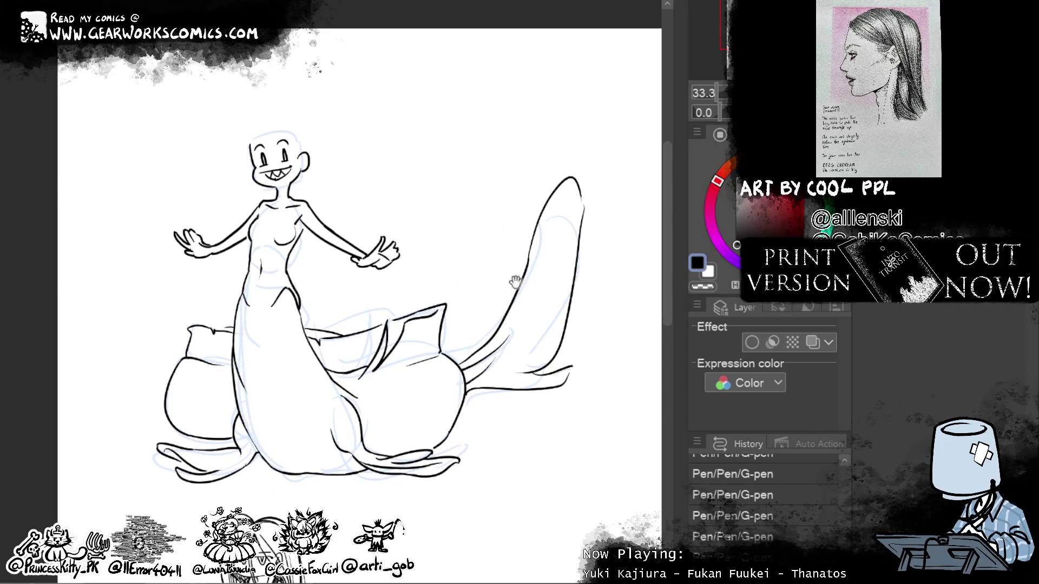
{"action": "left_click_drag", "start_coordinate": [516, 271], "coordinate": [524, 377]}
{"action": "mouse_move", "coordinate": [276, 236]}
{"action": "left_mouse_down"}
{"action": "mouse_move", "coordinate": [290, 254]}
{"action": "mouse_move", "coordinate": [319, 258]}
{"action": "left_mouse_up"}
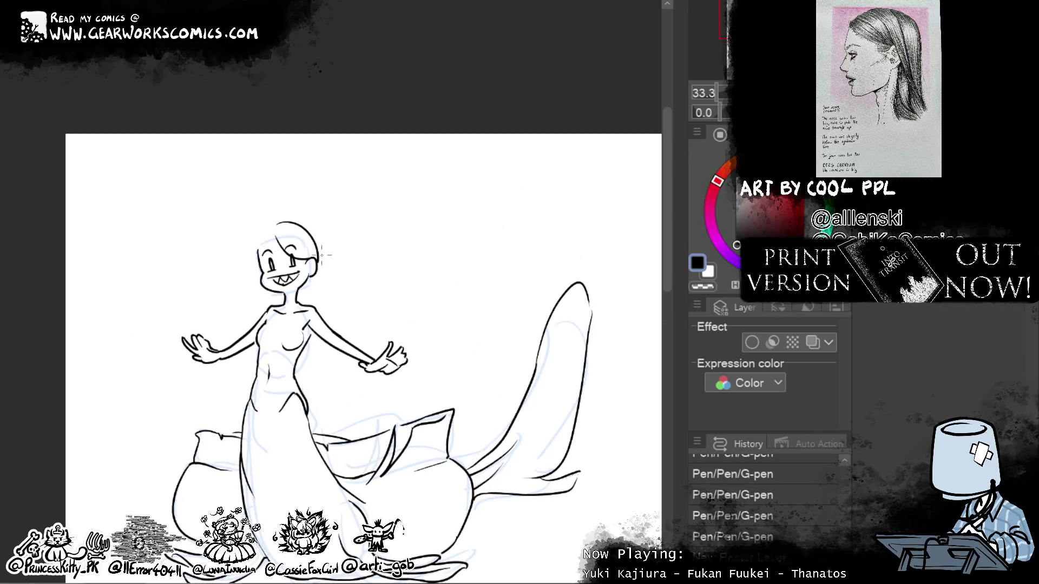
Step: Draw a wider hair arc over the head and a strand down past the face, retrying repeatedly
{"action": "key", "text": "ctrl+z"}
{"action": "mouse_move", "coordinate": [285, 225]}
{"action": "left_mouse_down"}
{"action": "mouse_move", "coordinate": [320, 258]}
{"action": "mouse_move", "coordinate": [310, 271]}
{"action": "left_mouse_up"}
{"action": "left_click_drag", "start_coordinate": [274, 232], "coordinate": [281, 317]}
{"action": "key", "text": "ctrl+z"}
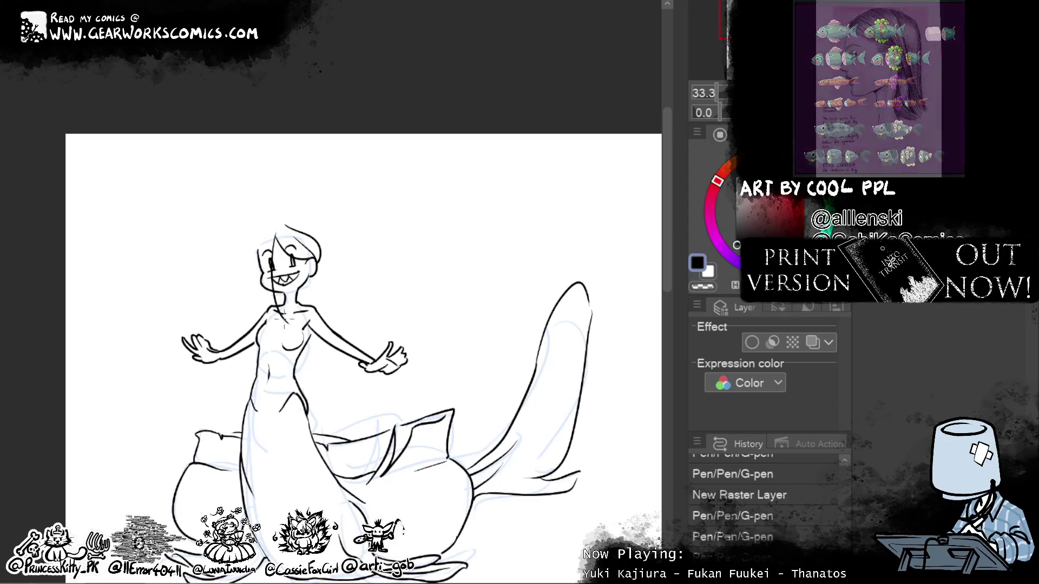
{"action": "left_click_drag", "start_coordinate": [274, 233], "coordinate": [279, 307]}
{"action": "key", "text": "ctrl+z"}
{"action": "left_click_drag", "start_coordinate": [274, 233], "coordinate": [281, 319]}
{"action": "key", "text": "ctrl+z"}
{"action": "left_click_drag", "start_coordinate": [275, 230], "coordinate": [283, 322]}
{"action": "key", "text": "ctrl+z"}
{"action": "left_click_drag", "start_coordinate": [274, 230], "coordinate": [280, 318]}
{"action": "key", "text": "ctrl+z"}
{"action": "mouse_move", "coordinate": [274, 230]}
{"action": "left_mouse_down"}
{"action": "mouse_move", "coordinate": [284, 320]}
{"action": "mouse_move", "coordinate": [267, 247]}
{"action": "mouse_move", "coordinate": [281, 322]}
{"action": "mouse_move", "coordinate": [277, 312]}
{"action": "left_mouse_up"}
{"action": "key", "text": "ctrl+z"}
{"action": "key", "text": "ctrl+z"}
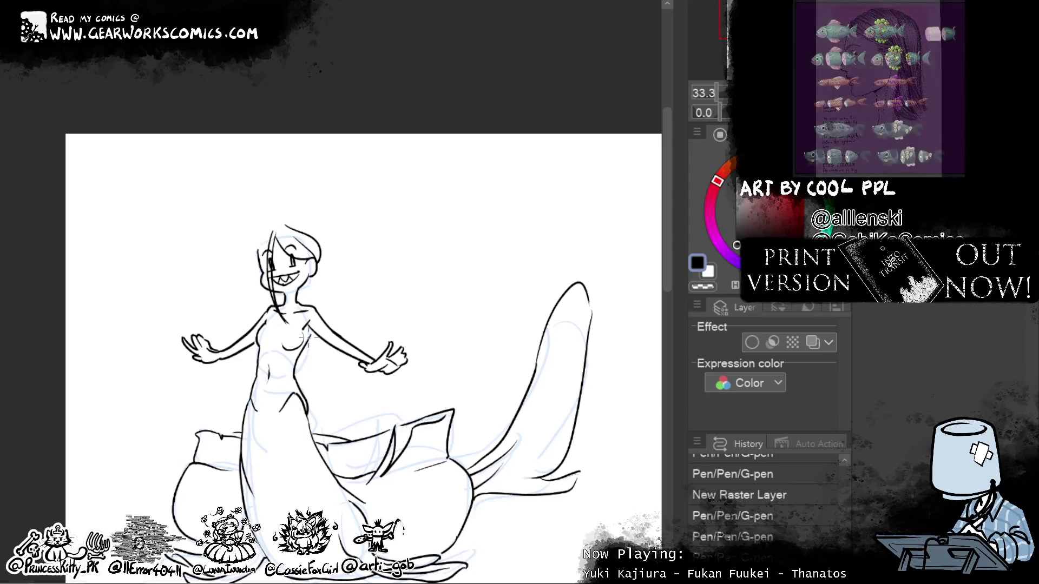
{"action": "key", "text": "ctrl+z"}
{"action": "left_click_drag", "start_coordinate": [274, 230], "coordinate": [277, 312]}
Step: Draw a long curved outer hair line down the head's left side and push it into shape
{"action": "left_click_drag", "start_coordinate": [276, 230], "coordinate": [256, 278]}
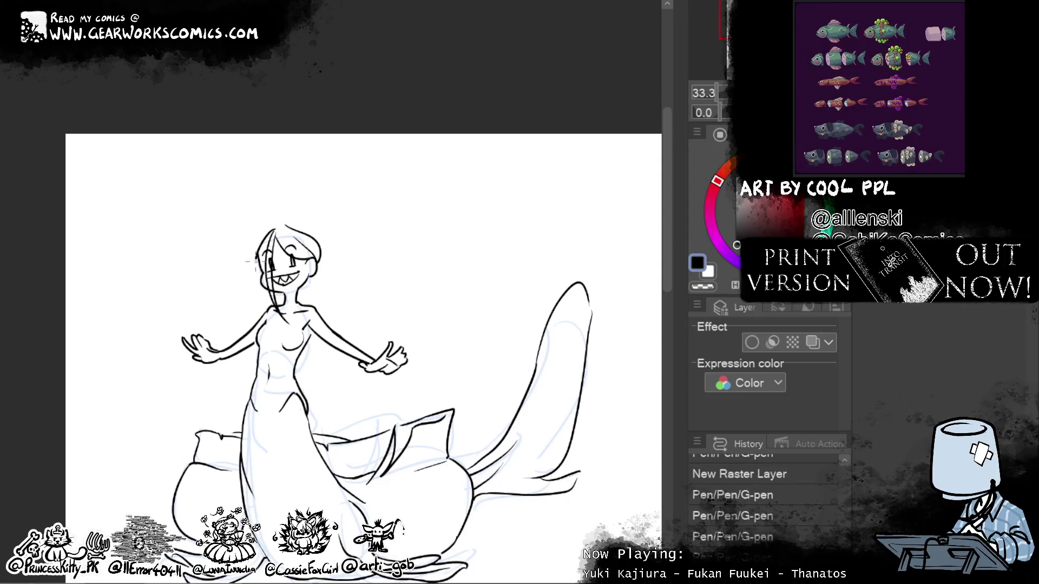
{"action": "key", "text": "ctrl+z"}
{"action": "left_click_drag", "start_coordinate": [281, 228], "coordinate": [255, 279]}
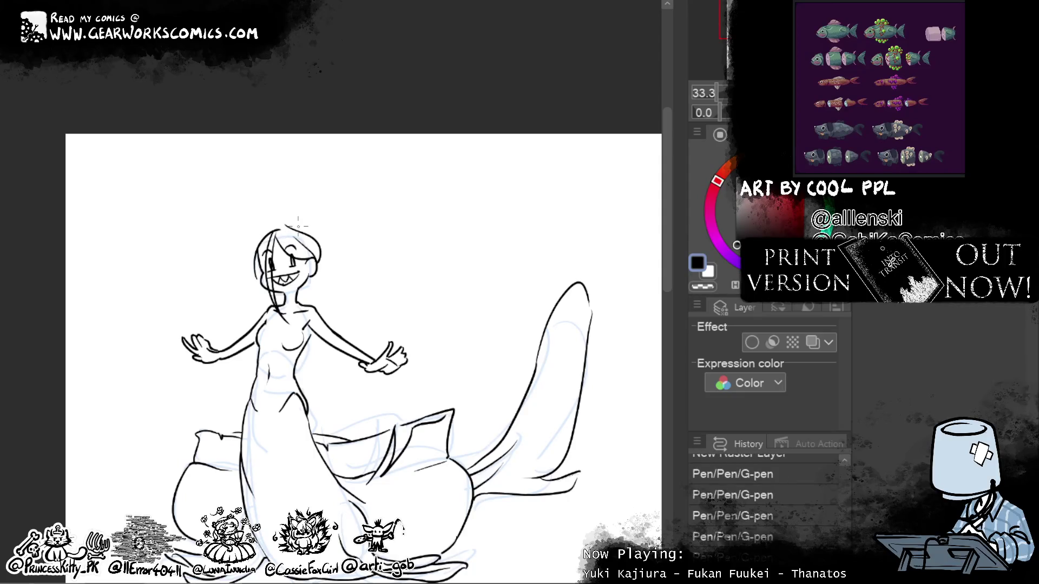
{"action": "left_click_drag", "start_coordinate": [279, 231], "coordinate": [259, 306]}
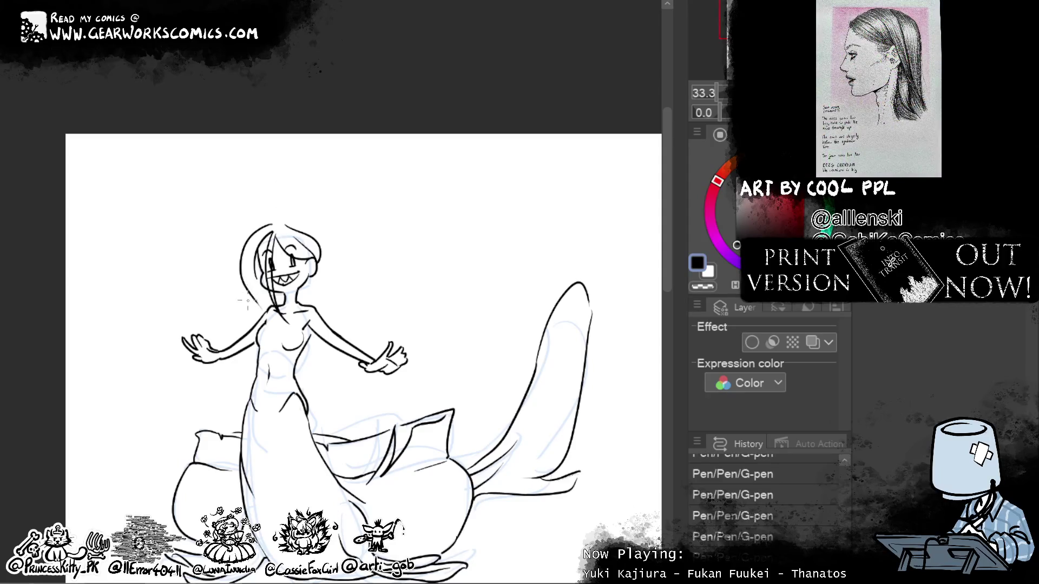
{"action": "key", "text": "ctrl+z"}
{"action": "left_click_drag", "start_coordinate": [273, 224], "coordinate": [254, 340]}
{"action": "key", "text": "ctrl+z"}
{"action": "left_click_drag", "start_coordinate": [275, 218], "coordinate": [241, 351]}
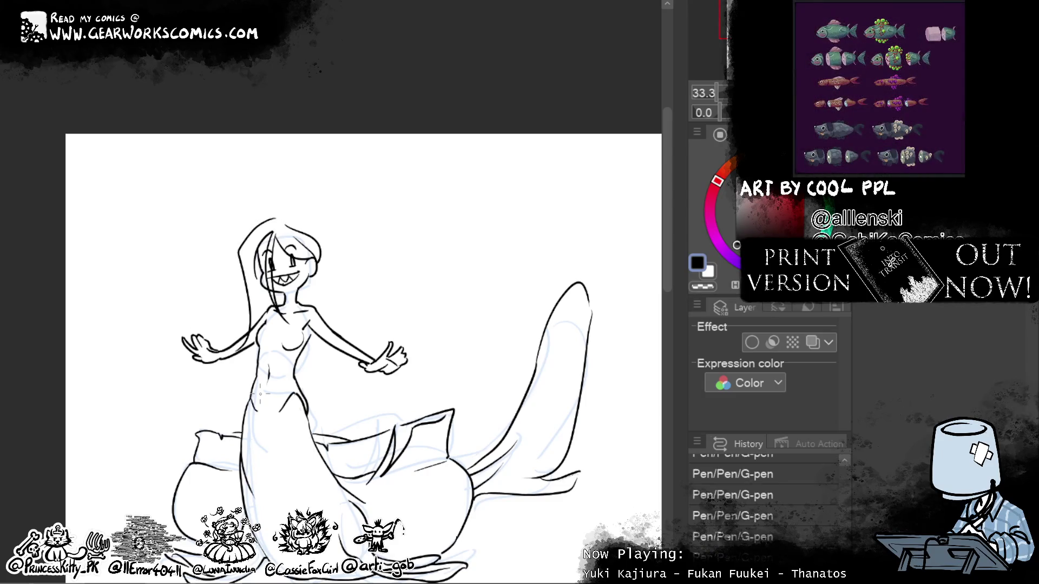
{"action": "key", "text": "e"}
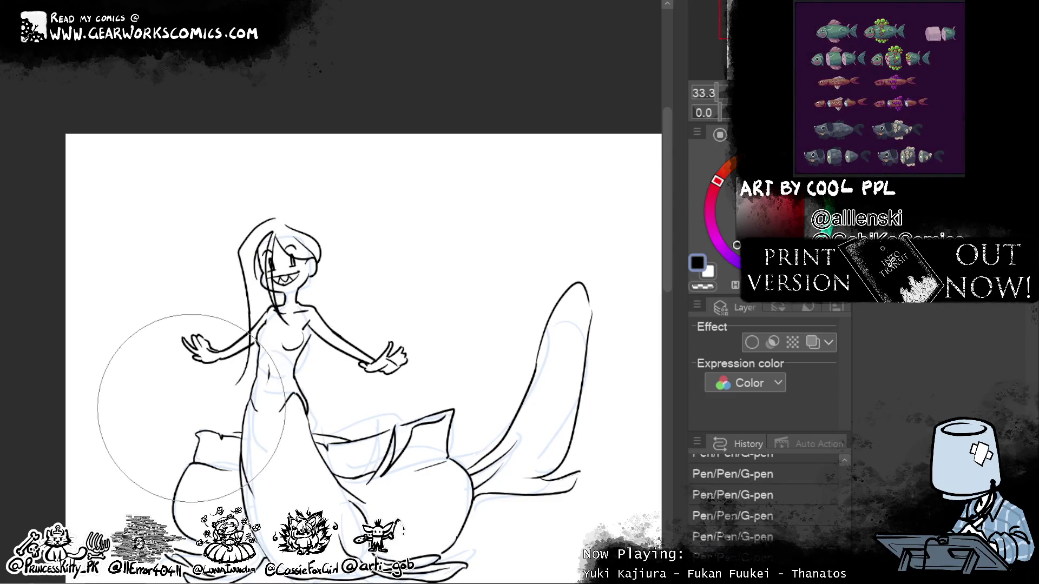
{"action": "left_click_drag", "start_coordinate": [168, 292], "coordinate": [178, 374]}
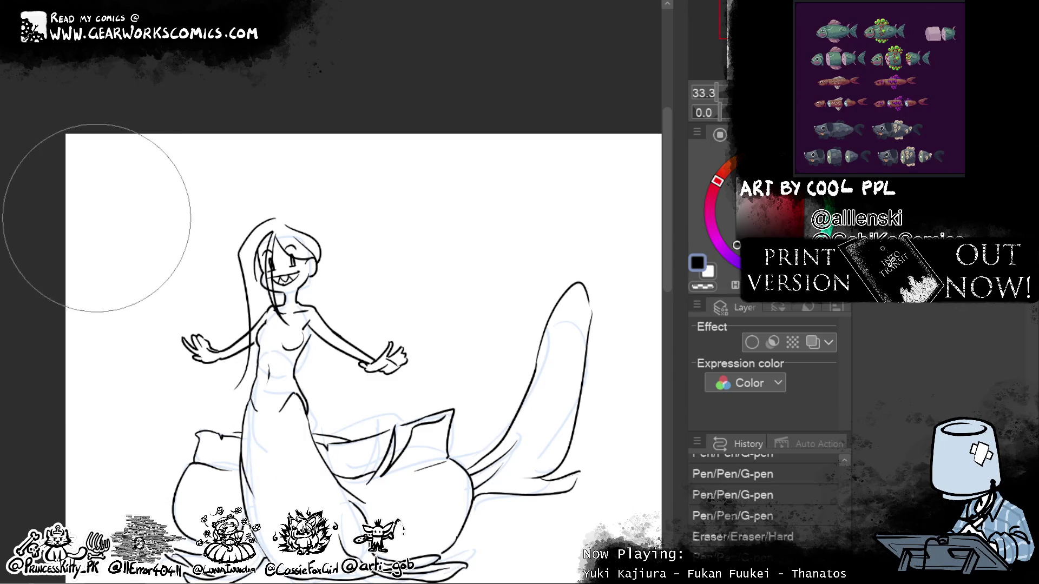
{"action": "left_click_drag", "start_coordinate": [184, 406], "coordinate": [173, 428]}
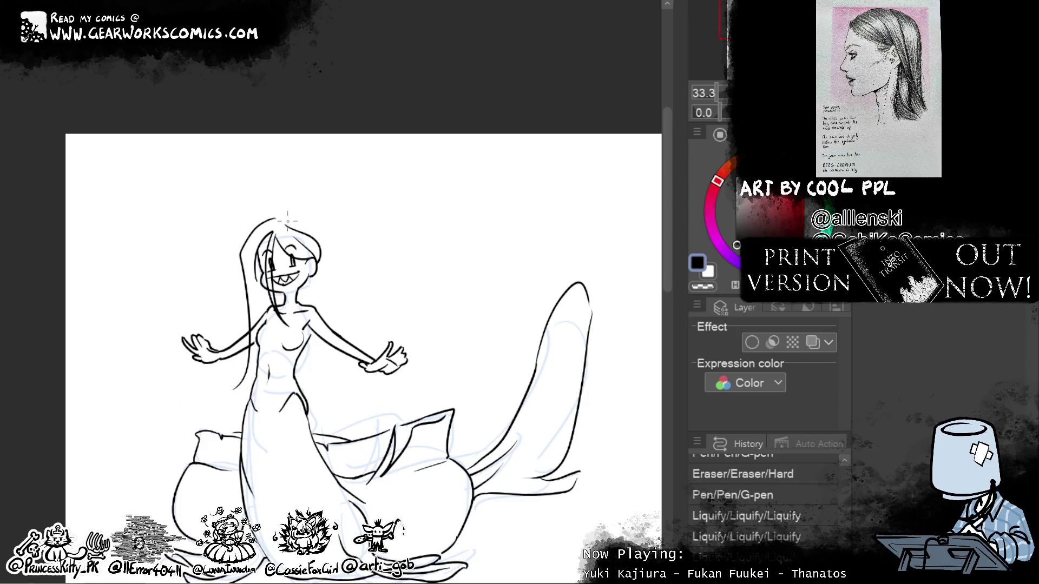
Step: Draw a long hair strand down the right side and add a strand by the left hip
{"action": "left_click_drag", "start_coordinate": [273, 217], "coordinate": [284, 217]}
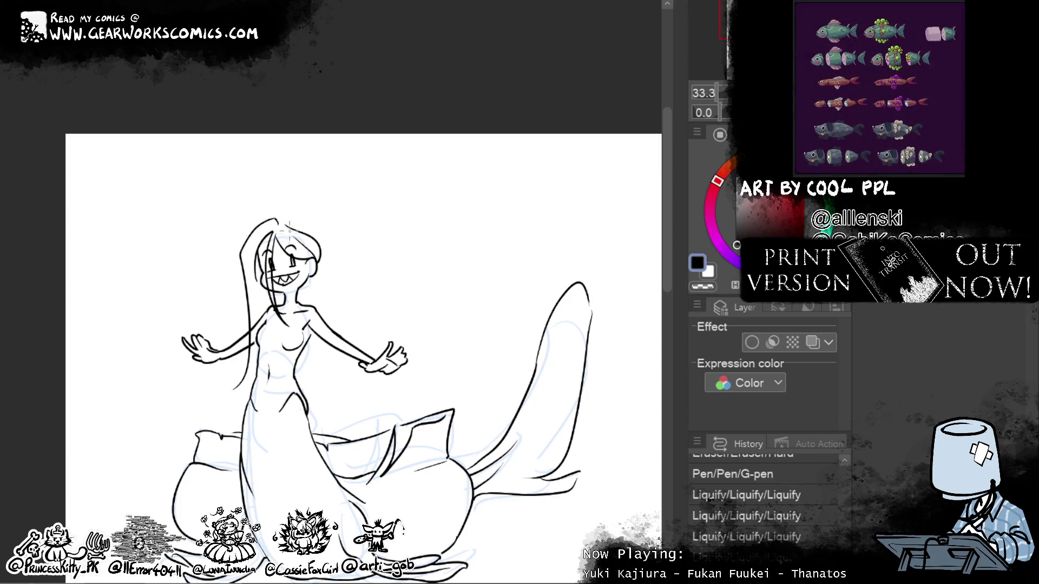
{"action": "mouse_move", "coordinate": [276, 229]}
{"action": "left_mouse_down"}
{"action": "mouse_move", "coordinate": [325, 229]}
{"action": "mouse_move", "coordinate": [317, 240]}
{"action": "left_mouse_up"}
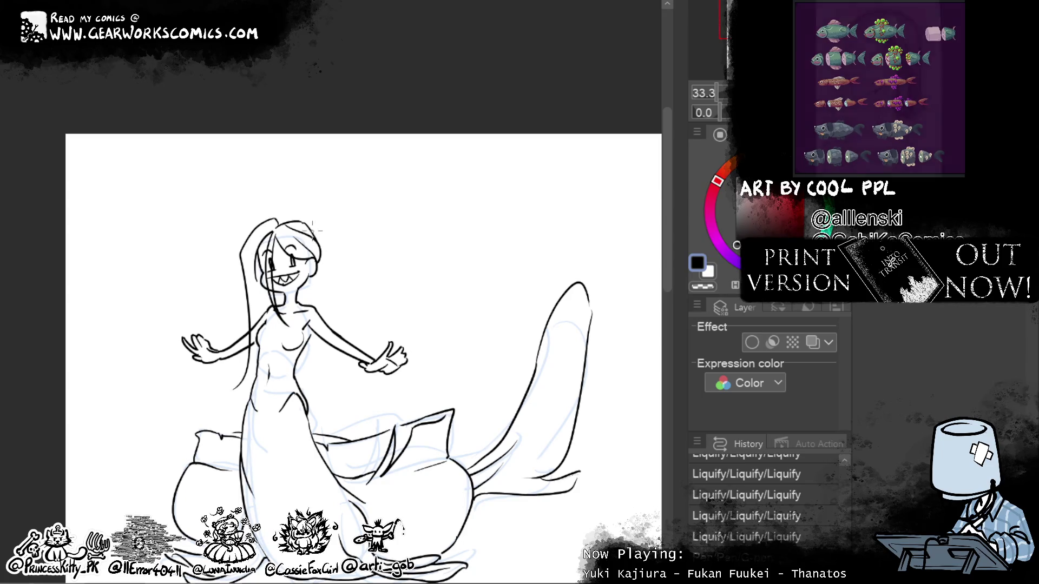
{"action": "left_click_drag", "start_coordinate": [323, 241], "coordinate": [316, 395]}
{"action": "key", "text": "ctrl+z"}
{"action": "left_click_drag", "start_coordinate": [323, 258], "coordinate": [316, 395]}
{"action": "key", "text": "ctrl+z"}
{"action": "mouse_move", "coordinate": [322, 252]}
{"action": "left_mouse_down"}
{"action": "mouse_move", "coordinate": [323, 308]}
{"action": "mouse_move", "coordinate": [348, 399]}
{"action": "mouse_move", "coordinate": [360, 373]}
{"action": "mouse_move", "coordinate": [328, 400]}
{"action": "mouse_move", "coordinate": [322, 395]}
{"action": "left_mouse_up"}
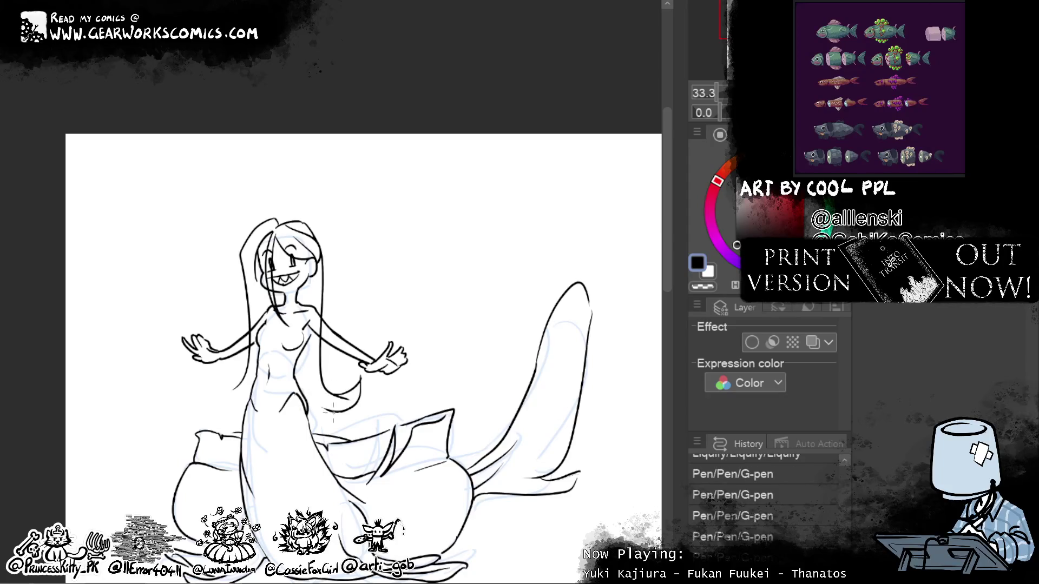
{"action": "left_click_drag", "start_coordinate": [243, 378], "coordinate": [219, 387]}
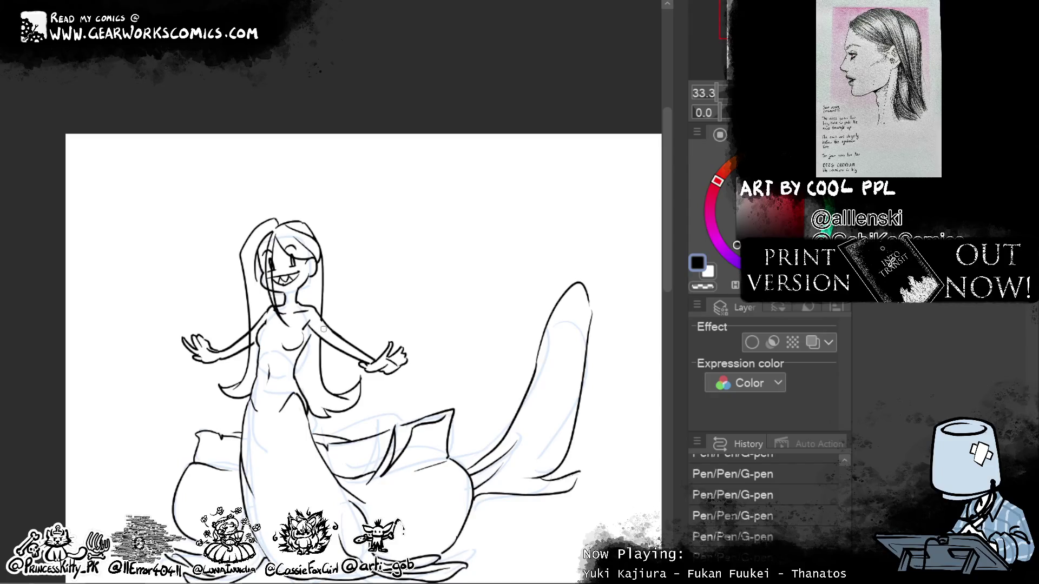
Step: Erase stray marks by the left shoulder and face, then add a layer mask
{"action": "left_click_drag", "start_coordinate": [252, 338], "coordinate": [247, 344]}
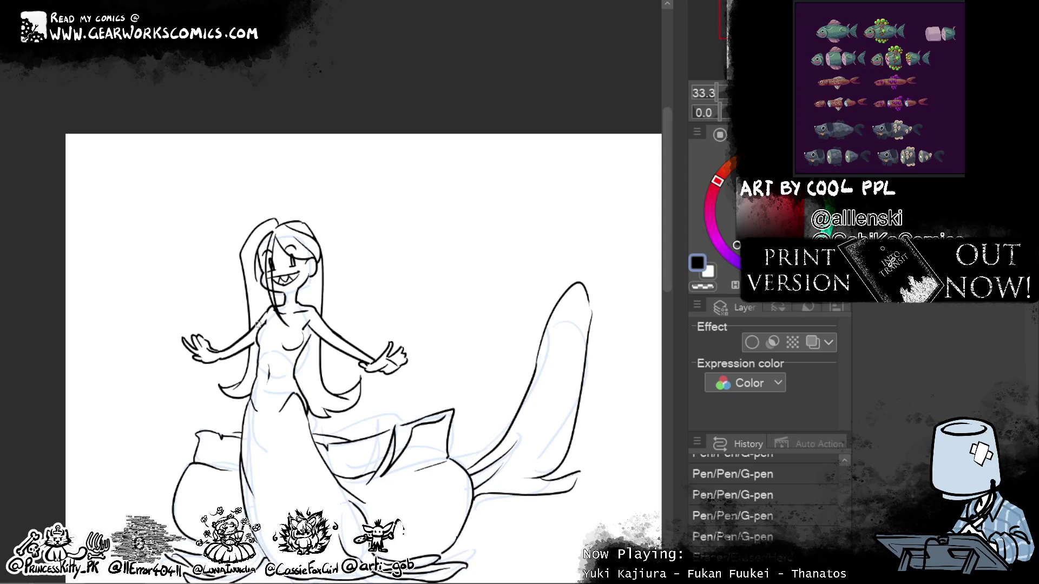
{"action": "left_click_drag", "start_coordinate": [308, 296], "coordinate": [316, 296]}
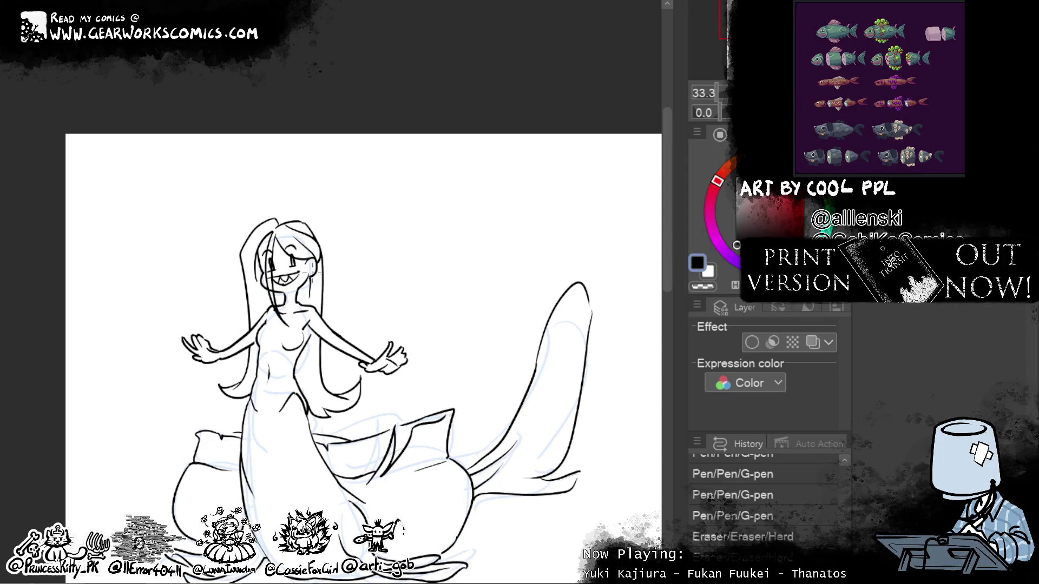
{"action": "left_click_drag", "start_coordinate": [310, 265], "coordinate": [311, 275]}
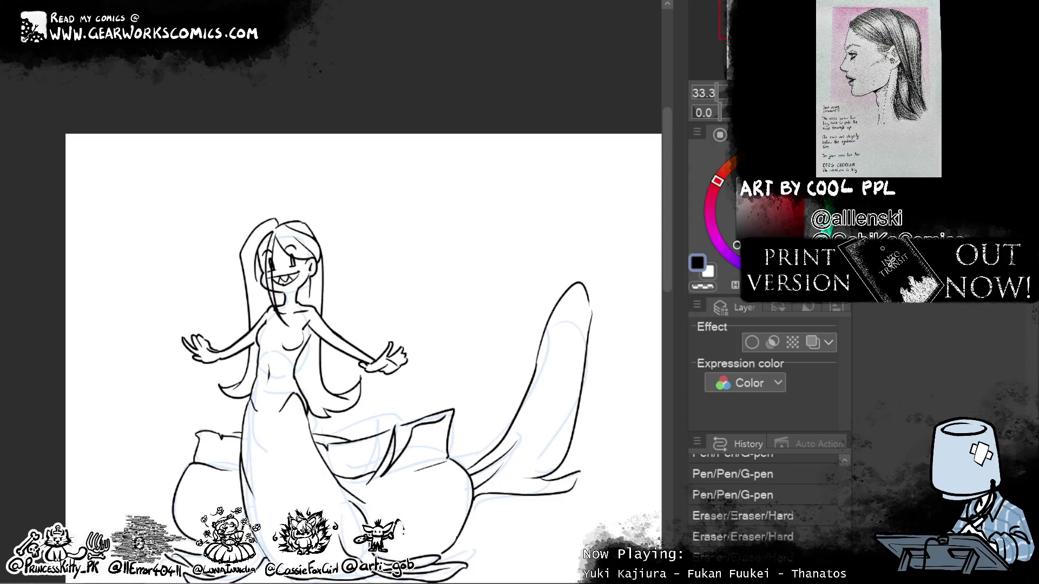
{"action": "left_click", "coordinate": [783, 252]}
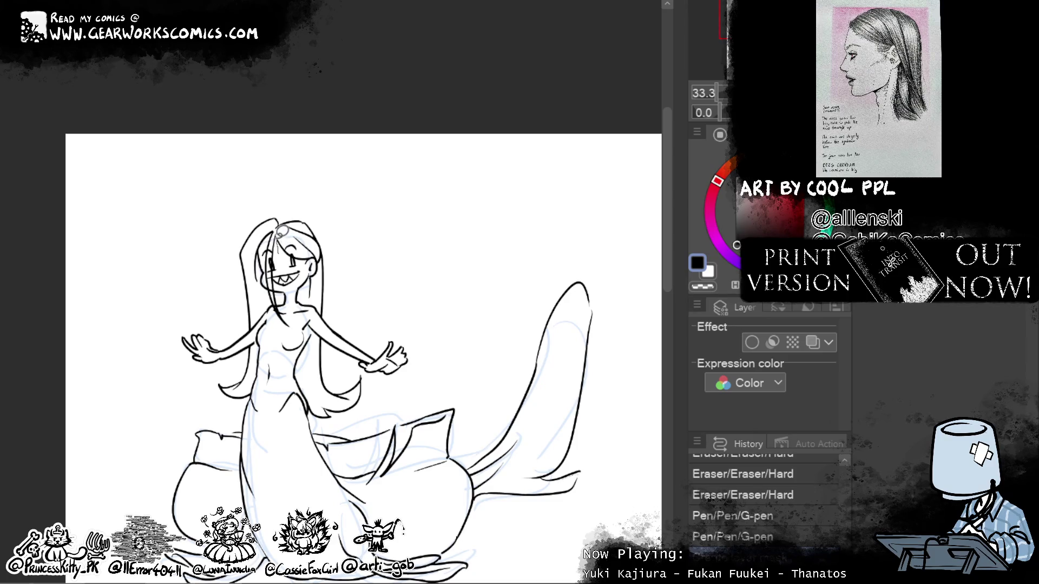
Step: Lasso the head and torso, then rotate them and flip them horizontally with Scale/Rotate
{"action": "left_click_drag", "start_coordinate": [276, 228], "coordinate": [300, 333]}
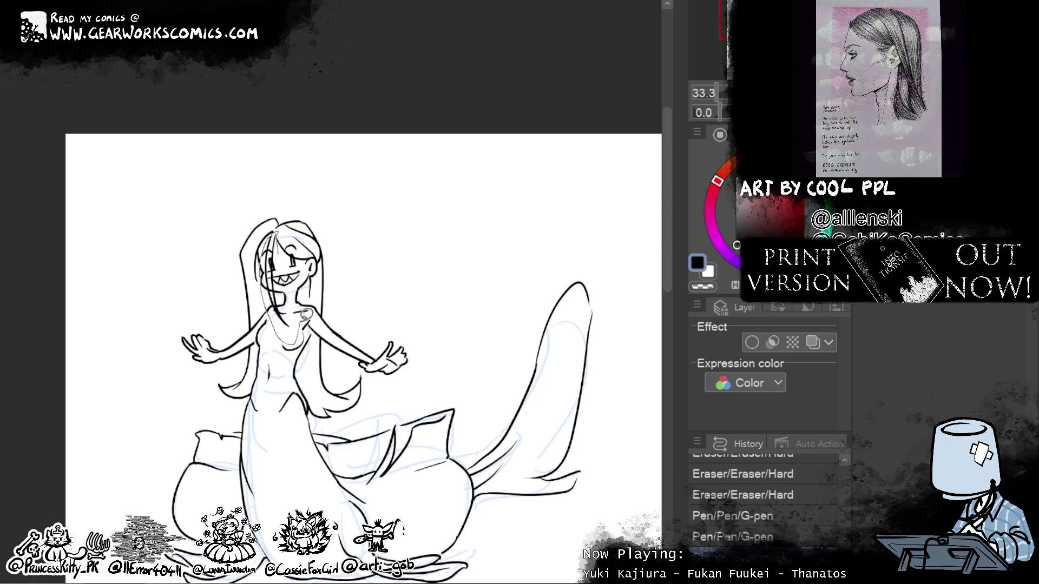
{"action": "key", "text": "ctrl+t"}
{"action": "left_click_drag", "start_coordinate": [277, 290], "coordinate": [279, 241]}
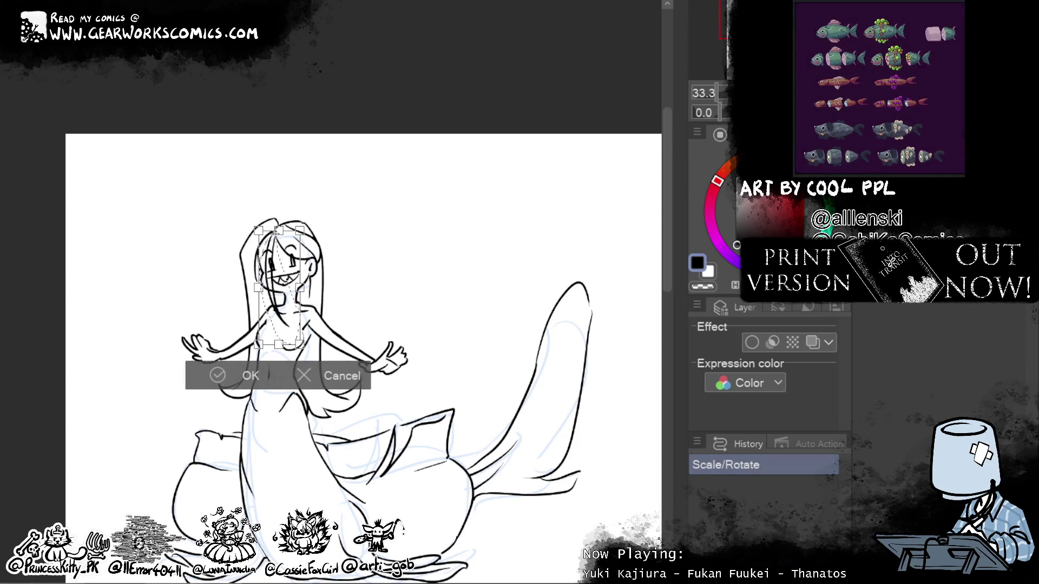
{"action": "mouse_move", "coordinate": [403, 196]}
{"action": "left_mouse_down"}
{"action": "mouse_move", "coordinate": [391, 223]}
{"action": "mouse_move", "coordinate": [368, 143]}
{"action": "left_mouse_up"}
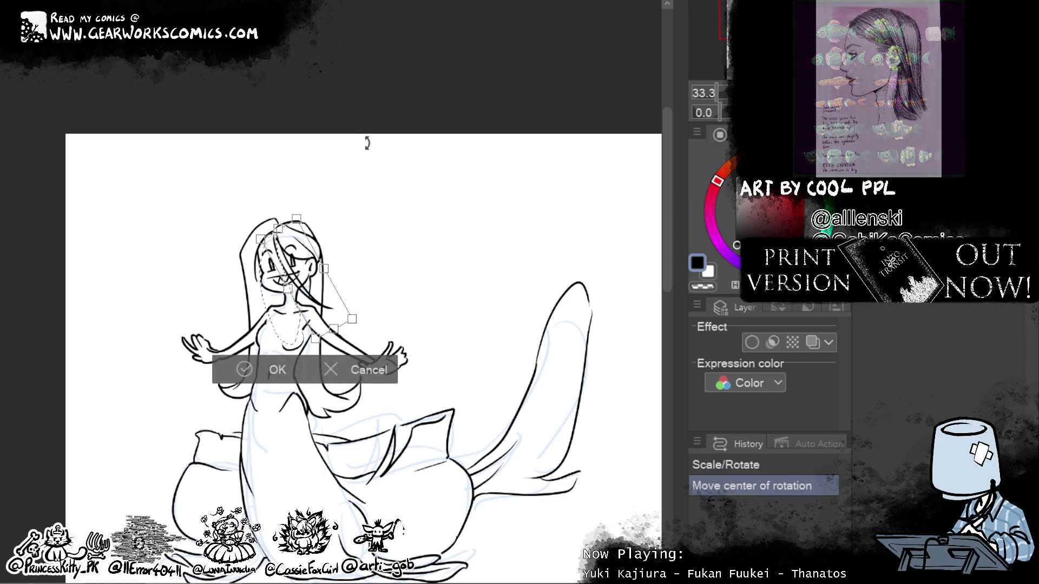
{"action": "left_click_drag", "start_coordinate": [368, 143], "coordinate": [395, 275]}
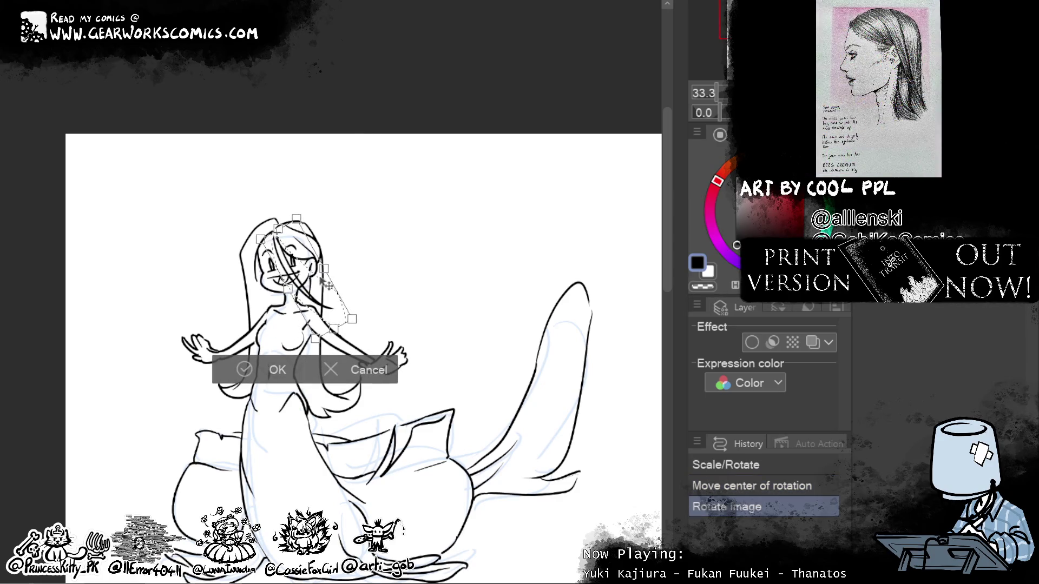
{"action": "key", "text": "h"}
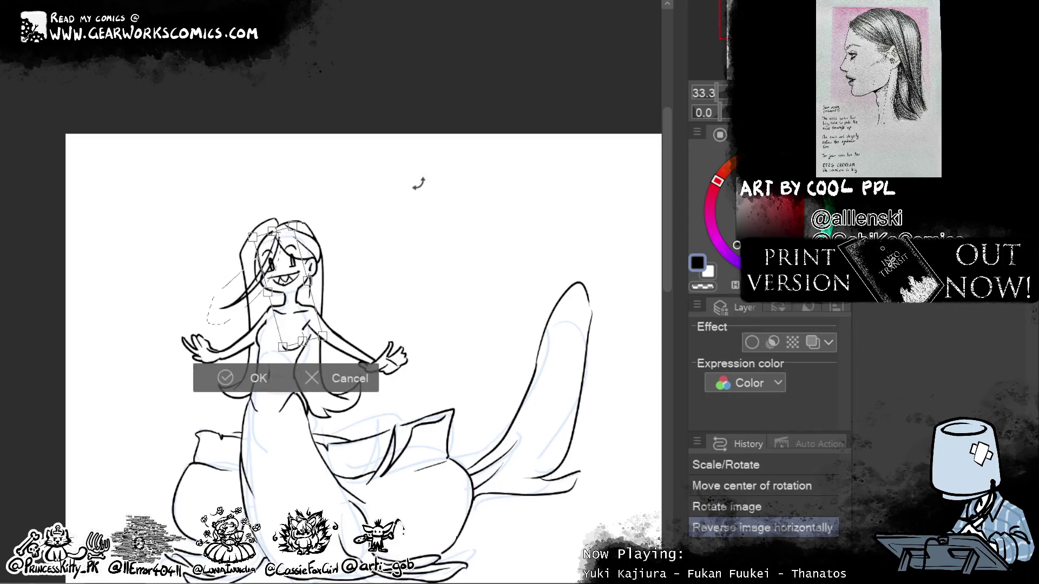
{"action": "mouse_move", "coordinate": [390, 217]}
{"action": "left_mouse_down"}
{"action": "mouse_move", "coordinate": [428, 368]}
{"action": "mouse_move", "coordinate": [400, 307]}
{"action": "mouse_move", "coordinate": [438, 306]}
{"action": "left_mouse_up"}
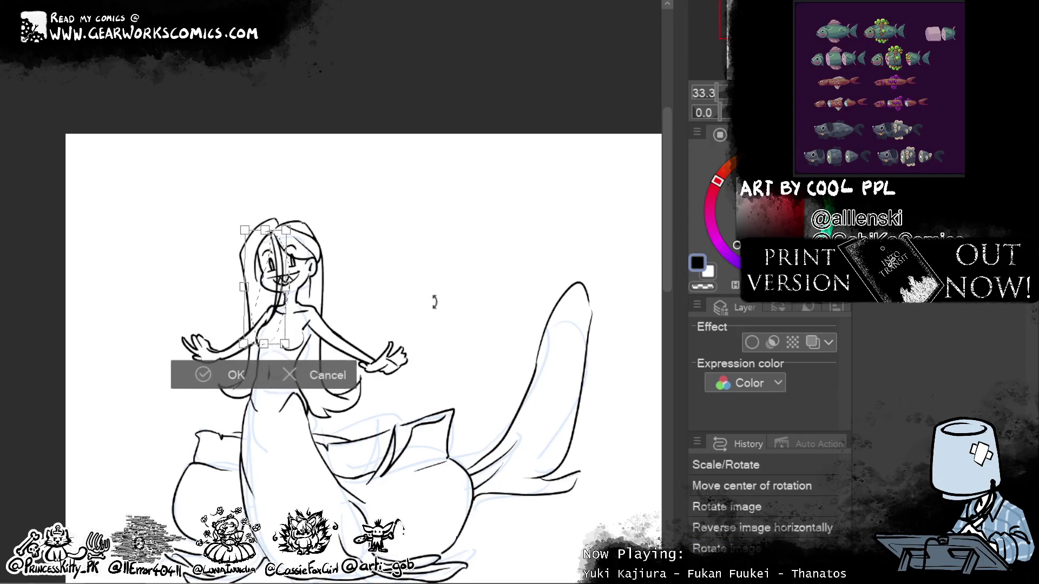
{"action": "left_click_drag", "start_coordinate": [438, 306], "coordinate": [432, 306]}
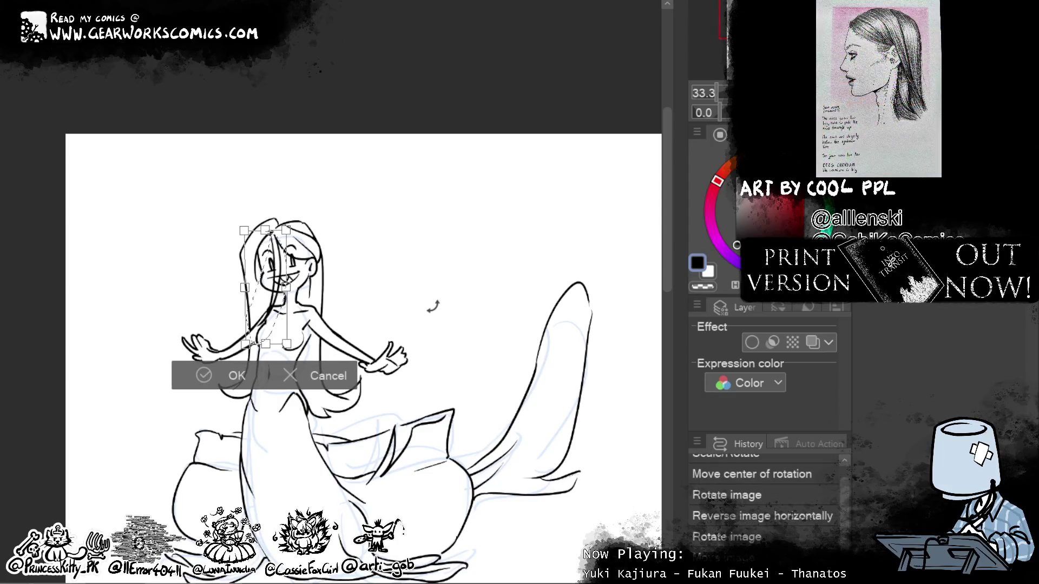
{"action": "left_click", "coordinate": [225, 373]}
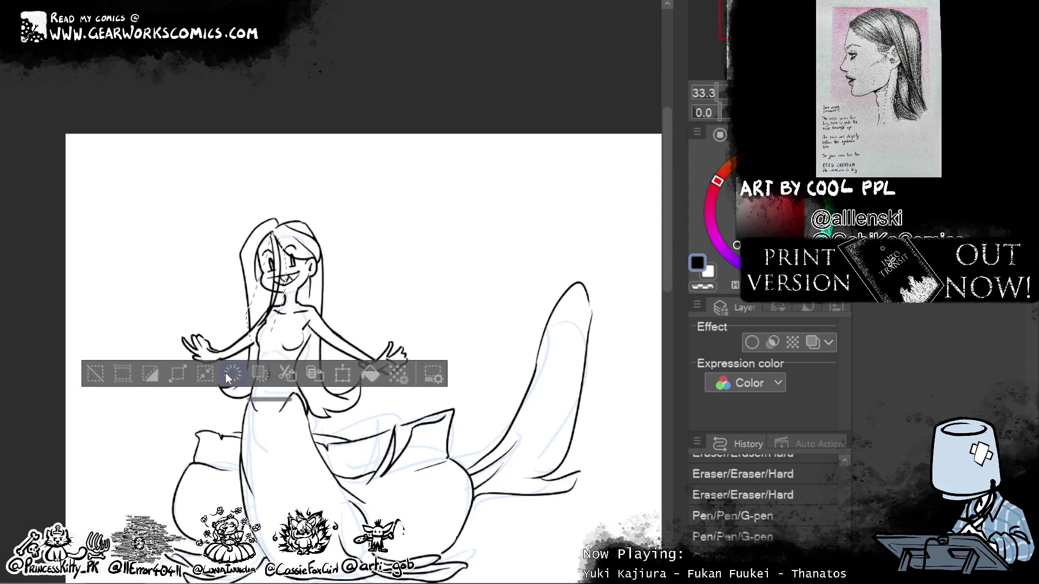
Step: Restore the head-and-torso selection and fine-tune its rotation once more
{"action": "left_click", "coordinate": [96, 375]}
{"action": "key", "text": "ctrl+z"}
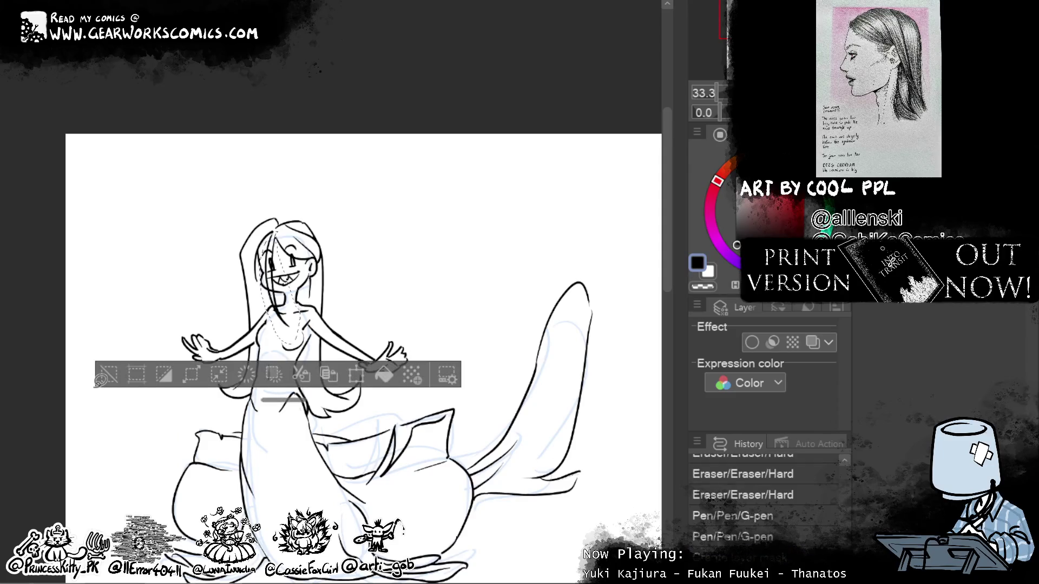
{"action": "left_click", "coordinate": [355, 373]}
{"action": "mouse_move", "coordinate": [378, 213]}
{"action": "left_mouse_down"}
{"action": "mouse_move", "coordinate": [394, 186]}
{"action": "mouse_move", "coordinate": [376, 142]}
{"action": "left_mouse_up"}
{"action": "left_click", "coordinate": [255, 364]}
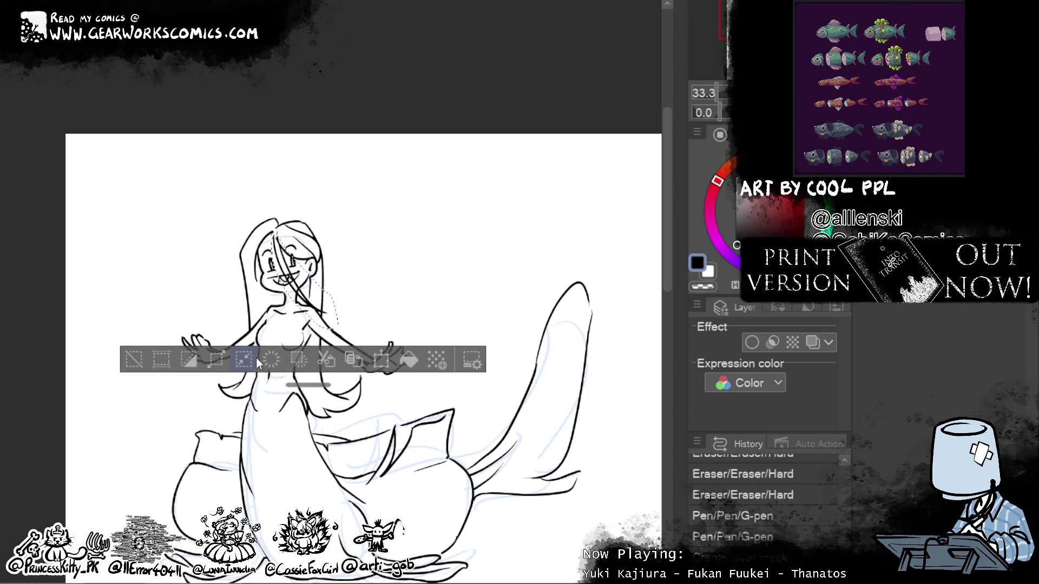
{"action": "left_click", "coordinate": [135, 360]}
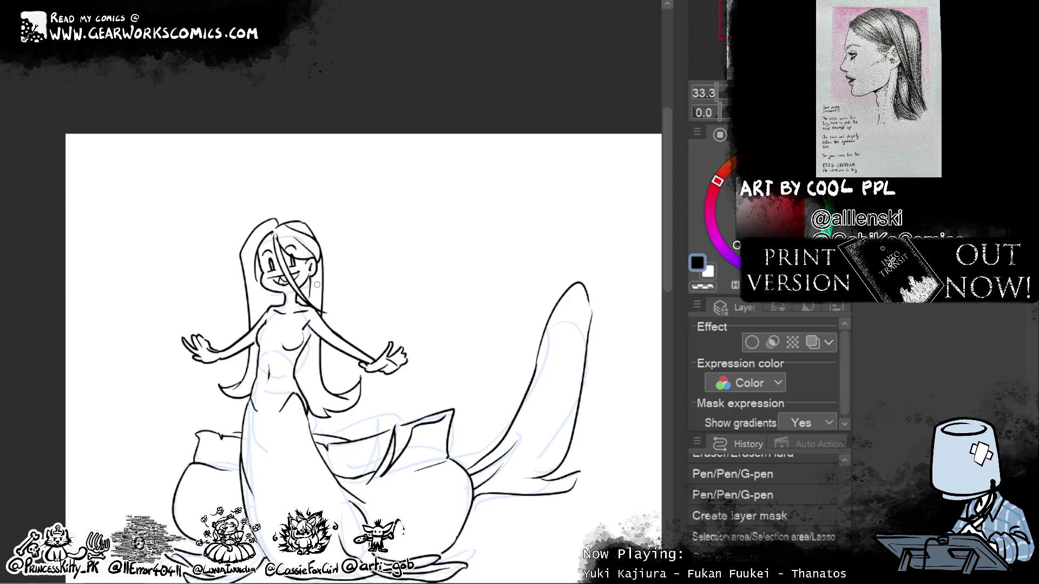
Step: Deselect and erase two small stray marks with the Hard eraser
{"action": "key", "text": "ctrl+d"}
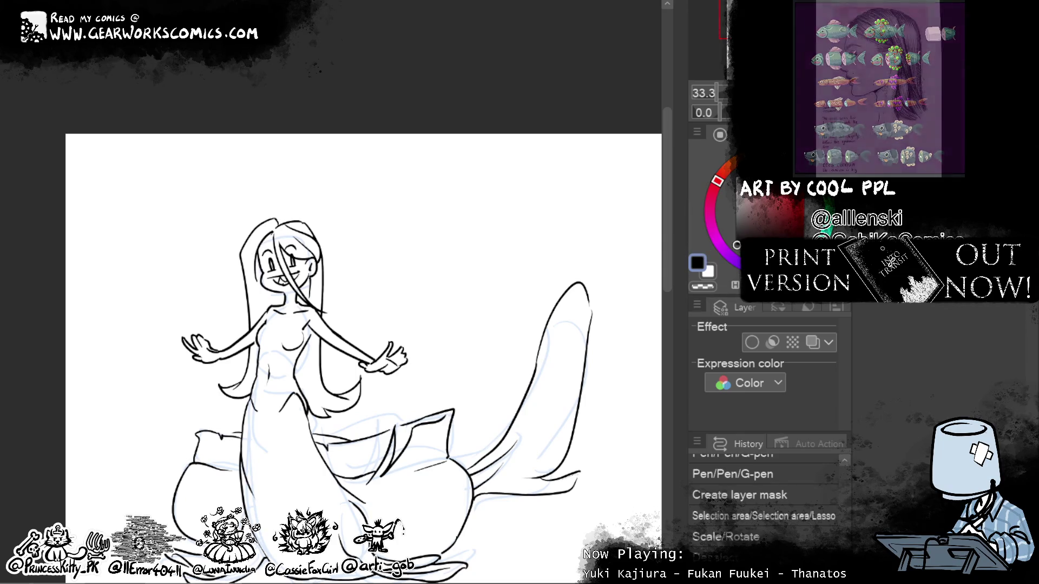
{"action": "left_click", "coordinate": [255, 238]}
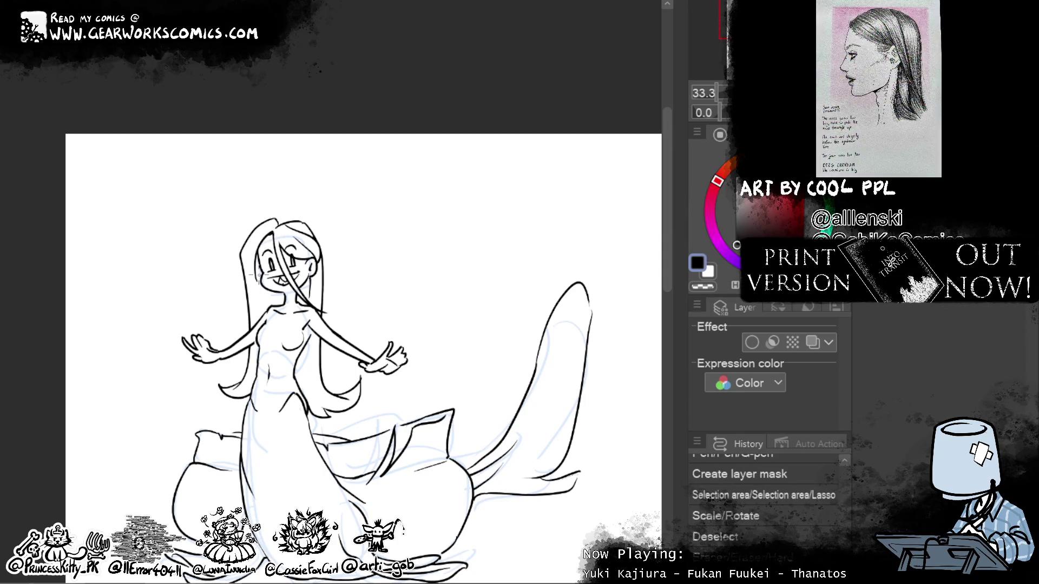
{"action": "left_click", "coordinate": [254, 238]}
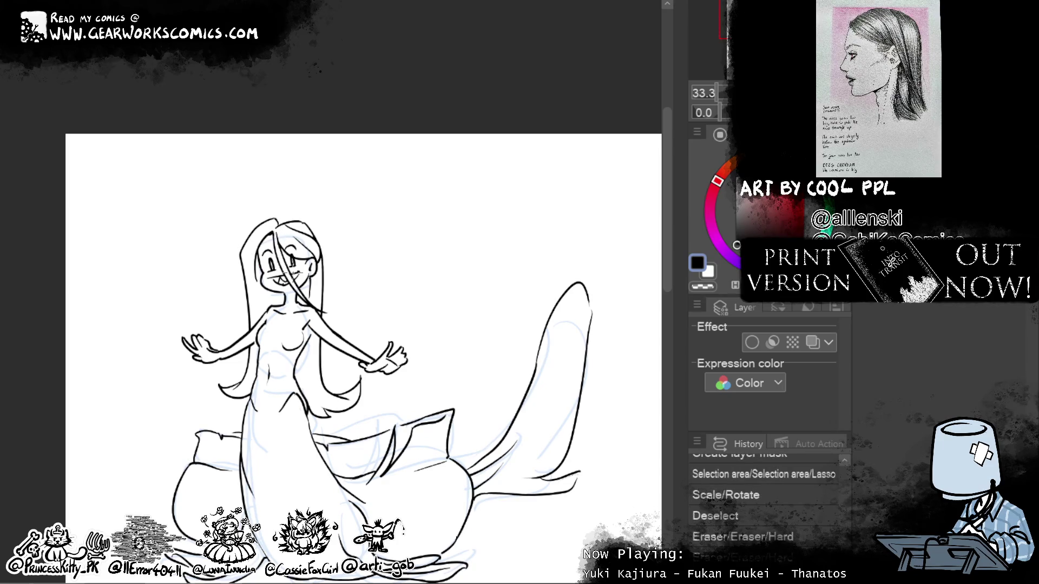
Step: Ink small details: a closed-eye curve and dash on the left pot, and small body curves
{"action": "mouse_move", "coordinate": [539, 382]}
{"action": "left_mouse_down"}
{"action": "mouse_move", "coordinate": [514, 250]}
{"action": "mouse_move", "coordinate": [551, 335]}
{"action": "left_mouse_up"}
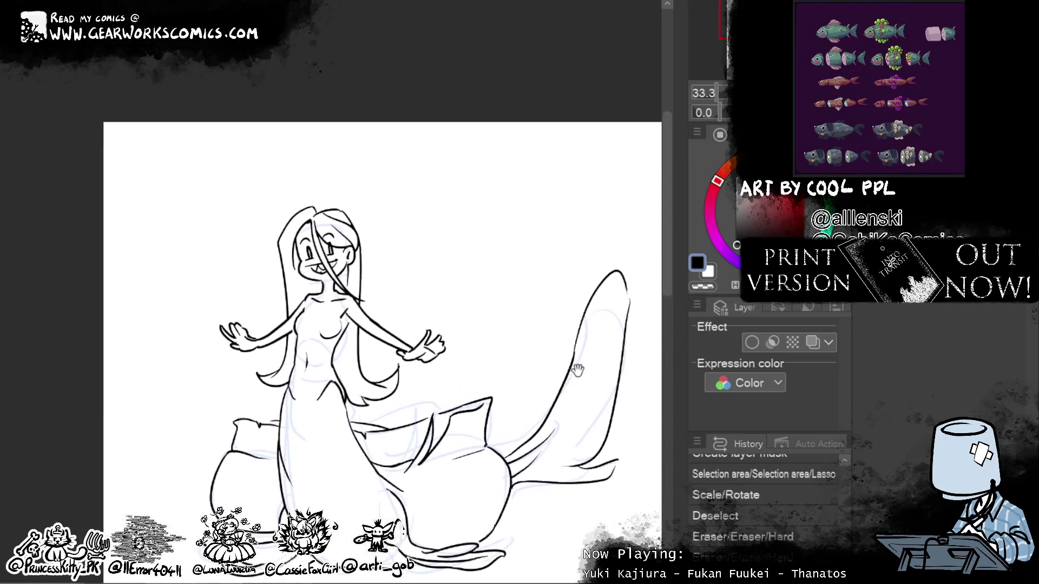
{"action": "left_click_drag", "start_coordinate": [575, 454], "coordinate": [364, 390]}
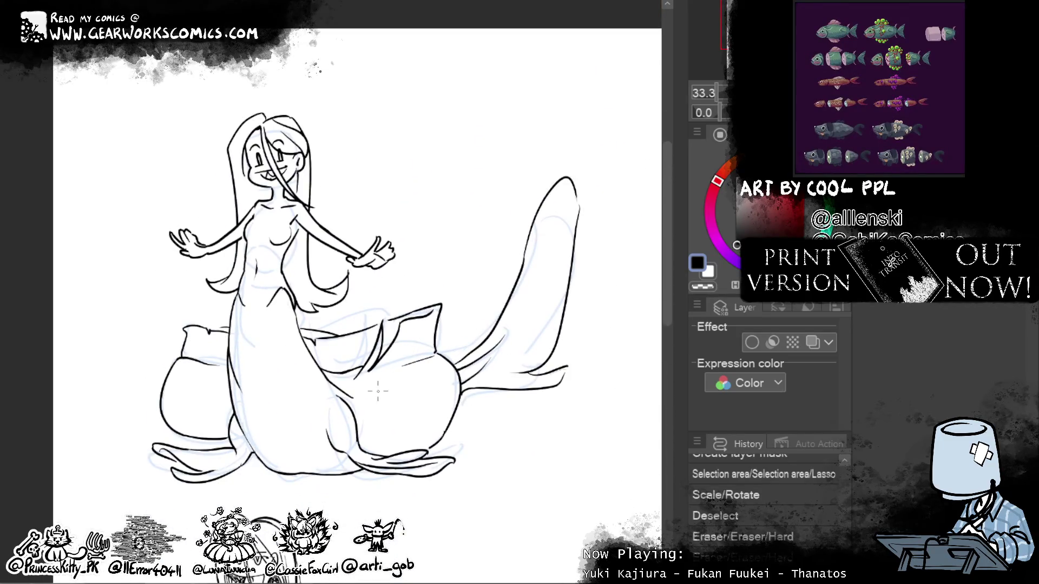
{"action": "left_click", "coordinate": [385, 386]}
{"action": "mouse_move", "coordinate": [390, 388]}
{"action": "left_mouse_down"}
{"action": "mouse_move", "coordinate": [420, 382]}
{"action": "mouse_move", "coordinate": [418, 395]}
{"action": "left_mouse_up"}
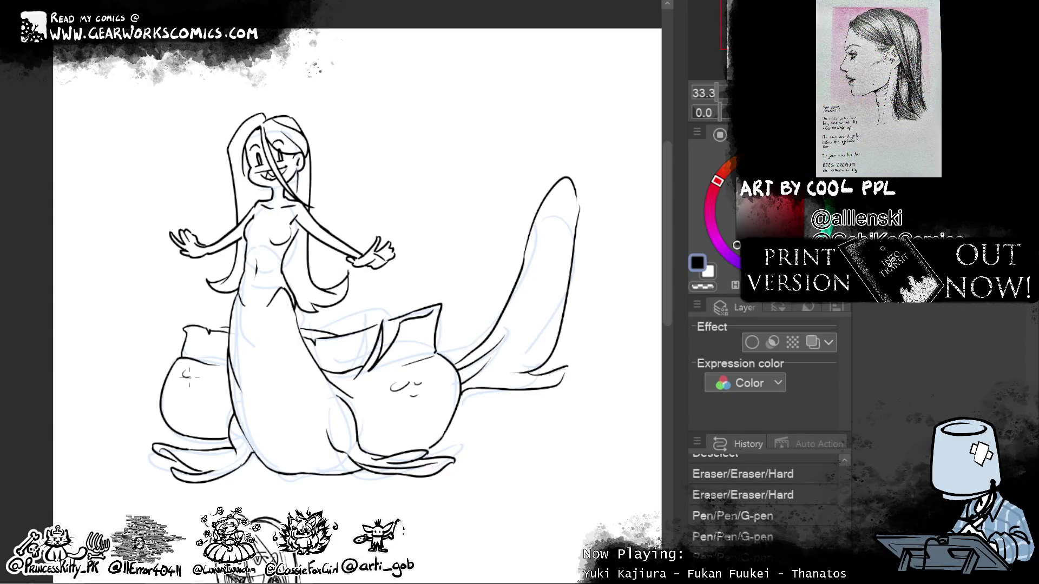
{"action": "left_click_drag", "start_coordinate": [182, 372], "coordinate": [192, 373]}
{"action": "left_click_drag", "start_coordinate": [194, 380], "coordinate": [201, 380]}
{"action": "left_click_drag", "start_coordinate": [277, 314], "coordinate": [286, 324]}
{"action": "left_click_drag", "start_coordinate": [307, 400], "coordinate": [314, 406]}
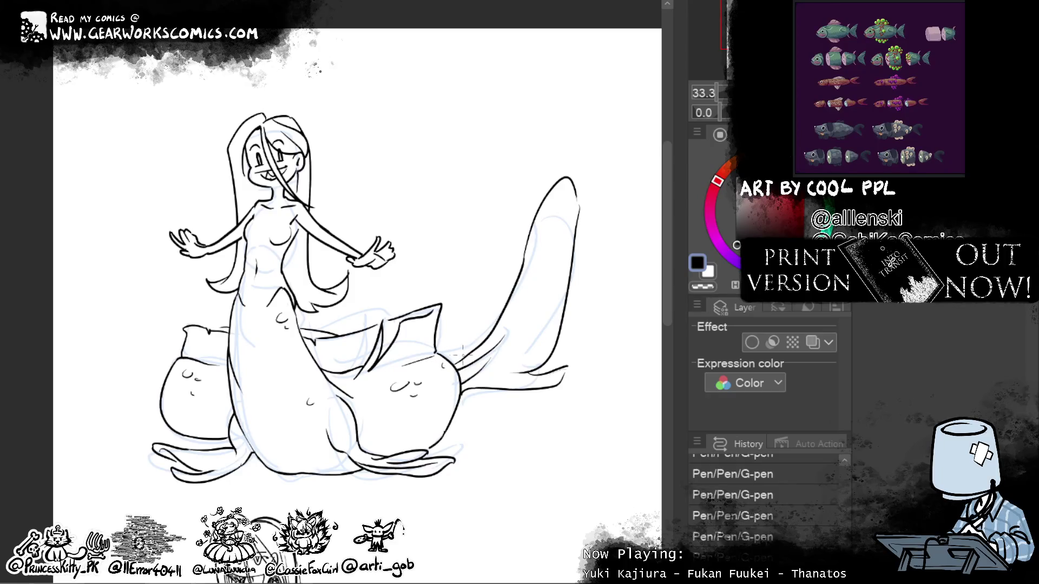
Step: Hatch trial scales on the lower body, left pot and tail, then undo the latest hatching
{"action": "scroll", "coordinate": [459, 355], "scroll_direction": "down", "scroll_amount": 3}
{"action": "left_click_drag", "start_coordinate": [245, 368], "coordinate": [234, 386]}
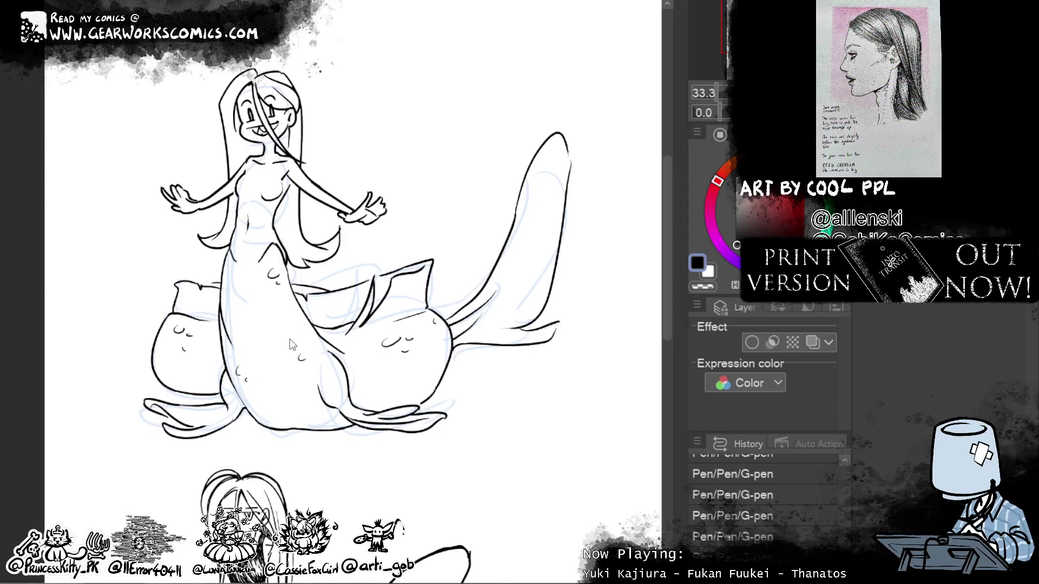
{"action": "left_click_drag", "start_coordinate": [246, 387], "coordinate": [229, 363]}
{"action": "left_click_drag", "start_coordinate": [236, 356], "coordinate": [227, 346]}
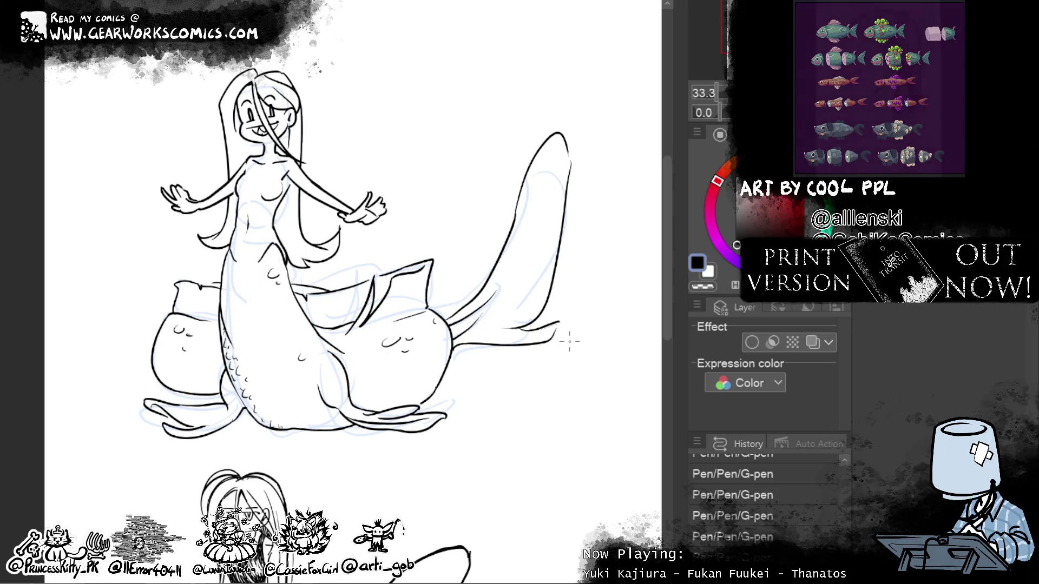
{"action": "left_click_drag", "start_coordinate": [153, 340], "coordinate": [155, 350]}
{"action": "left_click_drag", "start_coordinate": [157, 346], "coordinate": [175, 388]}
{"action": "left_click_drag", "start_coordinate": [180, 380], "coordinate": [189, 385]}
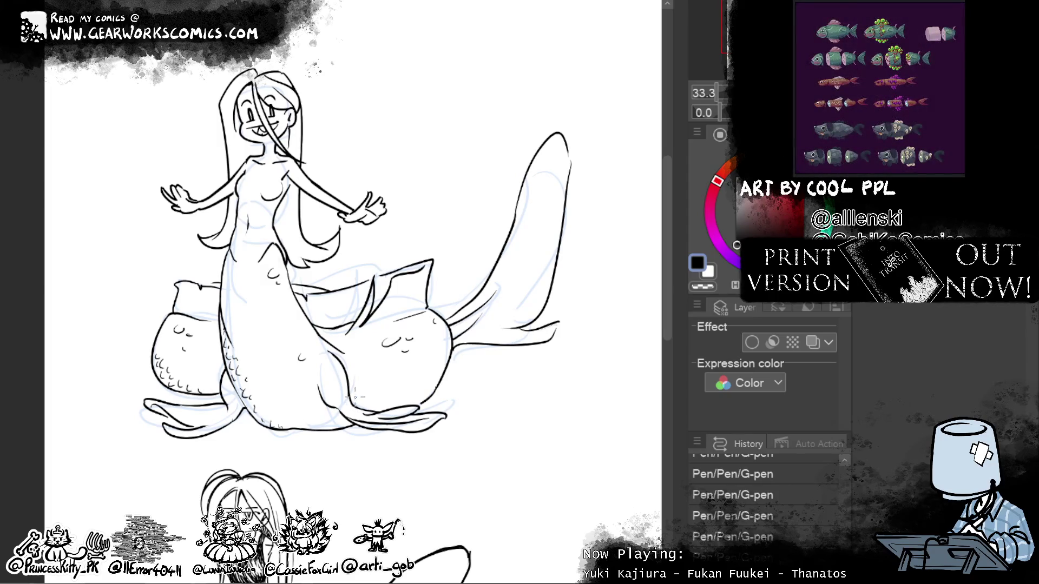
{"action": "mouse_move", "coordinate": [332, 409]}
{"action": "left_mouse_down"}
{"action": "mouse_move", "coordinate": [350, 426]}
{"action": "mouse_move", "coordinate": [328, 431]}
{"action": "left_mouse_up"}
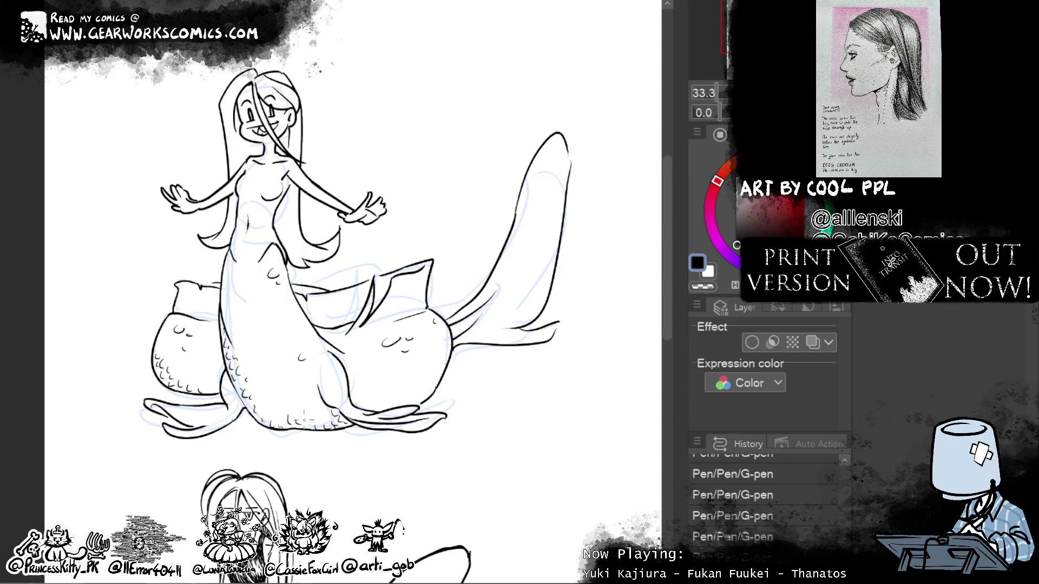
{"action": "mouse_move", "coordinate": [295, 414]}
{"action": "left_mouse_down"}
{"action": "mouse_move", "coordinate": [298, 424]}
{"action": "mouse_move", "coordinate": [284, 421]}
{"action": "left_mouse_up"}
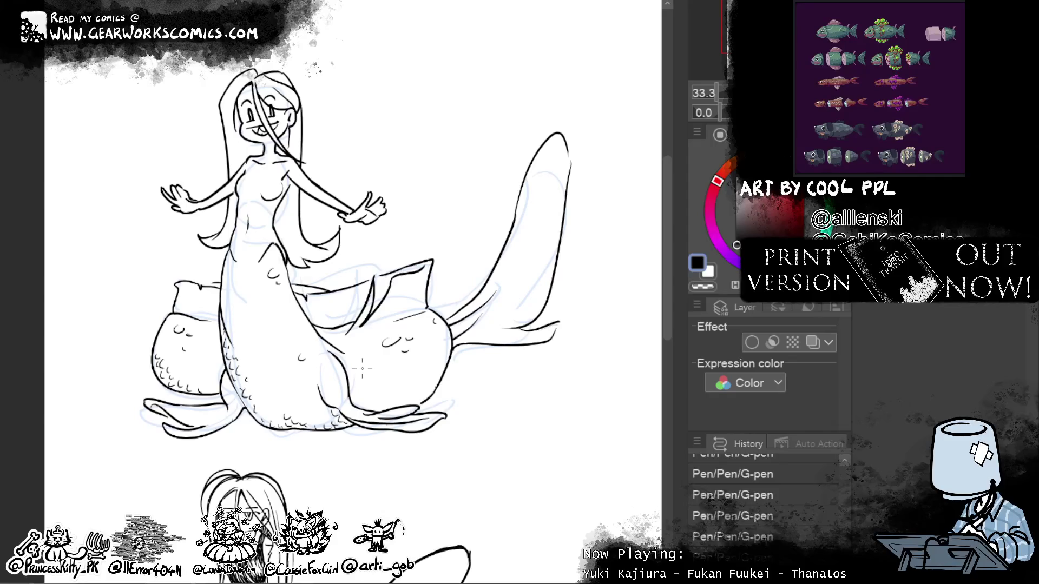
{"action": "key", "text": "ctrl+z"}
{"action": "key", "text": "ctrl+z"}
{"action": "key", "text": "ctrl+z"}
{"action": "key", "text": "ctrl+z"}
{"action": "key", "text": "ctrl+z"}
{"action": "key", "text": "ctrl+z"}
{"action": "key", "text": "ctrl+z"}
{"action": "key", "text": "ctrl+z"}
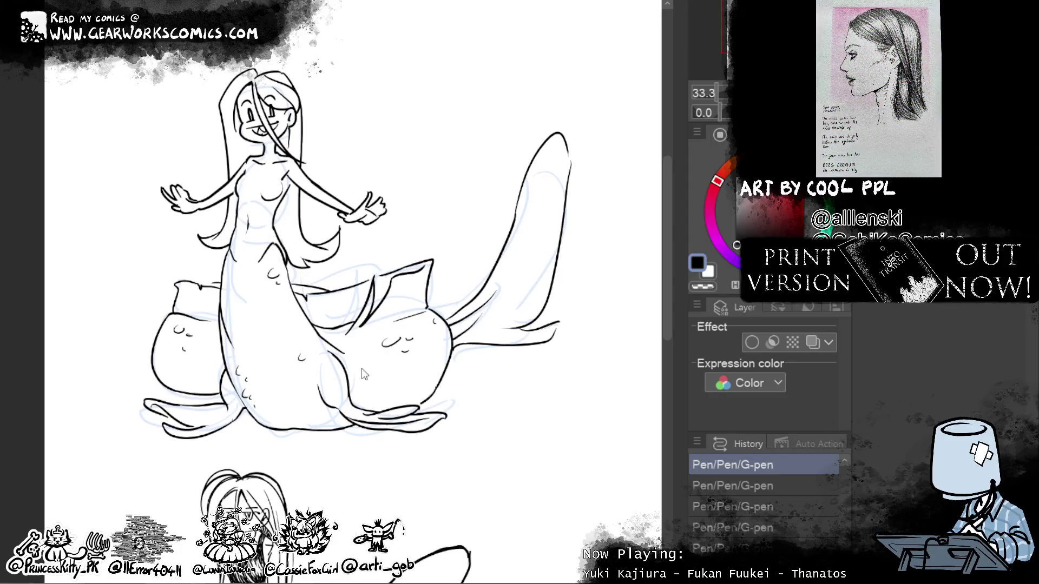
Step: Undo another scale stroke, zoom to 33.3%, and try a curly hair strand atop the head
{"action": "key", "text": "ctrl+z"}
{"action": "scroll", "coordinate": [361, 368], "scroll_direction": "down", "scroll_amount": 2}
{"action": "left_click_drag", "start_coordinate": [604, 215], "coordinate": [598, 326]}
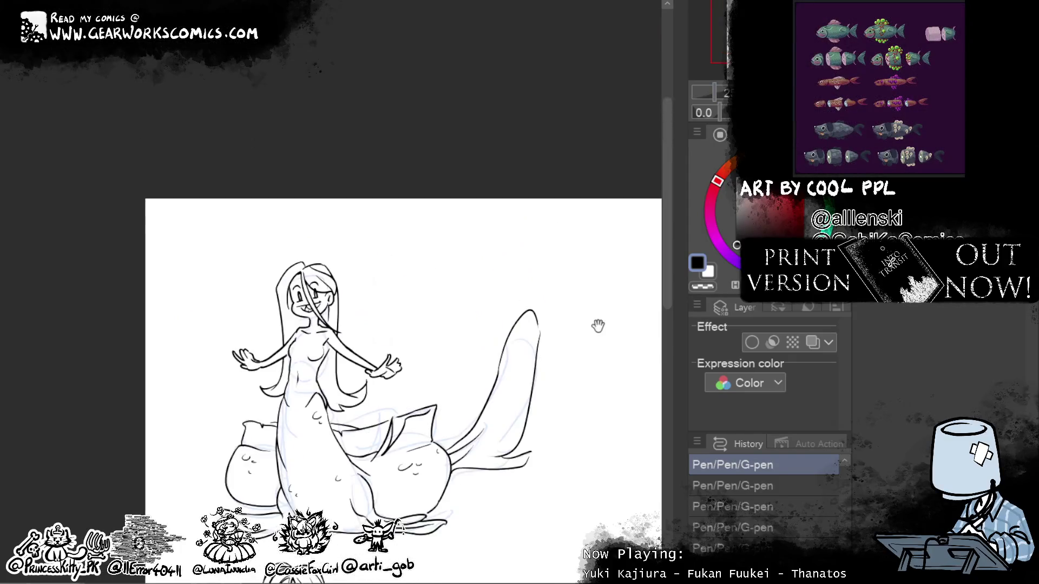
{"action": "key", "text": "ctrl+plus"}
{"action": "mouse_move", "coordinate": [300, 254]}
{"action": "left_mouse_down"}
{"action": "mouse_move", "coordinate": [281, 230]}
{"action": "mouse_move", "coordinate": [305, 236]}
{"action": "mouse_move", "coordinate": [263, 243]}
{"action": "left_mouse_up"}
{"action": "key", "text": "ctrl+z"}
{"action": "key", "text": "ctrl+z"}
{"action": "key", "text": "ctrl+z"}
{"action": "key", "text": "ctrl+z"}
{"action": "key", "text": "ctrl+z"}
{"action": "key", "text": "ctrl+z"}
Step: Ink a short line along the left side of the mermaid's torso
{"action": "left_click_drag", "start_coordinate": [293, 379], "coordinate": [260, 244]}
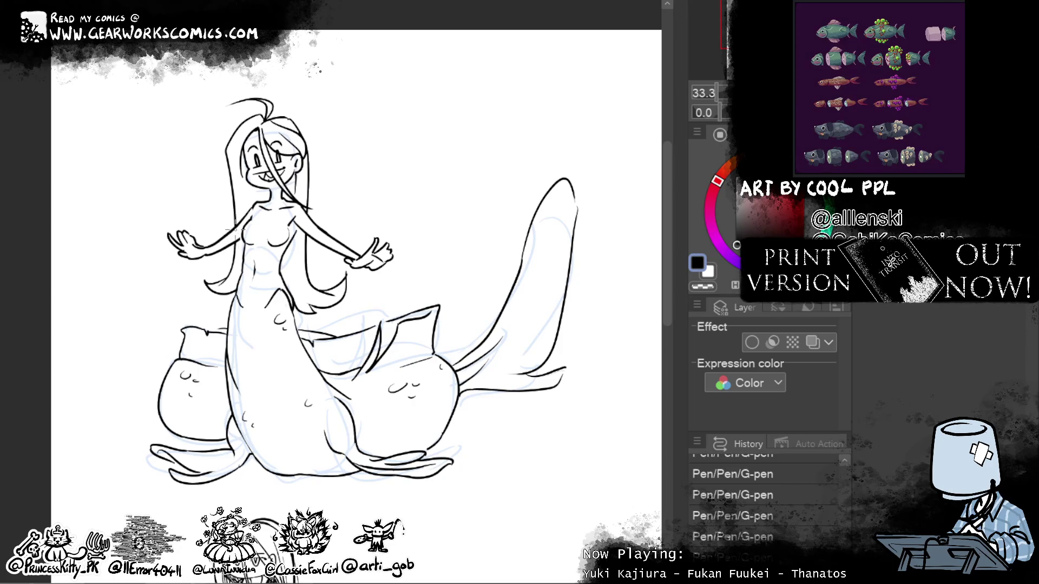
{"action": "left_click_drag", "start_coordinate": [608, 138], "coordinate": [646, 163]}
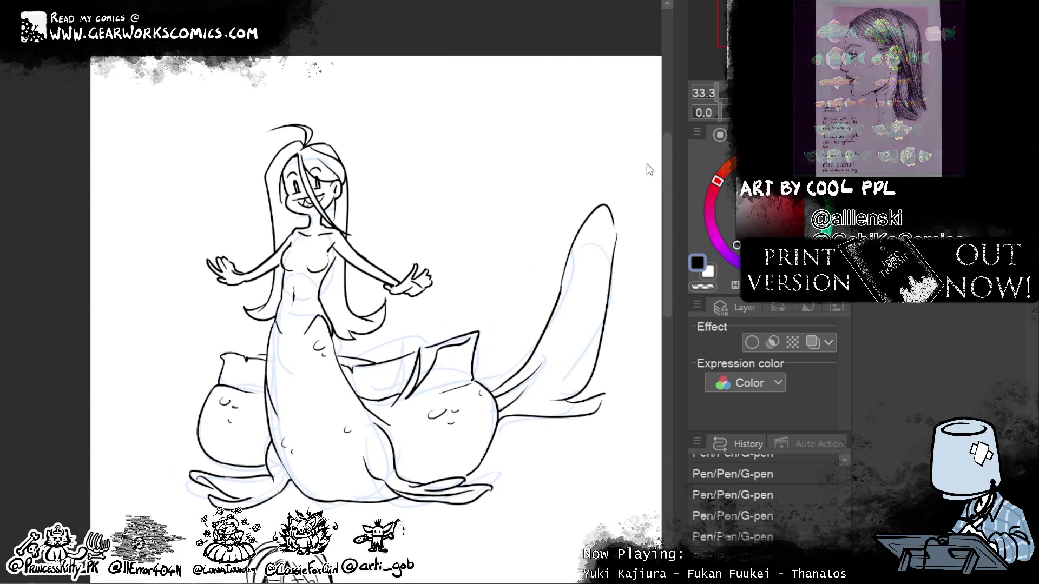
{"action": "left_click_drag", "start_coordinate": [286, 245], "coordinate": [283, 266]}
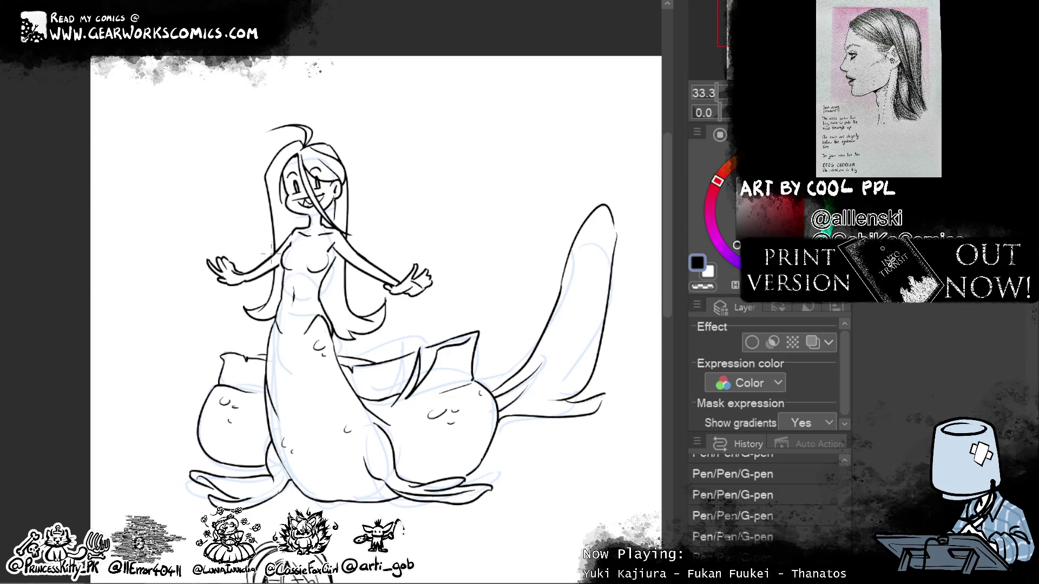
Step: Pan and zoom the view to centre the upper mermaid figure
{"action": "left_click_drag", "start_coordinate": [437, 254], "coordinate": [396, 283]}
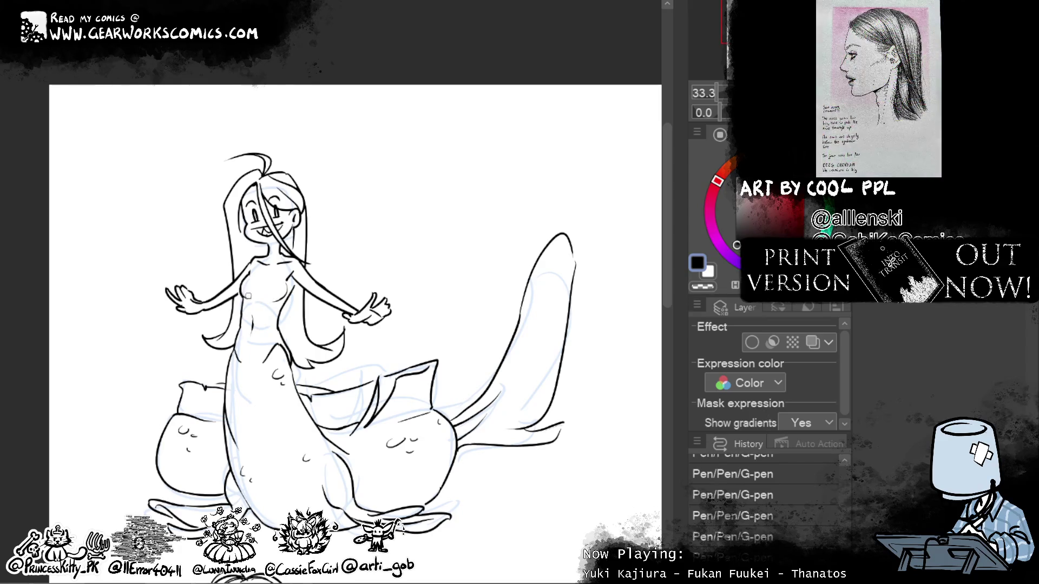
{"action": "left_click_drag", "start_coordinate": [509, 170], "coordinate": [496, 149]}
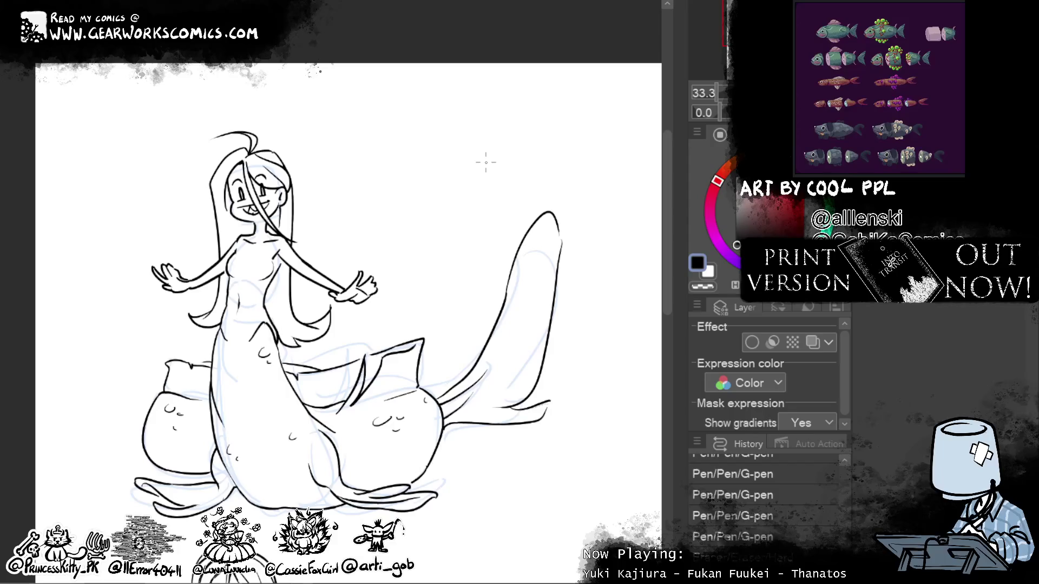
{"action": "left_click_drag", "start_coordinate": [445, 398], "coordinate": [486, 403]}
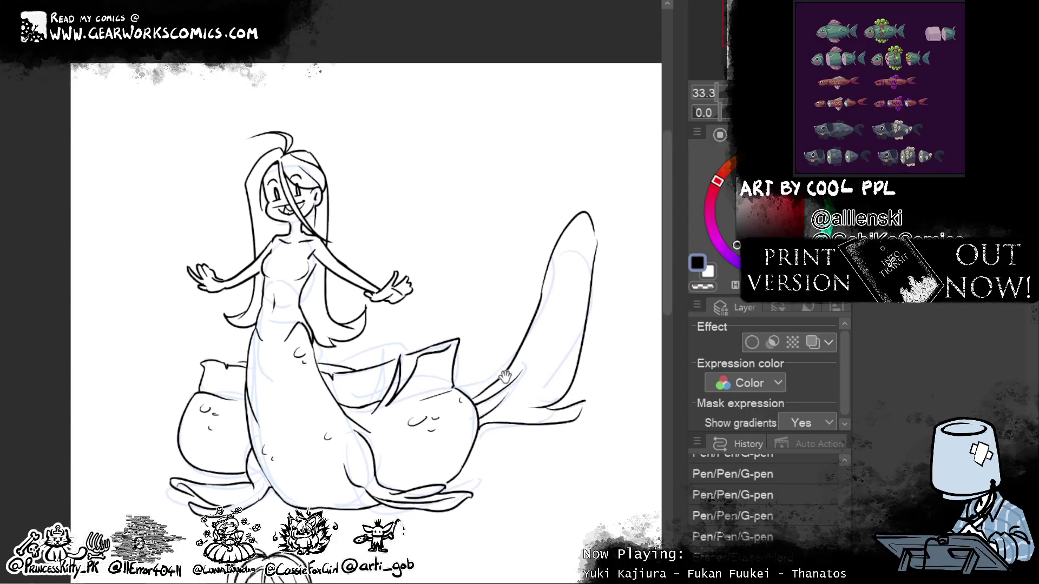
{"action": "scroll", "coordinate": [295, 195], "scroll_direction": "down", "scroll_amount": 3}
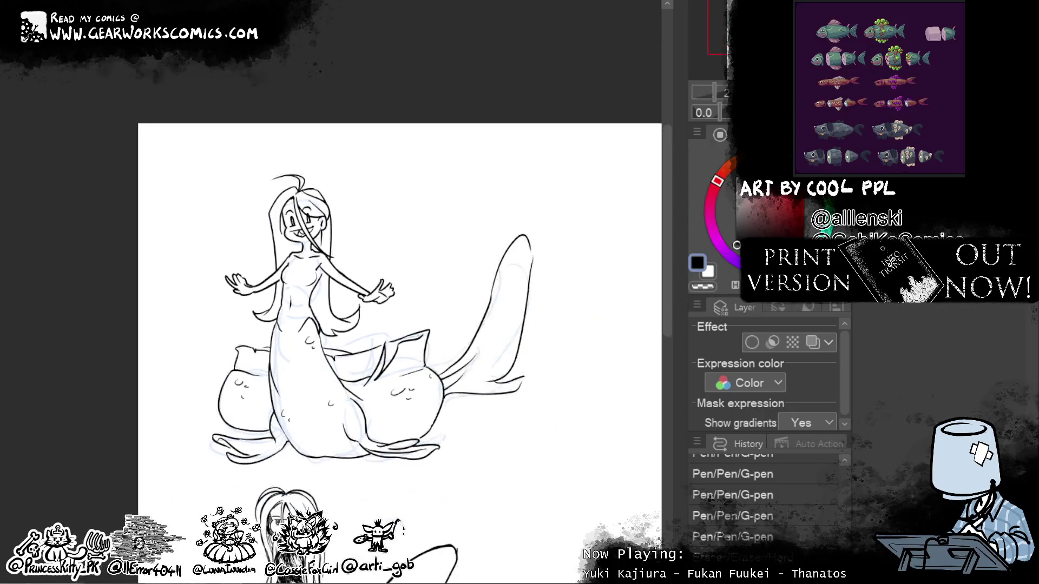
{"action": "left_click_drag", "start_coordinate": [614, 190], "coordinate": [598, 255]}
{"action": "key", "text": "ctrl+plus"}
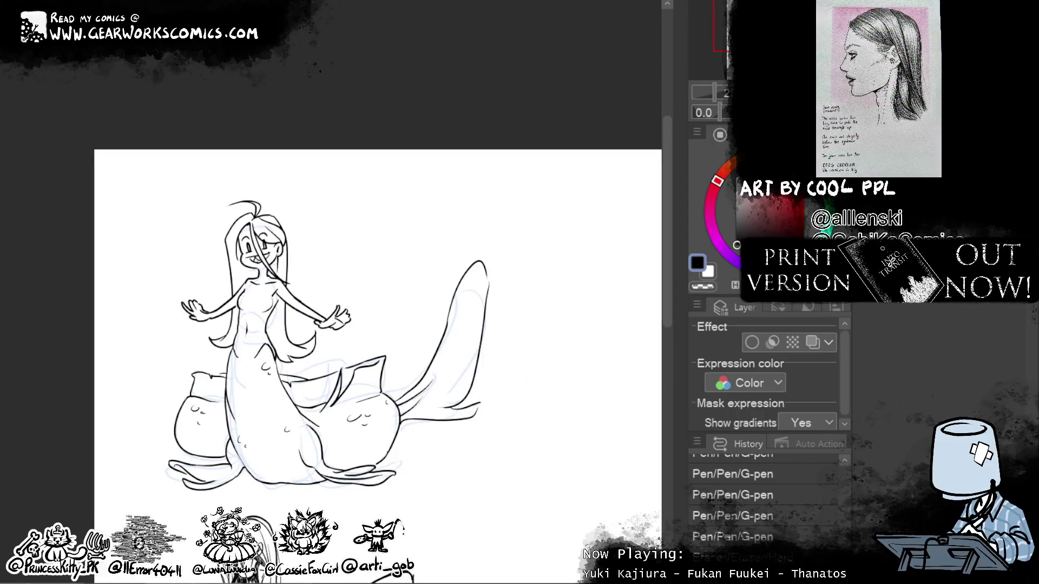
{"action": "left_click_drag", "start_coordinate": [514, 213], "coordinate": [524, 232]}
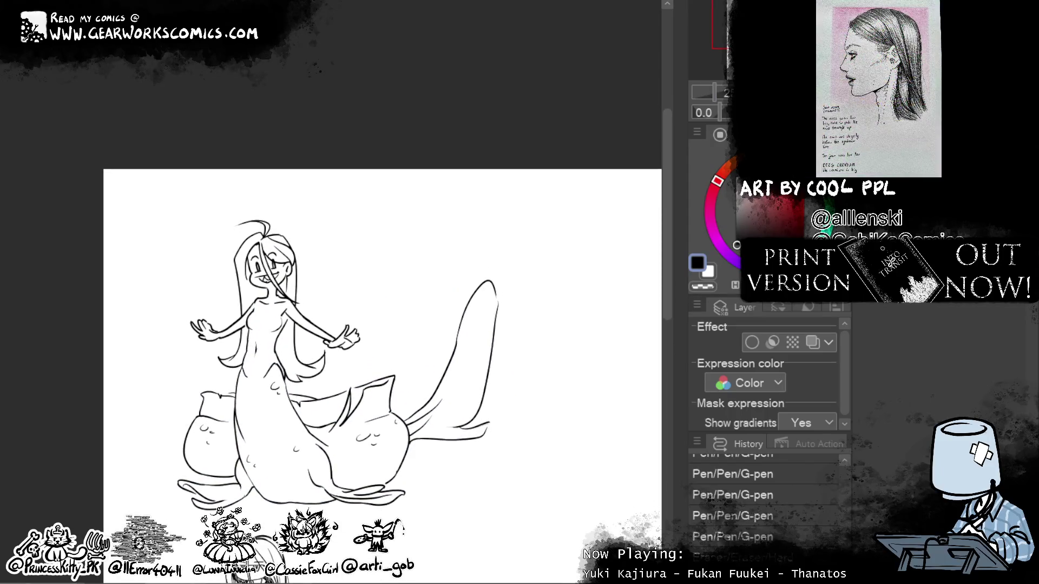
Step: Bring up the layer options, then lasso the entire mermaid and start rotating it
{"action": "right_click", "coordinate": [712, 319]}
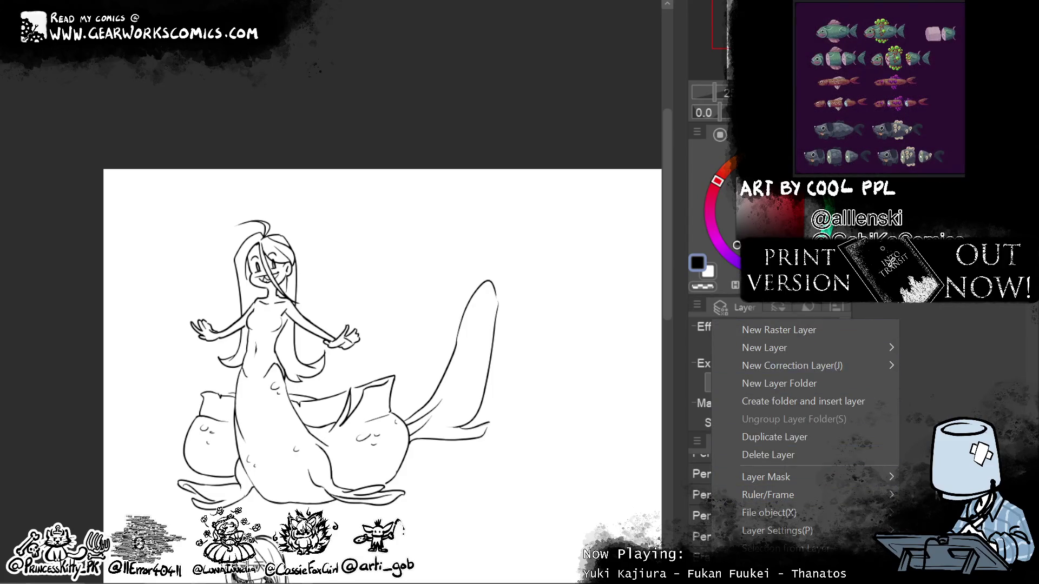
{"action": "left_click", "coordinate": [936, 495]}
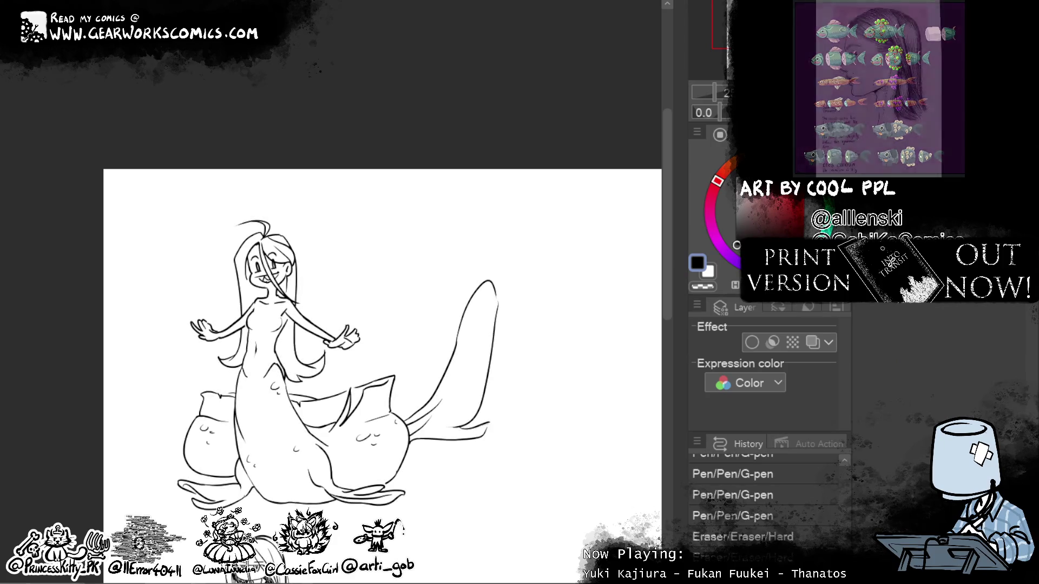
{"action": "mouse_move", "coordinate": [556, 224]}
{"action": "left_mouse_down"}
{"action": "mouse_move", "coordinate": [323, 510]}
{"action": "mouse_move", "coordinate": [143, 220]}
{"action": "left_mouse_up"}
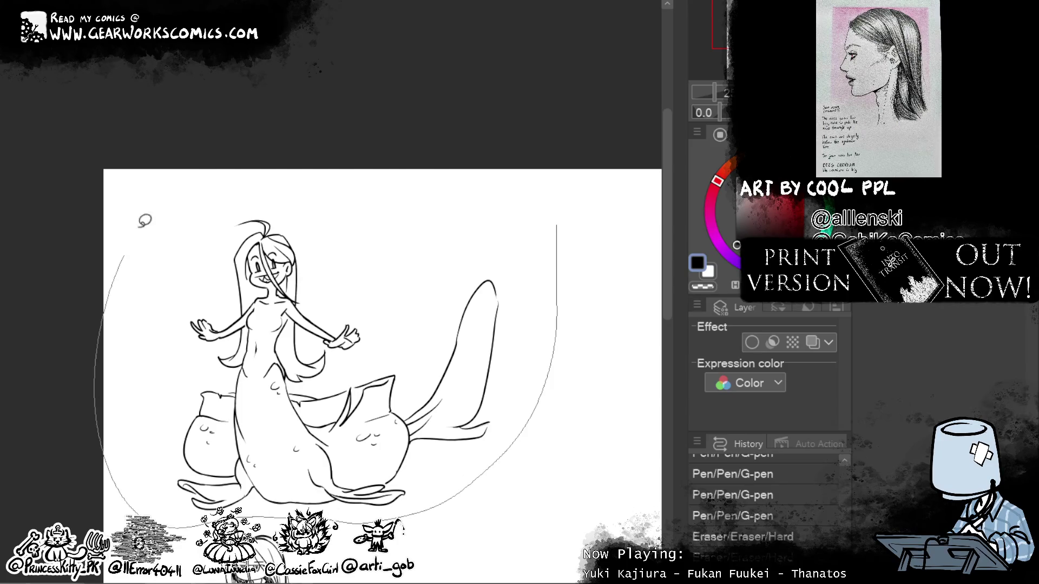
{"action": "key", "text": "ctrl+t"}
{"action": "left_click_drag", "start_coordinate": [580, 481], "coordinate": [587, 471]}
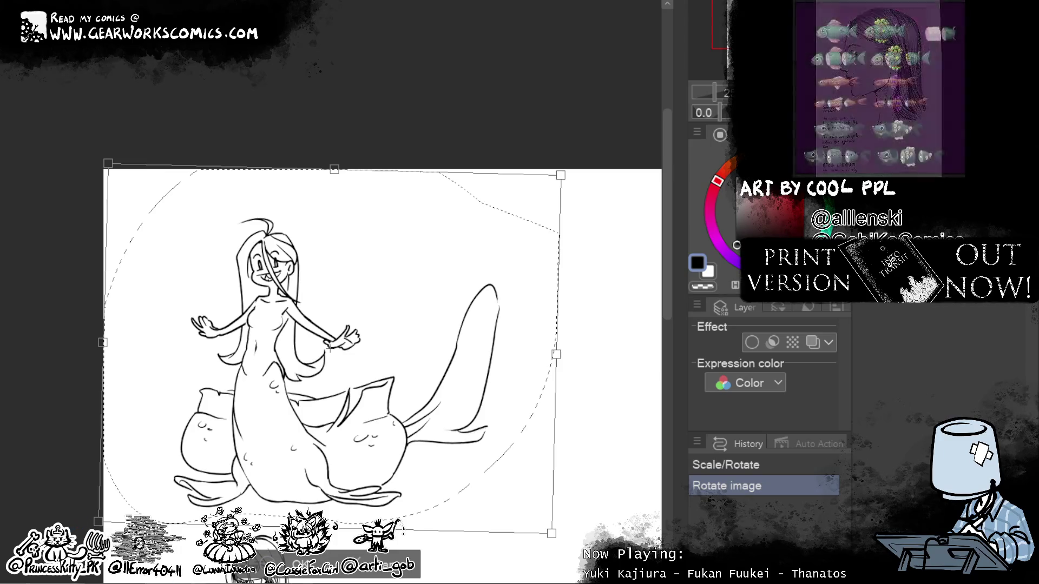
Step: Apply the slight tilt to the mermaid, deselect, and pan up over the figure
{"action": "key", "text": "Return"}
{"action": "key", "text": "ctrl+d"}
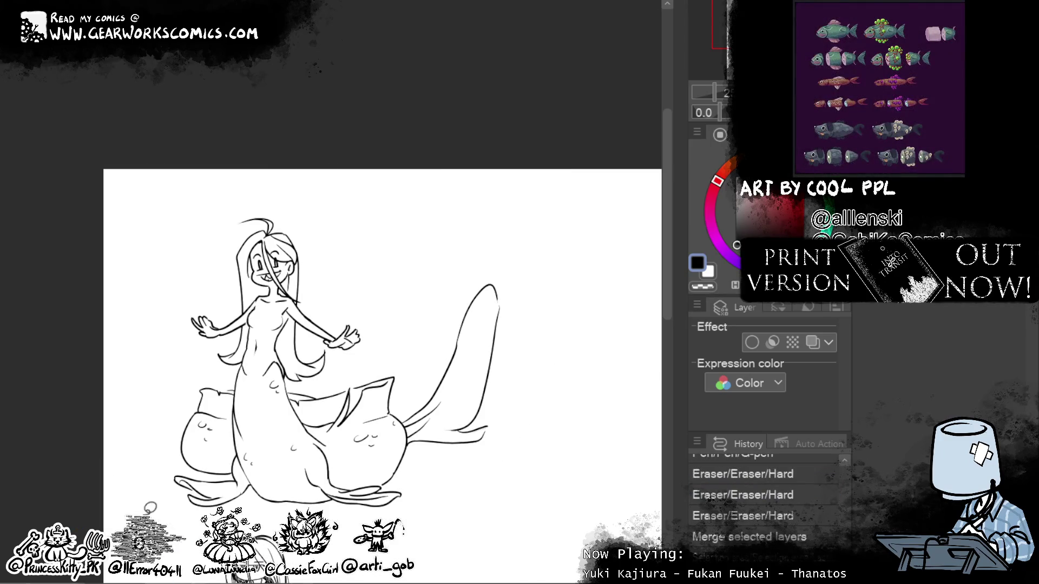
{"action": "left_click_drag", "start_coordinate": [278, 255], "coordinate": [231, 308]}
{"action": "mouse_move", "coordinate": [511, 423]}
{"action": "left_mouse_down"}
{"action": "mouse_move", "coordinate": [530, 216]}
{"action": "mouse_move", "coordinate": [478, 419]}
{"action": "left_mouse_up"}
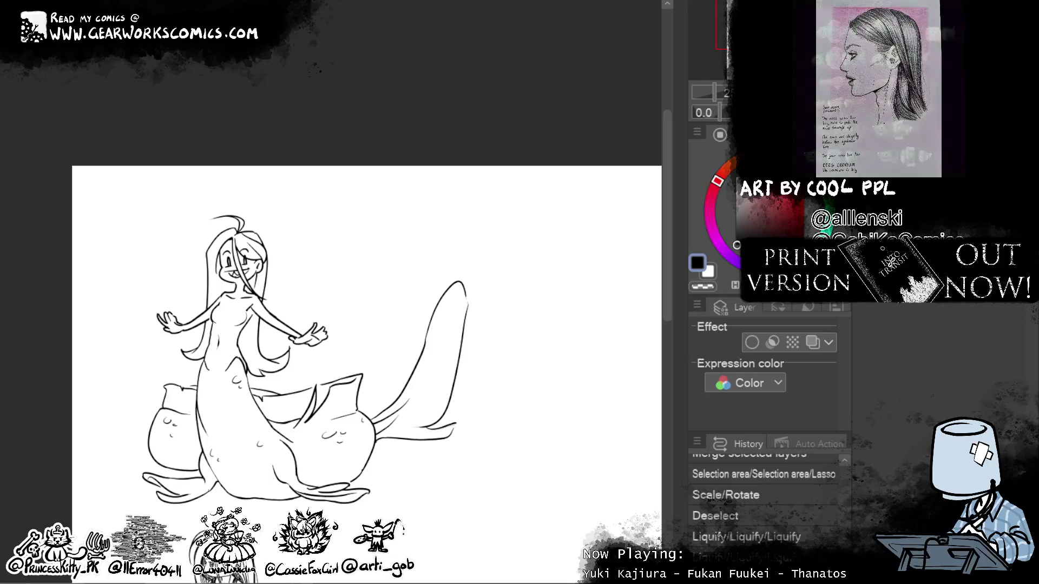
Step: Nudge the chest contour with Liquify, then redo and undo small chest pen and eraser strokes
{"action": "left_click_drag", "start_coordinate": [216, 311], "coordinate": [238, 311]}
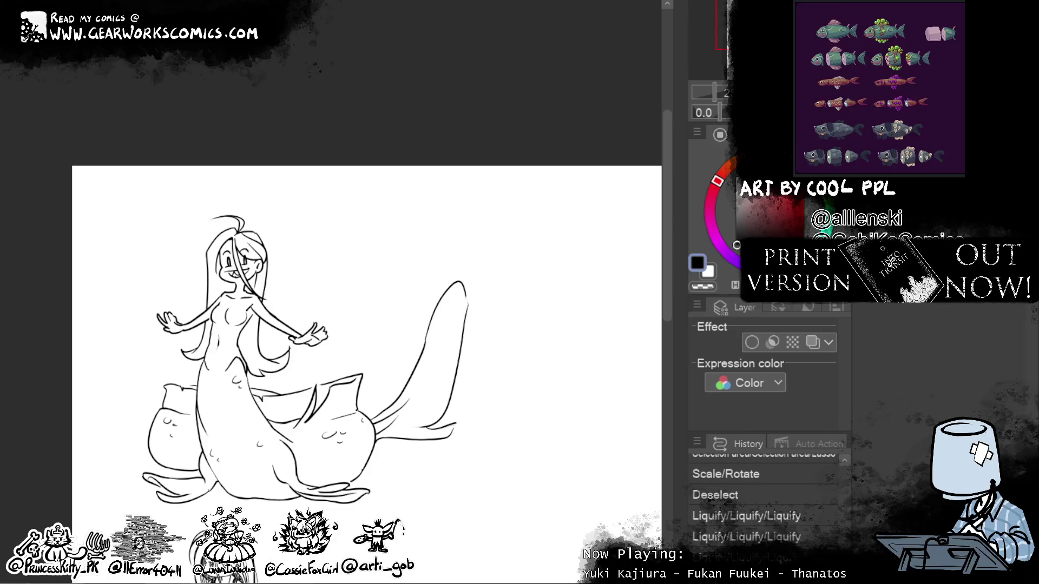
{"action": "key", "text": "ctrl+plus"}
{"action": "left_click_drag", "start_coordinate": [216, 321], "coordinate": [229, 314]}
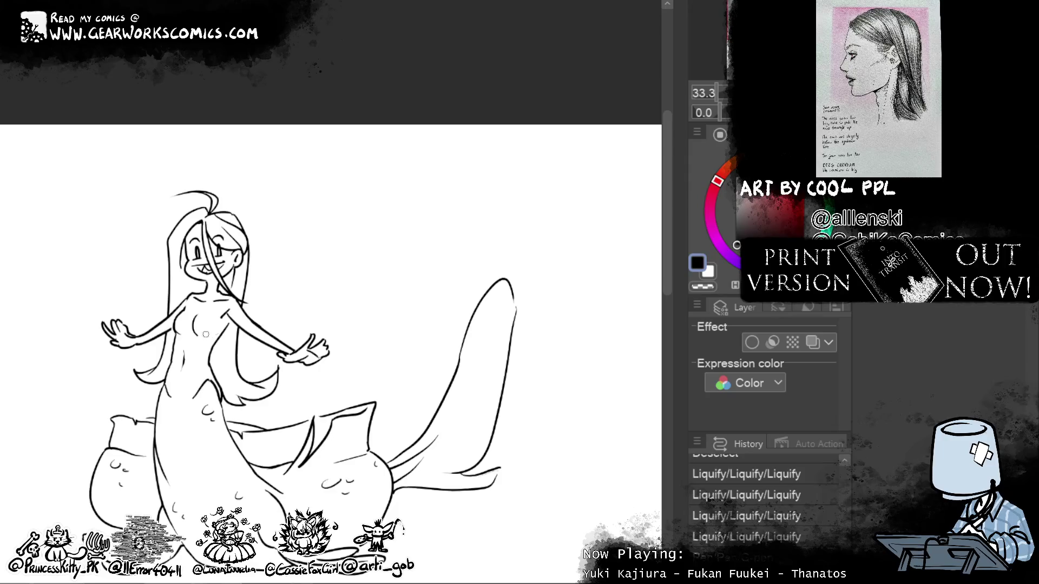
{"action": "key", "text": "ctrl+y"}
{"action": "key", "text": "ctrl+y"}
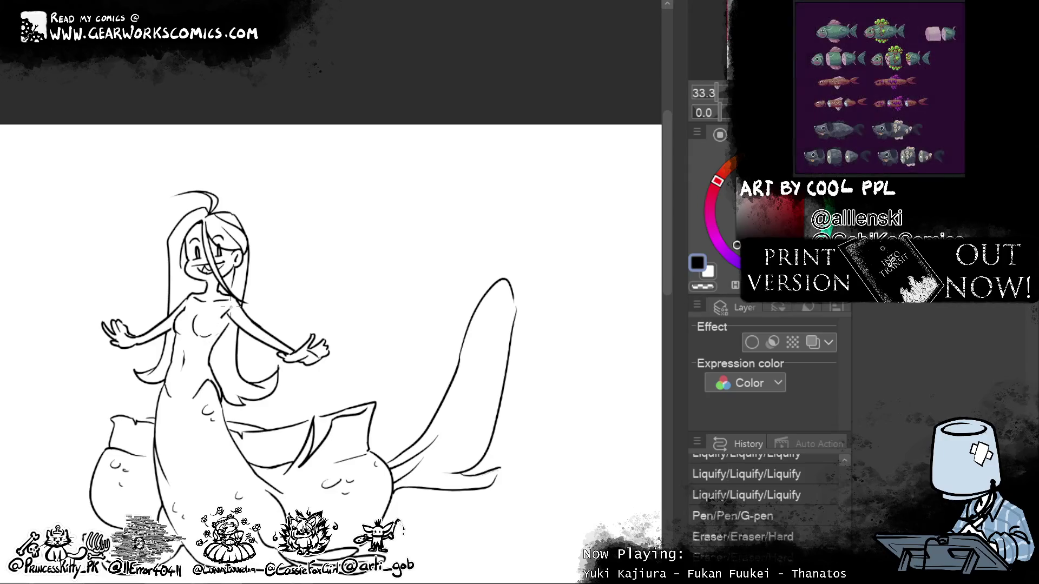
{"action": "key", "text": "ctrl+y"}
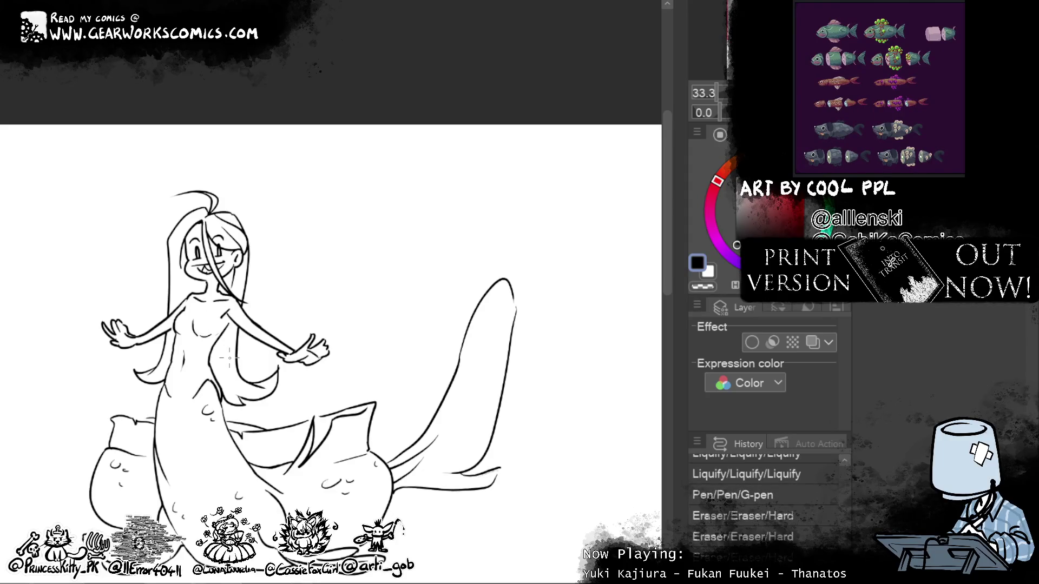
{"action": "left_click", "coordinate": [203, 331]}
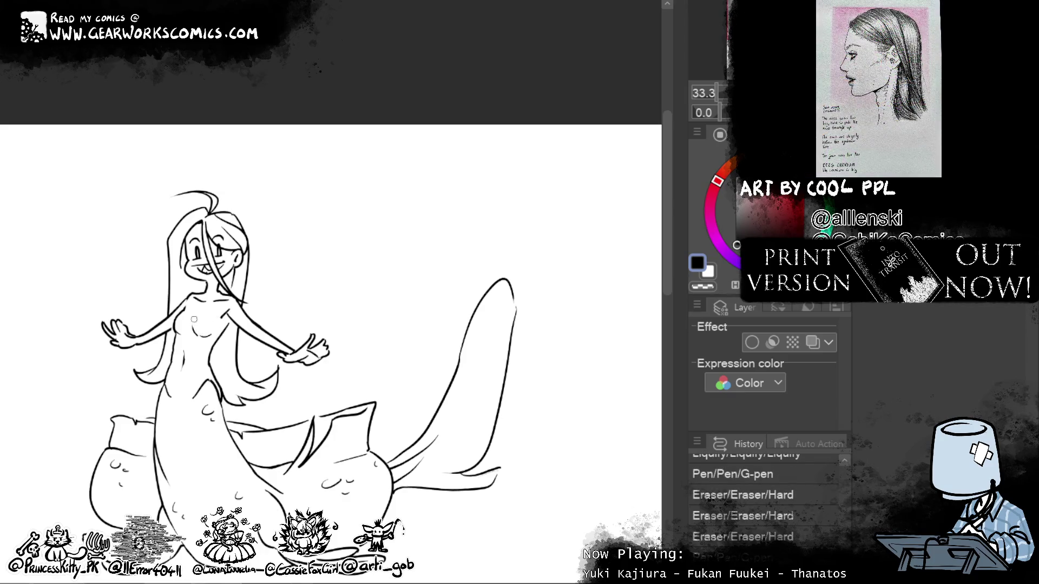
{"action": "key", "text": "ctrl+y"}
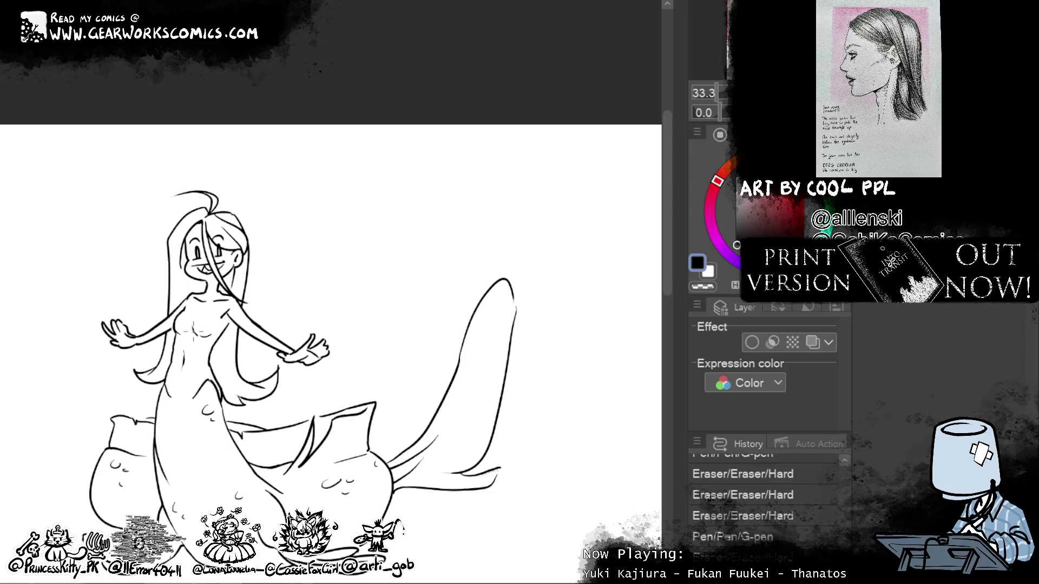
{"action": "key", "text": "ctrl+y"}
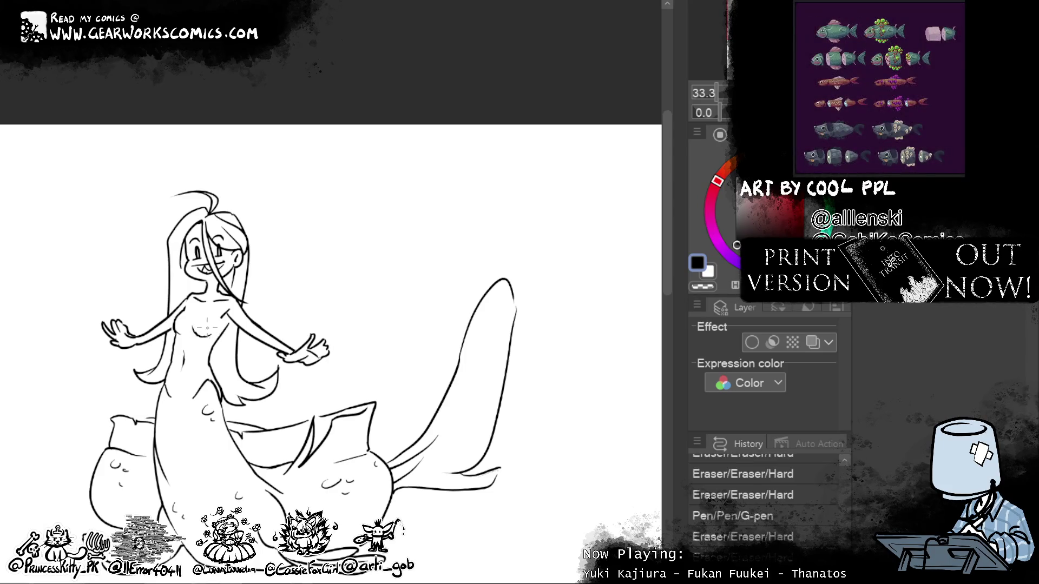
{"action": "key", "text": "ctrl+z"}
{"action": "left_click_drag", "start_coordinate": [421, 101], "coordinate": [442, 92]}
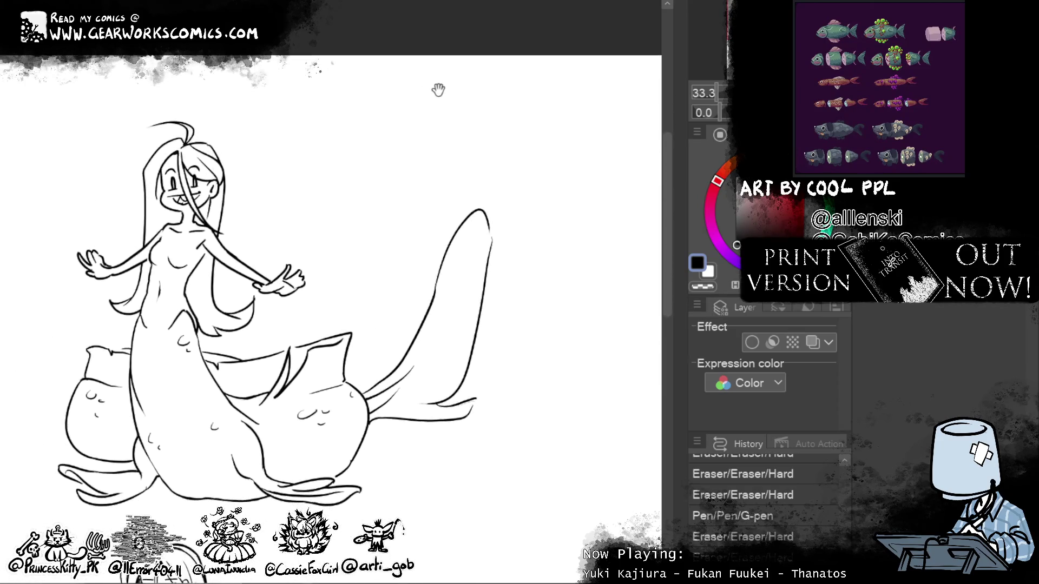
Step: Erase a bit of lineart, then lasso the top mermaid and move a copy to the right
{"action": "left_click_drag", "start_coordinate": [196, 261], "coordinate": [234, 235]}
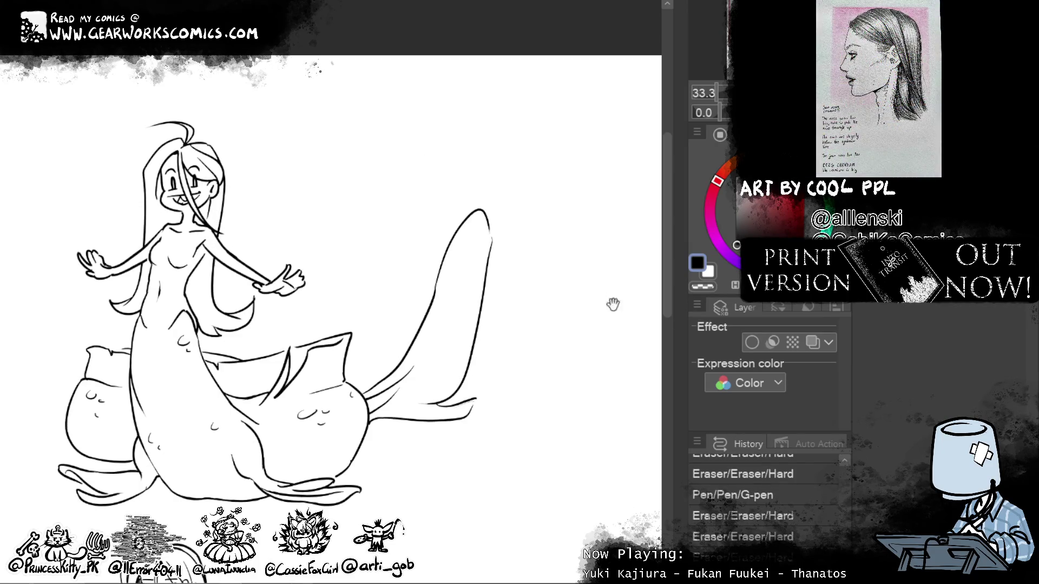
{"action": "scroll", "coordinate": [481, 385], "scroll_direction": "down", "scroll_amount": 2}
{"action": "scroll", "coordinate": [480, 385], "scroll_direction": "down", "scroll_amount": 1}
{"action": "left_click_drag", "start_coordinate": [524, 414], "coordinate": [563, 265]}
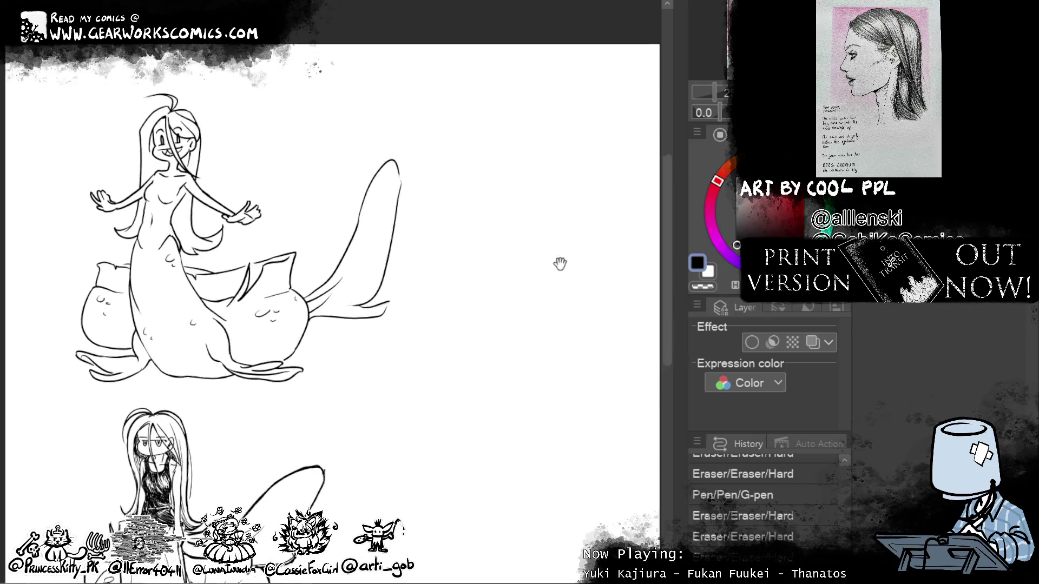
{"action": "left_click_drag", "start_coordinate": [363, 415], "coordinate": [357, 395]}
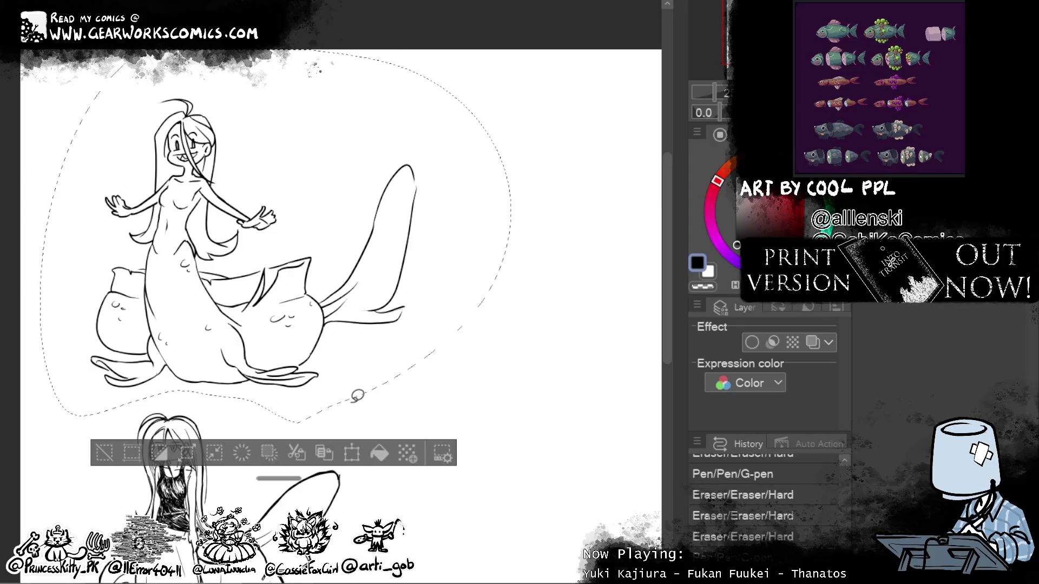
{"action": "left_click", "coordinate": [358, 459]}
{"action": "left_click_drag", "start_coordinate": [433, 364], "coordinate": [586, 507]}
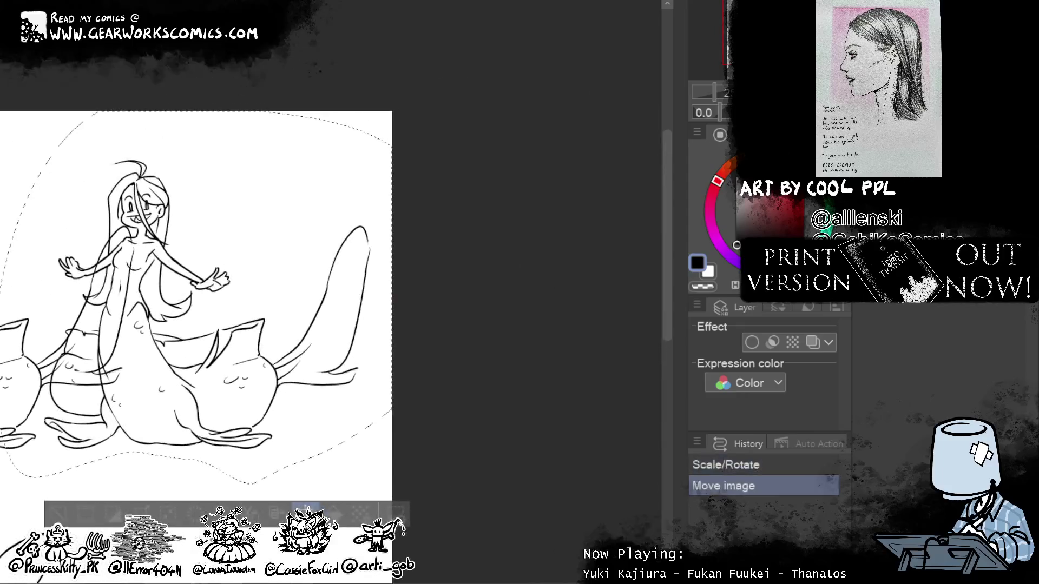
{"action": "scroll", "coordinate": [520, 412], "scroll_direction": "down", "scroll_amount": 2}
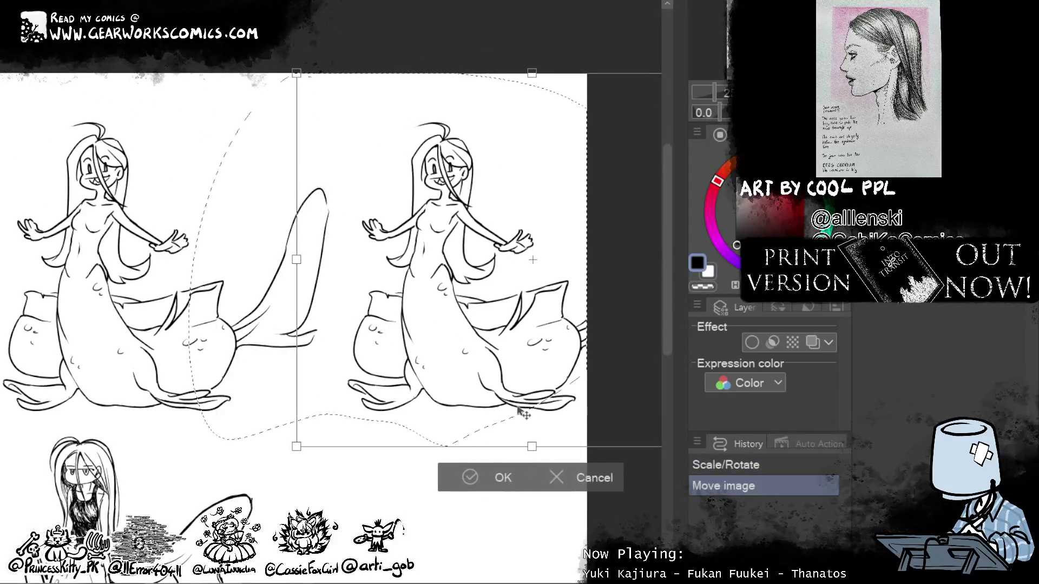
{"action": "key", "text": "Return"}
{"action": "key", "text": "ctrl+d"}
{"action": "scroll", "coordinate": [292, 346], "scroll_direction": "down", "scroll_amount": 3}
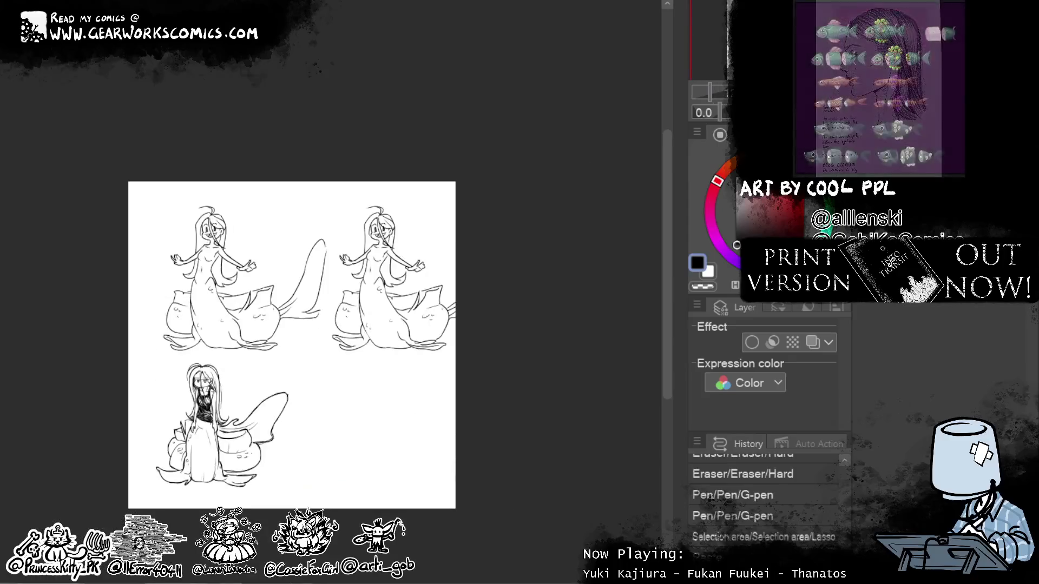
Step: Widen the canvas far to the right with Change Canvas Size (Ctrl+Alt+C)
{"action": "key", "text": "ctrl+alt+c"}
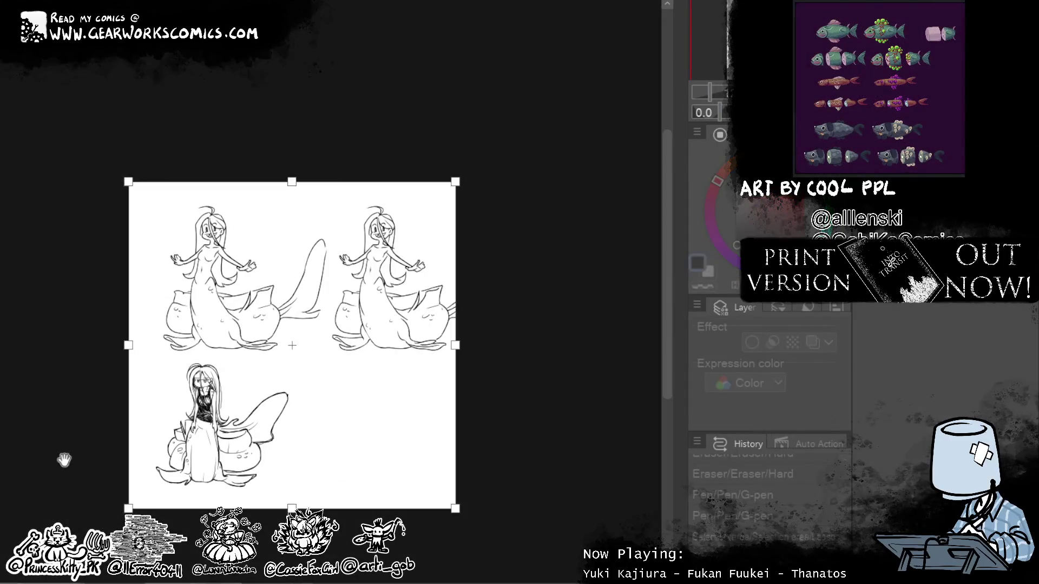
{"action": "left_click_drag", "start_coordinate": [456, 345], "coordinate": [543, 345]}
{"action": "left_click", "coordinate": [998, 358]}
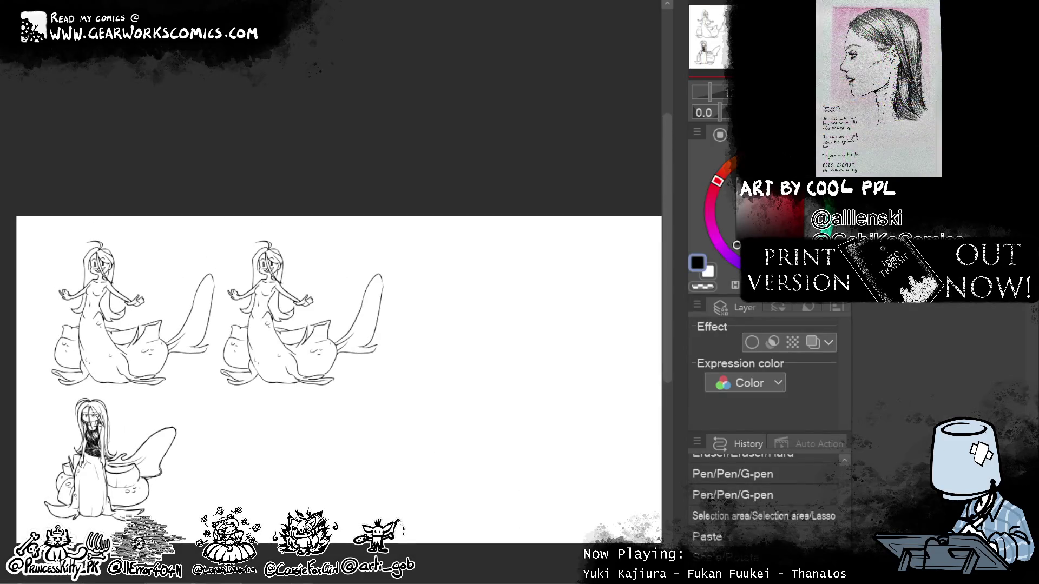
Step: Paste more mermaid copies and position them to fill a row of four
{"action": "key", "text": "ctrl+d"}
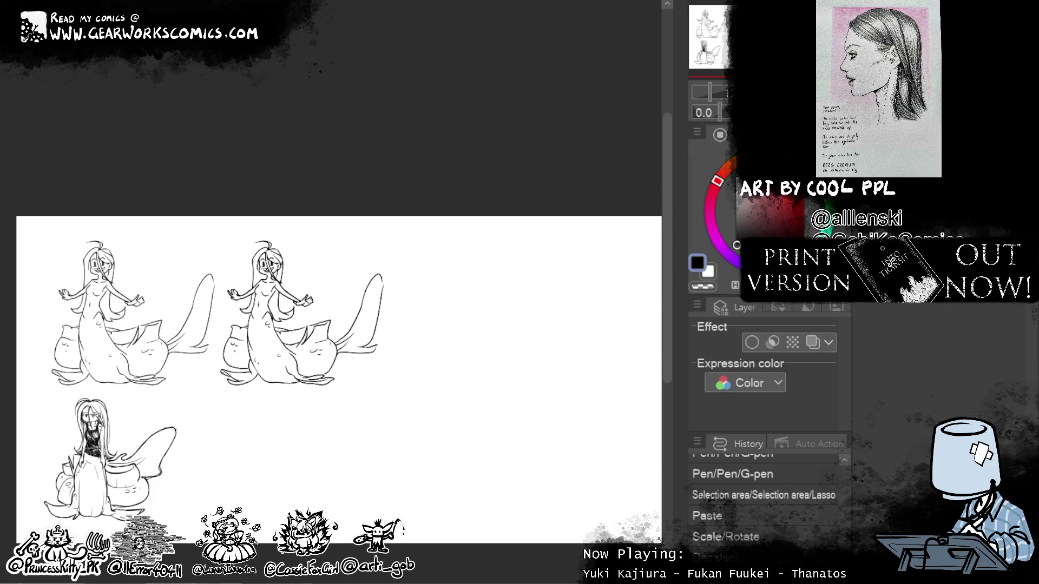
{"action": "key", "text": "ctrl+v"}
{"action": "left_click_drag", "start_coordinate": [299, 521], "coordinate": [474, 521]}
{"action": "key", "text": "ctrl+v"}
{"action": "left_click_drag", "start_coordinate": [284, 506], "coordinate": [535, 505]}
{"action": "scroll", "coordinate": [406, 514], "scroll_direction": "right", "scroll_amount": 3}
{"action": "left_click_drag", "start_coordinate": [336, 523], "coordinate": [412, 522]}
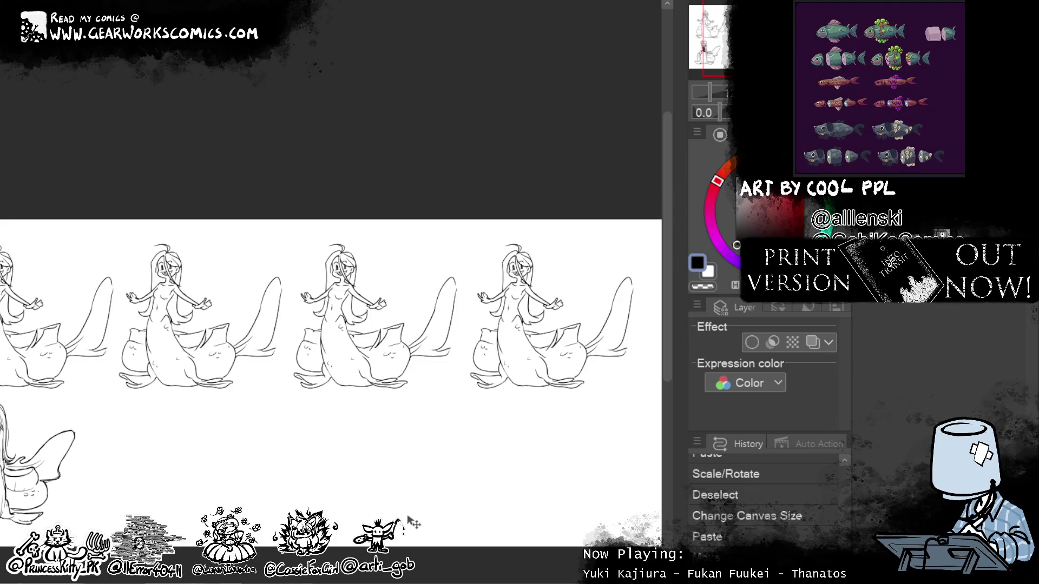
{"action": "mouse_move", "coordinate": [343, 480]}
{"action": "left_mouse_down"}
{"action": "mouse_move", "coordinate": [575, 428]}
{"action": "mouse_move", "coordinate": [508, 469]}
{"action": "left_mouse_up"}
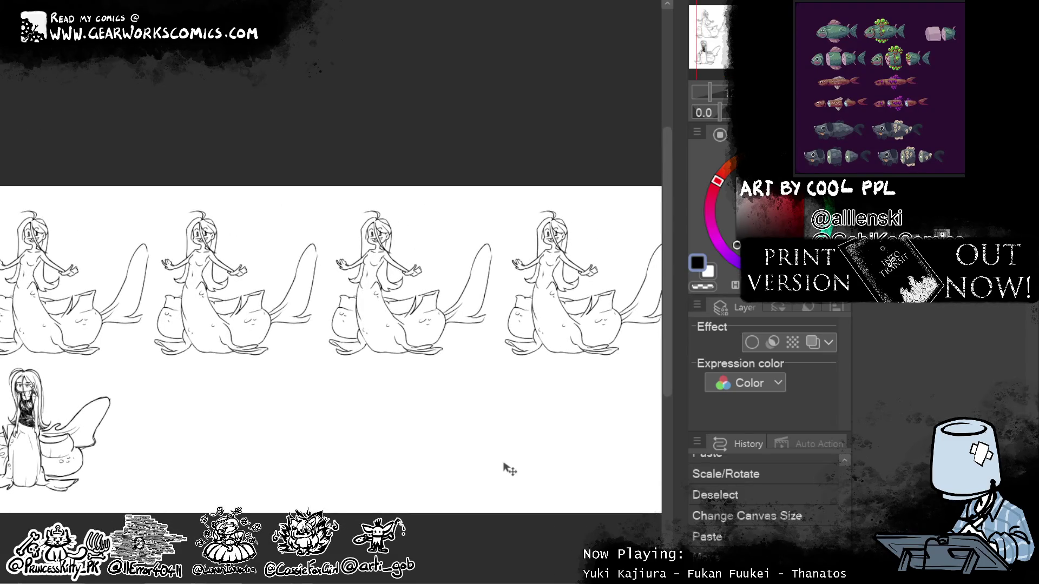
{"action": "right_click", "coordinate": [712, 320]}
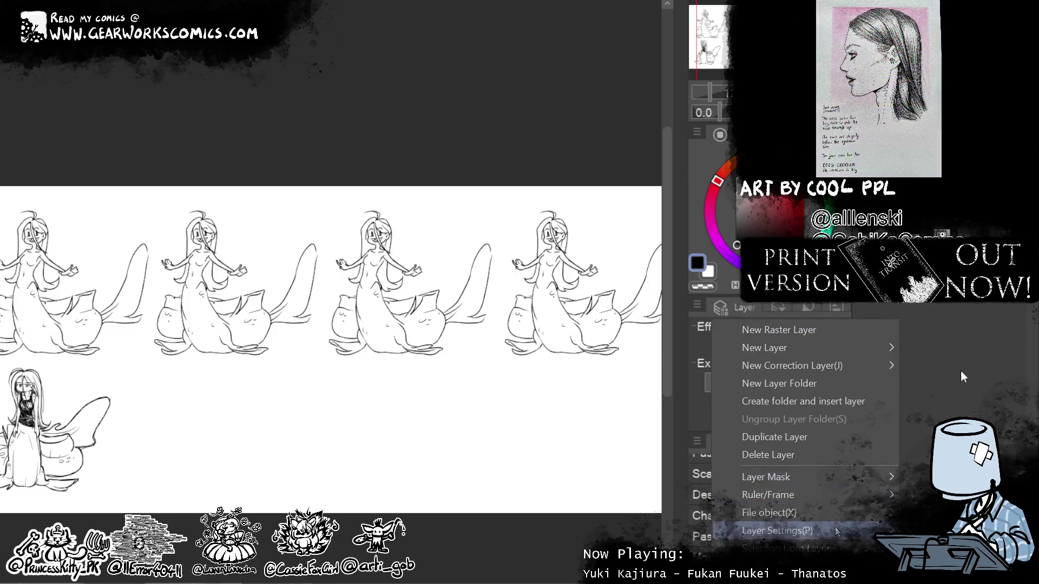
Step: Enable Layer Color to turn the copies light blue, zoom in, and sketch the sun hat brim
{"action": "key", "text": "Escape"}
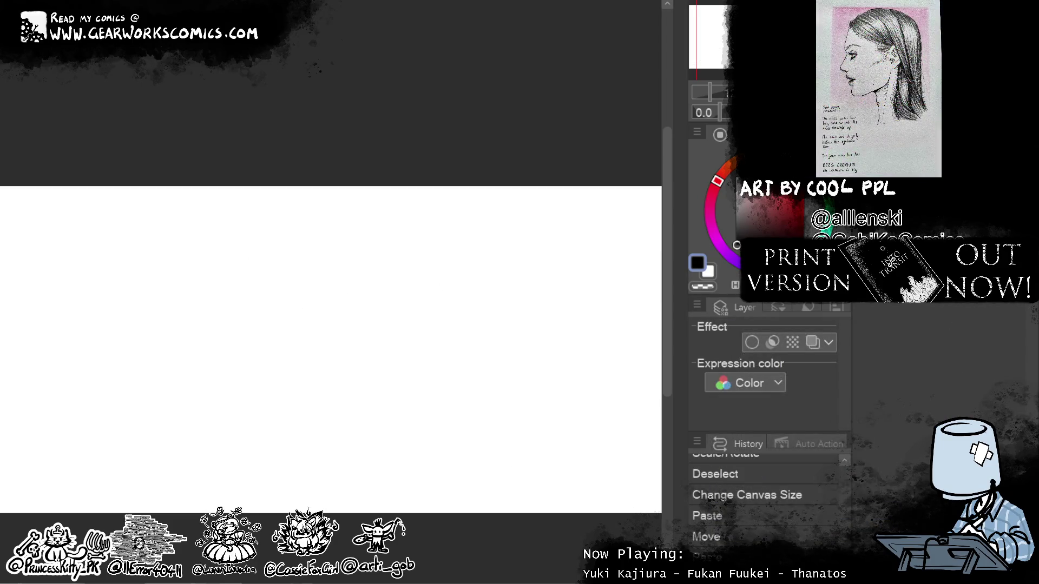
{"action": "left_click", "coordinate": [812, 341]}
{"action": "key", "text": "ctrl+plus"}
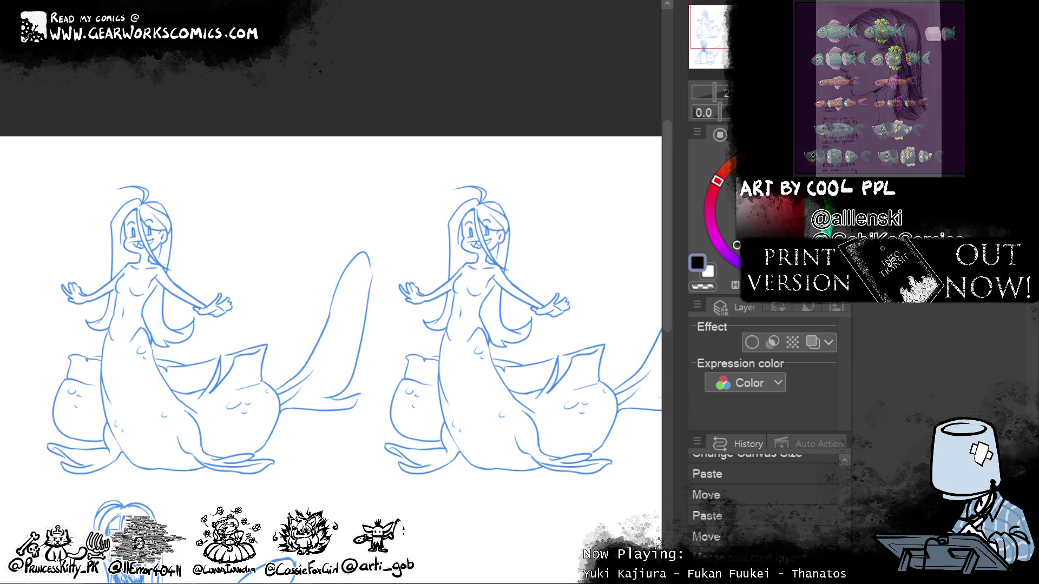
{"action": "scroll", "coordinate": [546, 307], "scroll_direction": "up", "scroll_amount": 1}
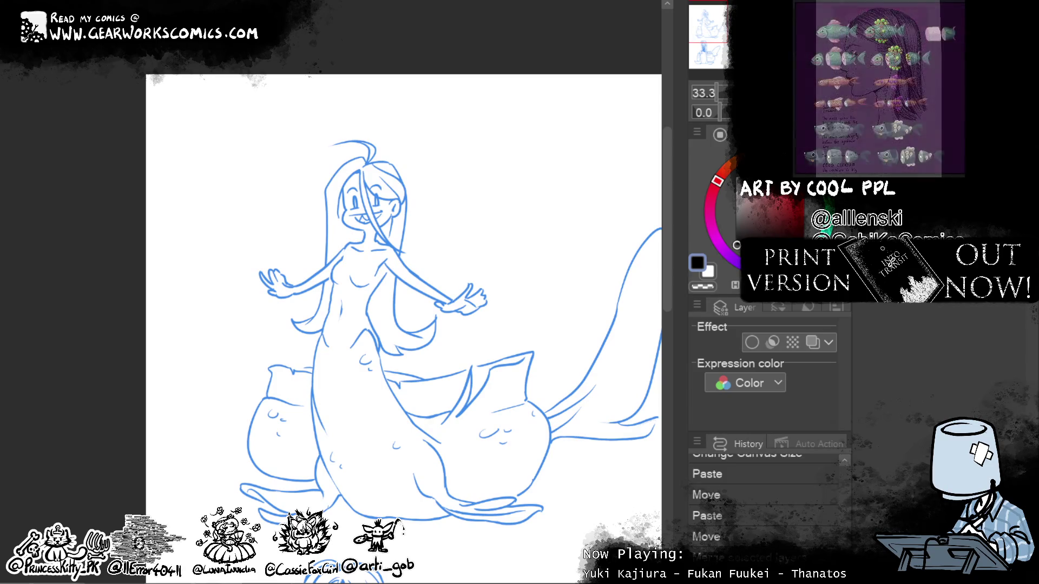
{"action": "mouse_move", "coordinate": [325, 200]}
{"action": "left_mouse_down"}
{"action": "mouse_move", "coordinate": [331, 132]}
{"action": "mouse_move", "coordinate": [434, 226]}
{"action": "left_mouse_up"}
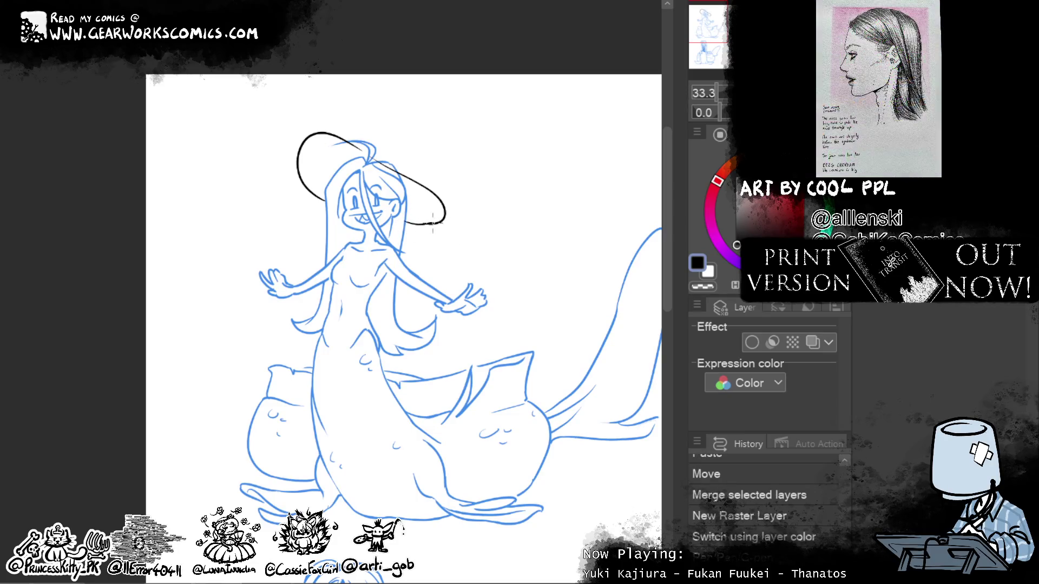
Step: Ink the sun hat's crown arc over the head, retrying strokes, and add a brim stroke
{"action": "mouse_move", "coordinate": [336, 139]}
{"action": "left_mouse_down"}
{"action": "mouse_move", "coordinate": [357, 151]}
{"action": "mouse_move", "coordinate": [345, 157]}
{"action": "left_mouse_up"}
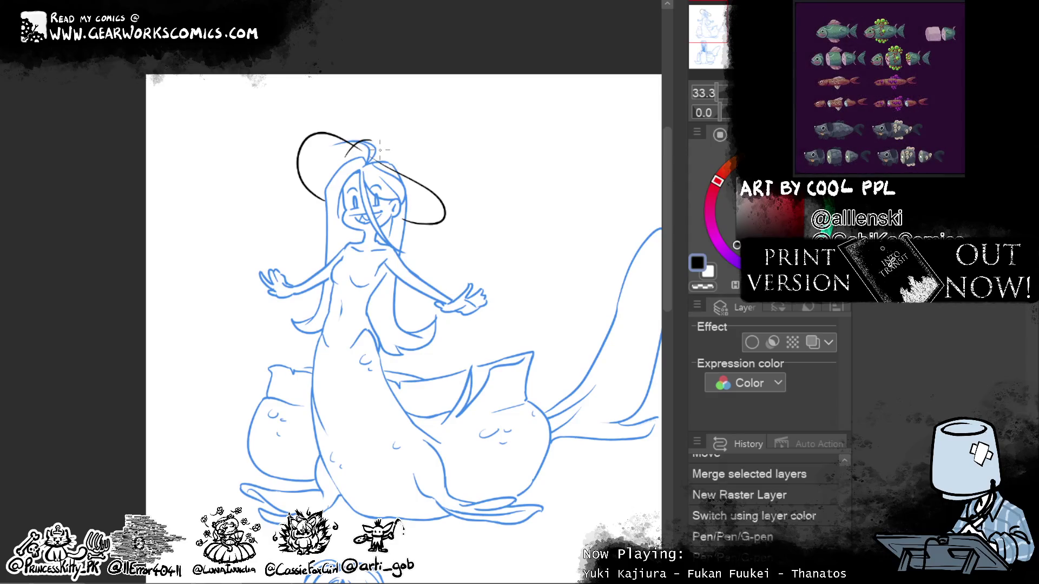
{"action": "left_click_drag", "start_coordinate": [375, 142], "coordinate": [416, 176]}
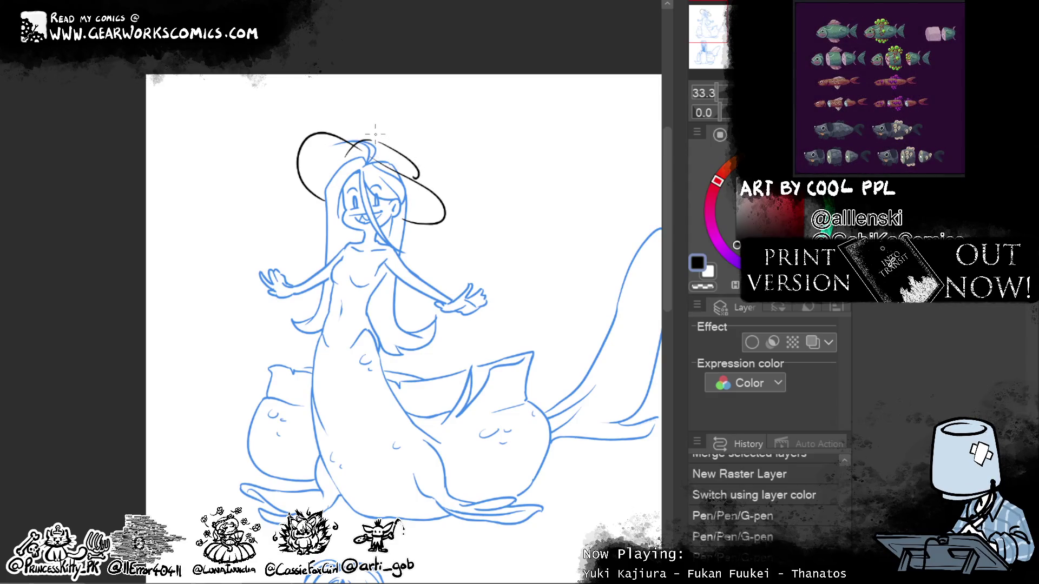
{"action": "key", "text": "ctrl+z"}
{"action": "key", "text": "ctrl+z"}
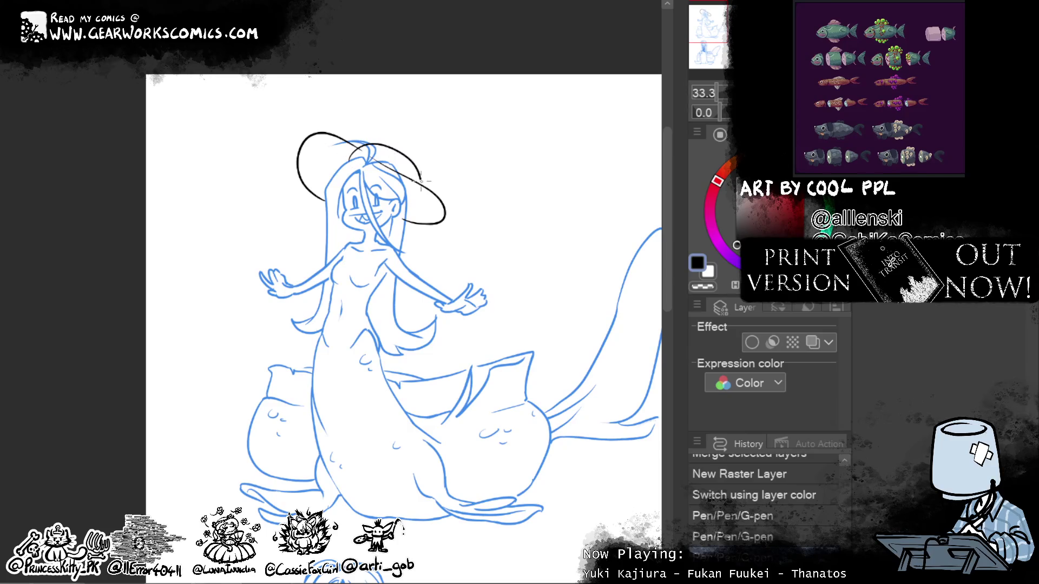
{"action": "key", "text": "ctrl+z"}
{"action": "left_click_drag", "start_coordinate": [352, 161], "coordinate": [408, 185]}
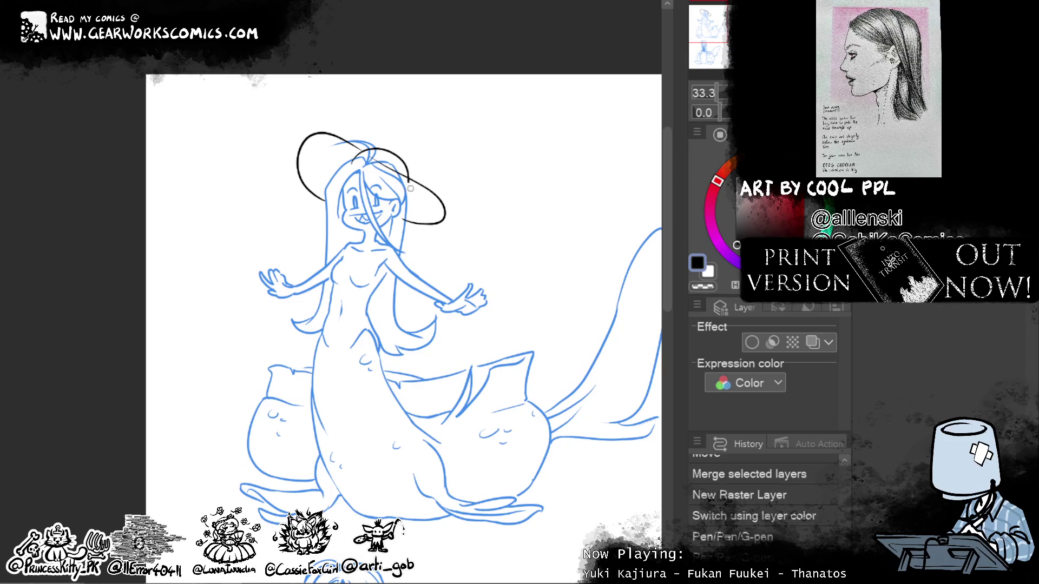
{"action": "left_click_drag", "start_coordinate": [408, 188], "coordinate": [408, 183]}
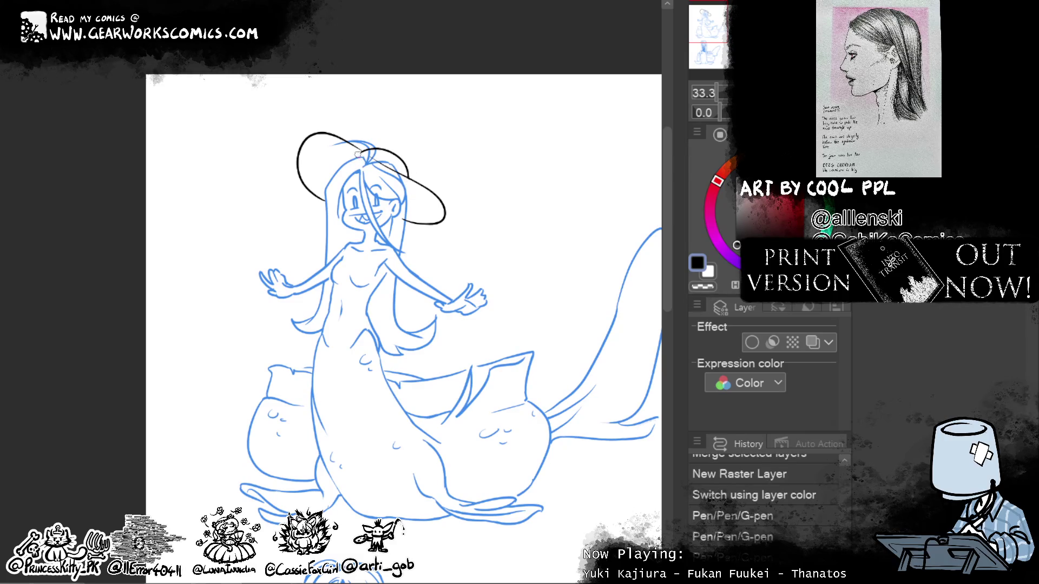
{"action": "left_click_drag", "start_coordinate": [406, 221], "coordinate": [417, 226]}
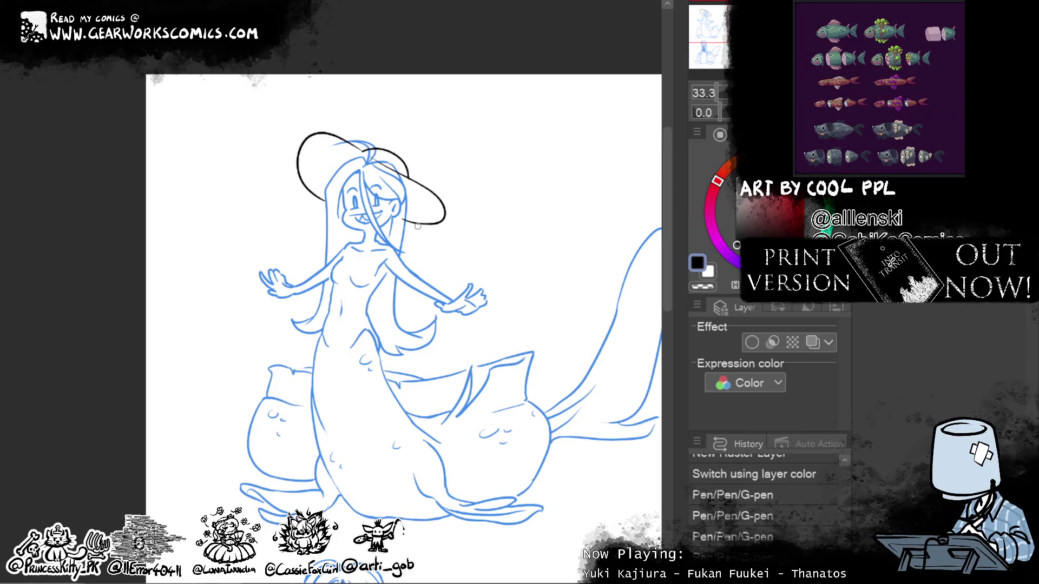
Step: Erase excess lines around the crown and redraw the right end of the brim
{"action": "key", "text": "e"}
{"action": "left_click_drag", "start_coordinate": [400, 168], "coordinate": [373, 152]}
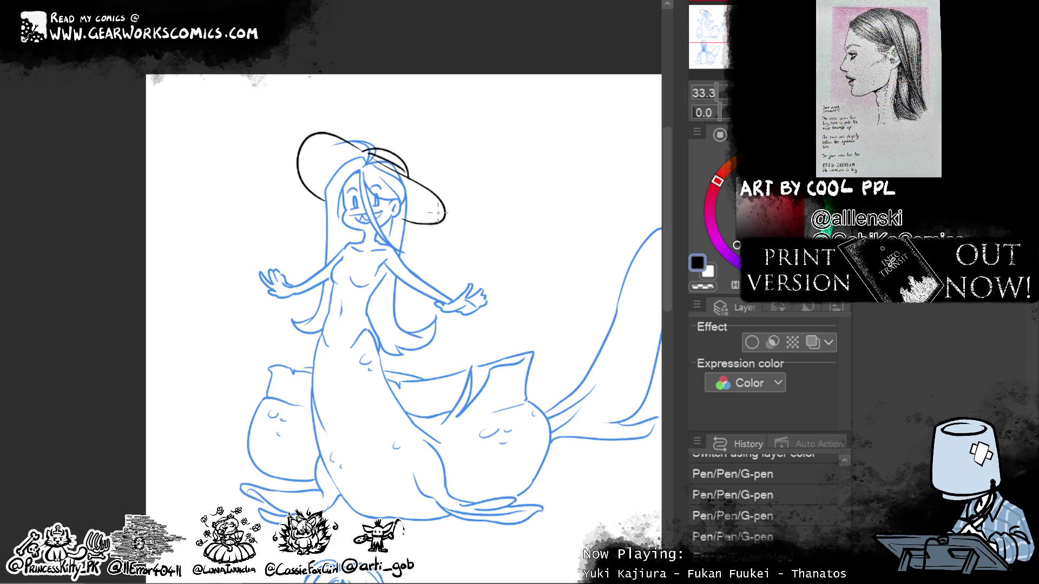
{"action": "left_click_drag", "start_coordinate": [410, 170], "coordinate": [415, 173]}
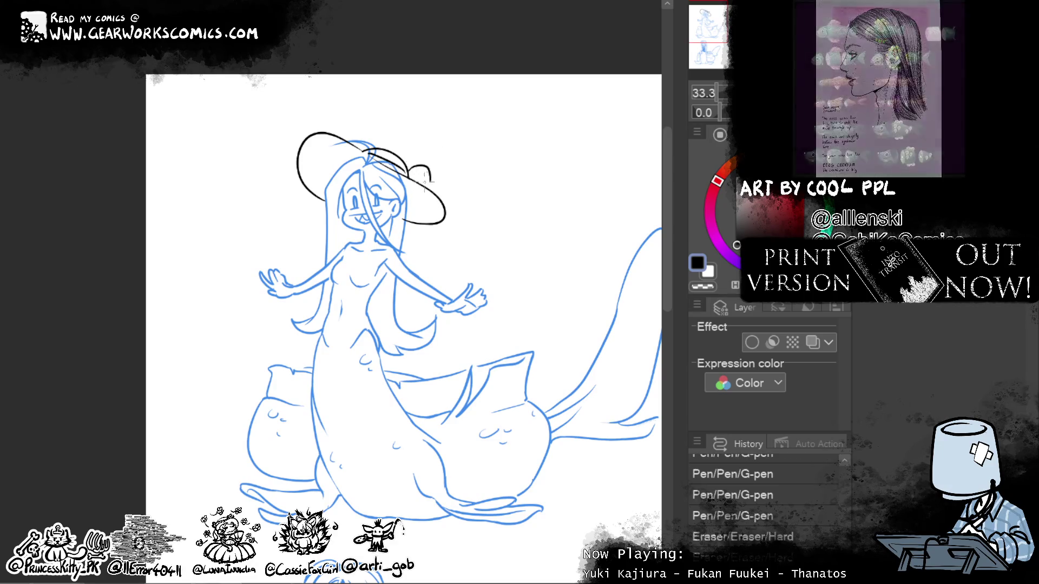
{"action": "left_click_drag", "start_coordinate": [409, 169], "coordinate": [430, 187]}
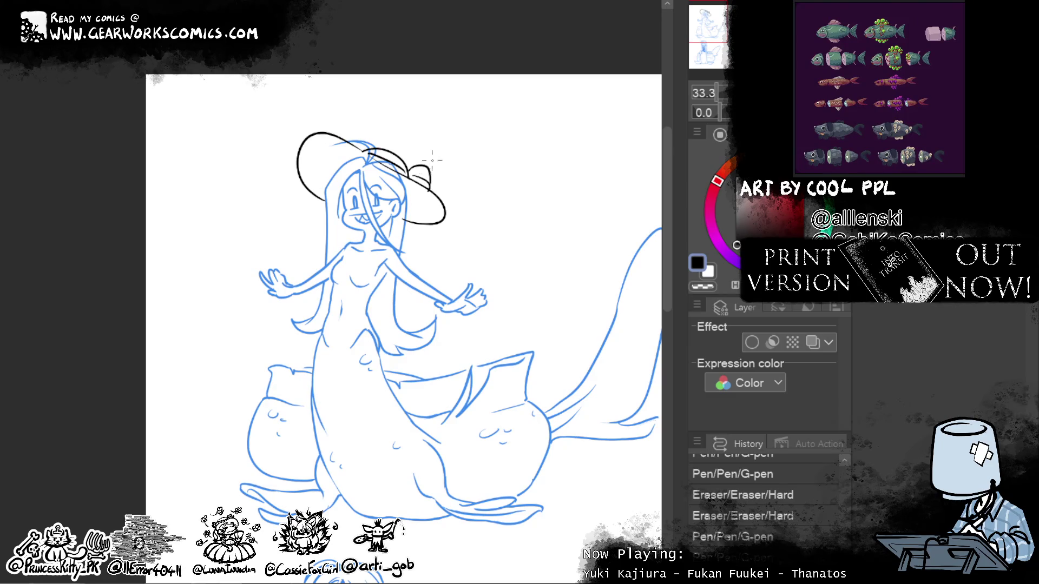
Step: Ink the hair strand hanging below the brim, with retries, plus the neck-to-shoulder line
{"action": "left_click_drag", "start_coordinate": [427, 226], "coordinate": [447, 266]}
{"action": "key", "text": "ctrl+z"}
{"action": "key", "text": "ctrl+z"}
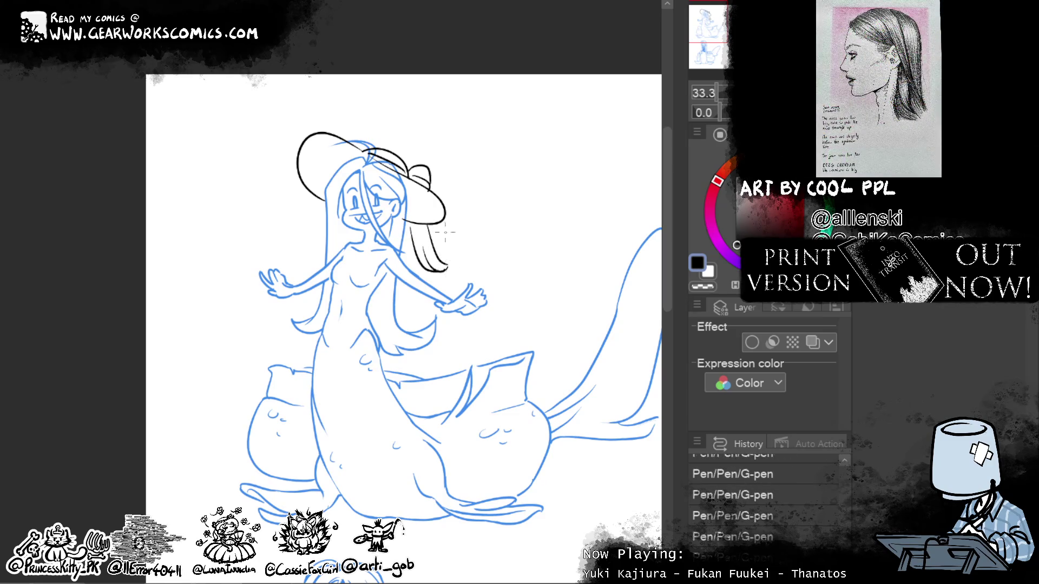
{"action": "left_click_drag", "start_coordinate": [405, 227], "coordinate": [417, 258]}
{"action": "key", "text": "ctrl+z"}
{"action": "key", "text": "ctrl+z"}
{"action": "key", "text": "ctrl+z"}
{"action": "mouse_move", "coordinate": [427, 267]}
{"action": "left_mouse_down"}
{"action": "mouse_move", "coordinate": [450, 276]}
{"action": "mouse_move", "coordinate": [422, 225]}
{"action": "mouse_move", "coordinate": [411, 267]}
{"action": "mouse_move", "coordinate": [404, 261]}
{"action": "left_mouse_up"}
{"action": "key", "text": "ctrl+z"}
{"action": "left_click_drag", "start_coordinate": [410, 237], "coordinate": [413, 262]}
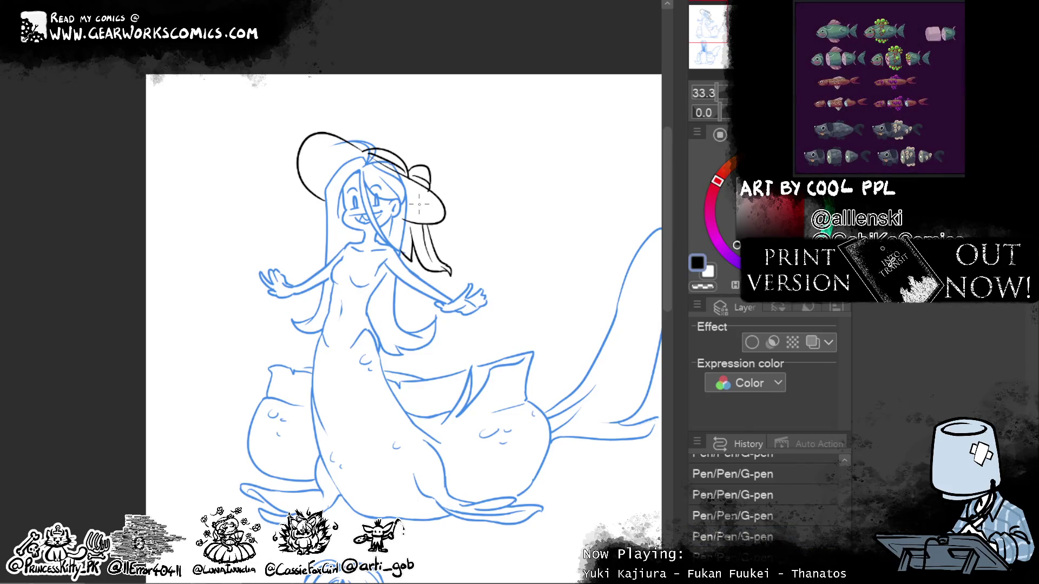
{"action": "left_click_drag", "start_coordinate": [377, 244], "coordinate": [351, 260]}
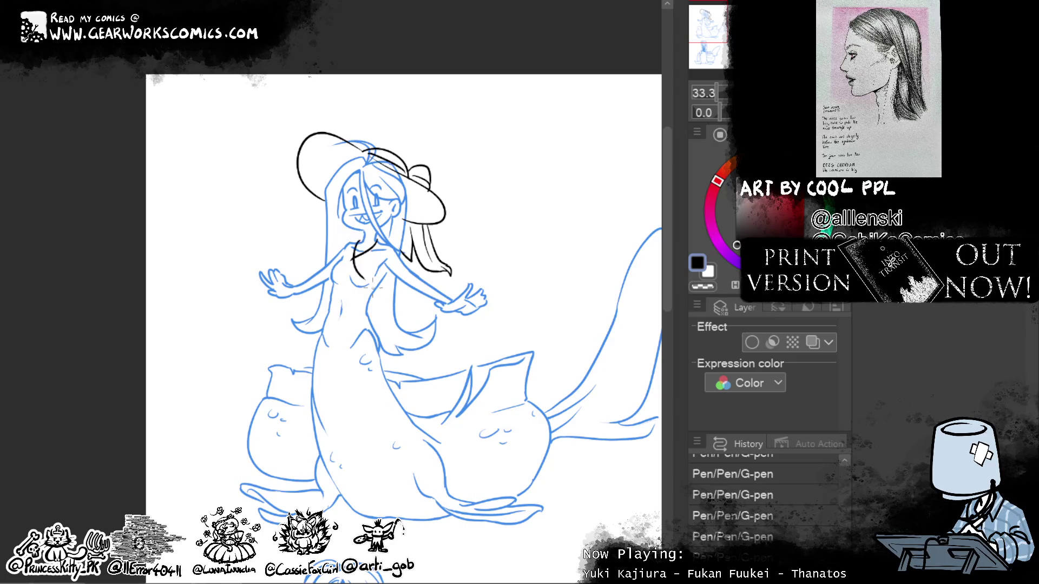
Step: Connect the neckline to the shoulder and ink the vest's front edge down toward the hem
{"action": "left_click_drag", "start_coordinate": [359, 241], "coordinate": [361, 256]}
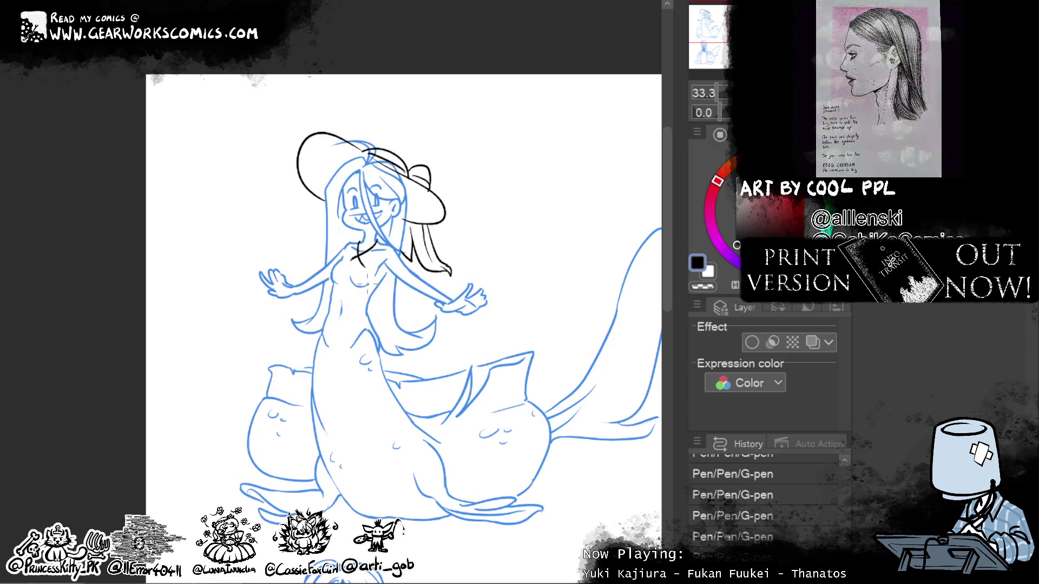
{"action": "left_click_drag", "start_coordinate": [366, 269], "coordinate": [361, 304]}
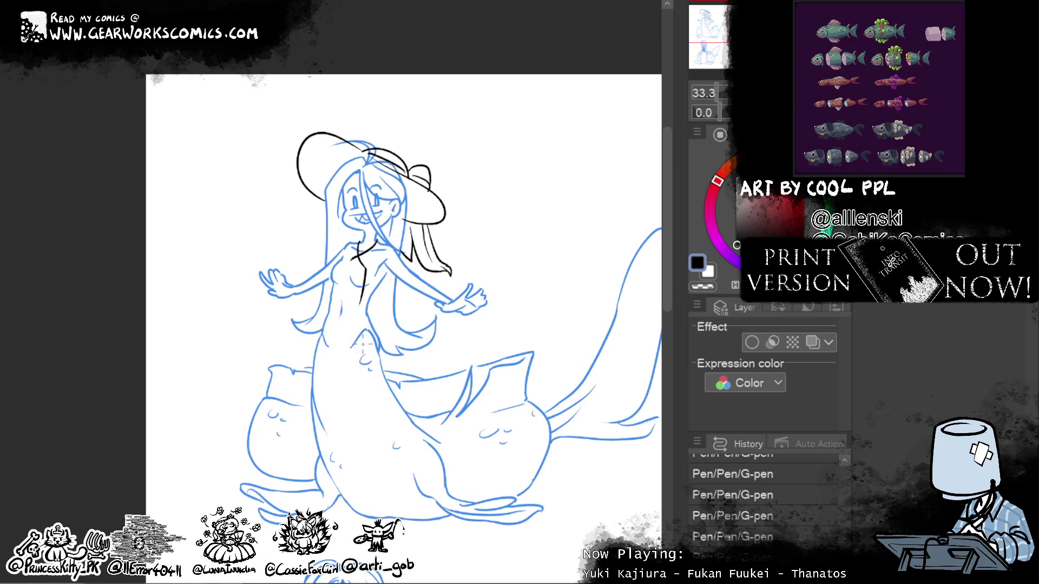
{"action": "key", "text": "ctrl+z"}
{"action": "left_click_drag", "start_coordinate": [365, 267], "coordinate": [355, 309]}
{"action": "key", "text": "ctrl+z"}
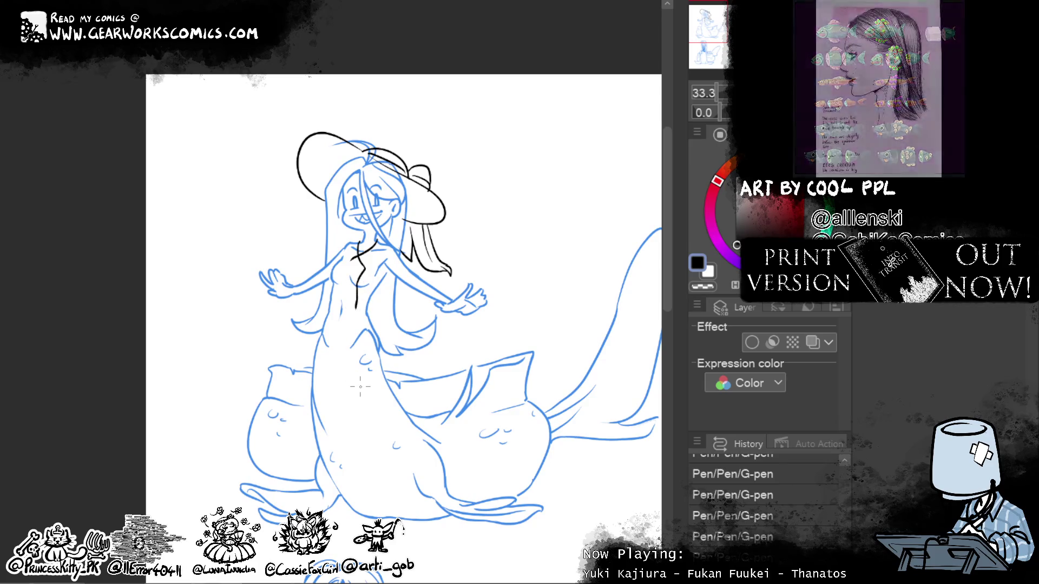
{"action": "left_click_drag", "start_coordinate": [356, 300], "coordinate": [353, 323]}
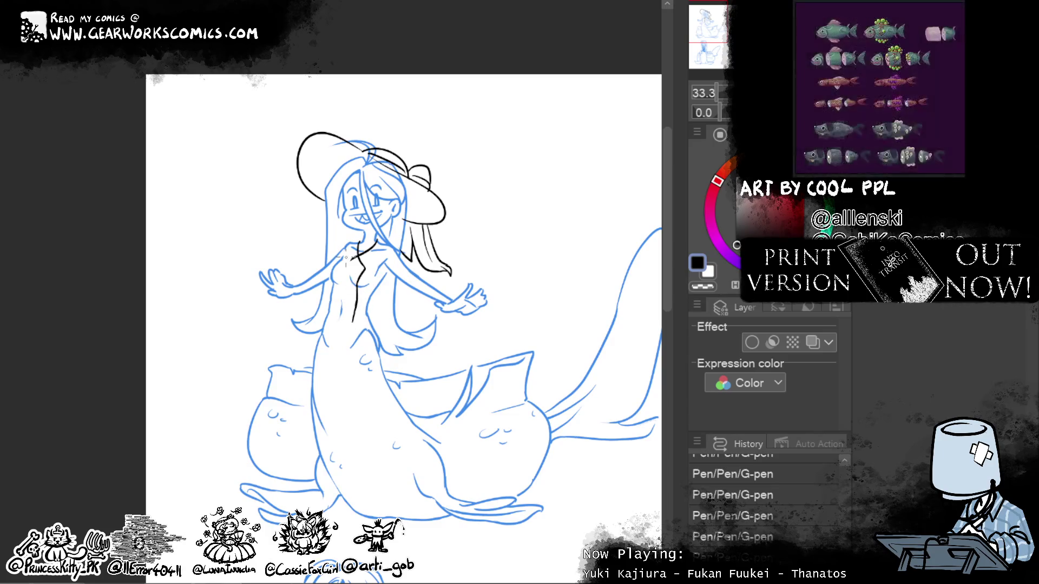
{"action": "left_click_drag", "start_coordinate": [355, 319], "coordinate": [323, 343]}
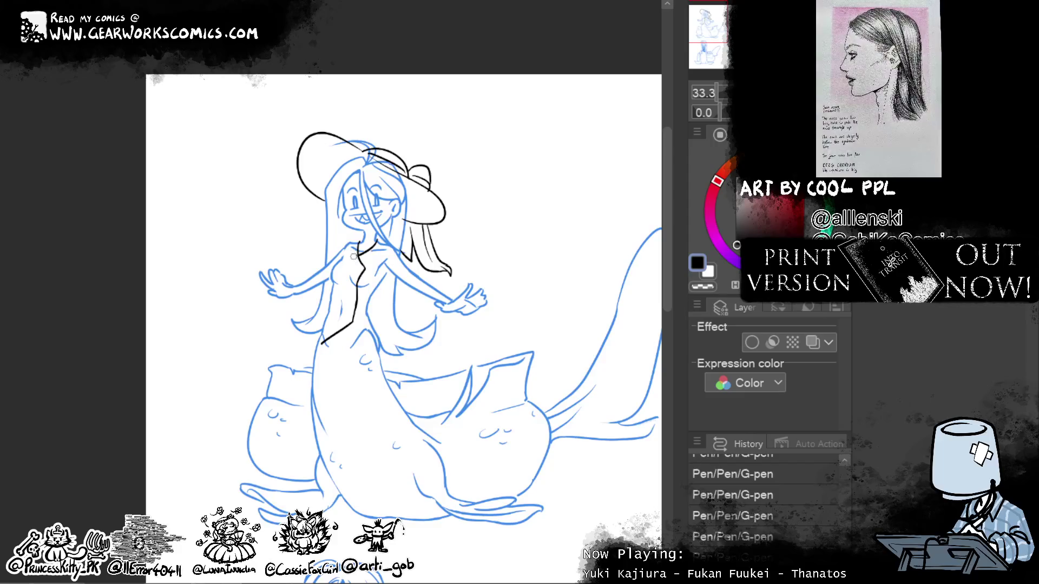
Step: Try the vest's lower hem and corner, then ink its left side up the torso
{"action": "mouse_move", "coordinate": [336, 331]}
{"action": "left_mouse_down"}
{"action": "mouse_move", "coordinate": [360, 354]}
{"action": "mouse_move", "coordinate": [353, 346]}
{"action": "mouse_move", "coordinate": [382, 340]}
{"action": "left_mouse_up"}
{"action": "key", "text": "ctrl+z"}
{"action": "key", "text": "ctrl+z"}
{"action": "key", "text": "ctrl+z"}
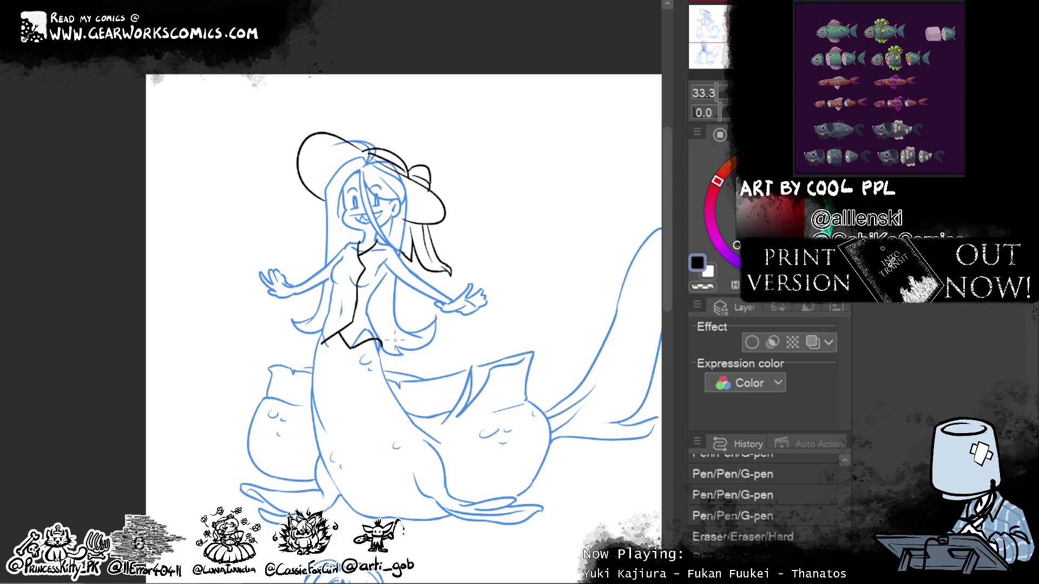
{"action": "mouse_move", "coordinate": [313, 338]}
{"action": "left_mouse_down"}
{"action": "mouse_move", "coordinate": [324, 345]}
{"action": "mouse_move", "coordinate": [318, 330]}
{"action": "left_mouse_up"}
{"action": "key", "text": "ctrl+z"}
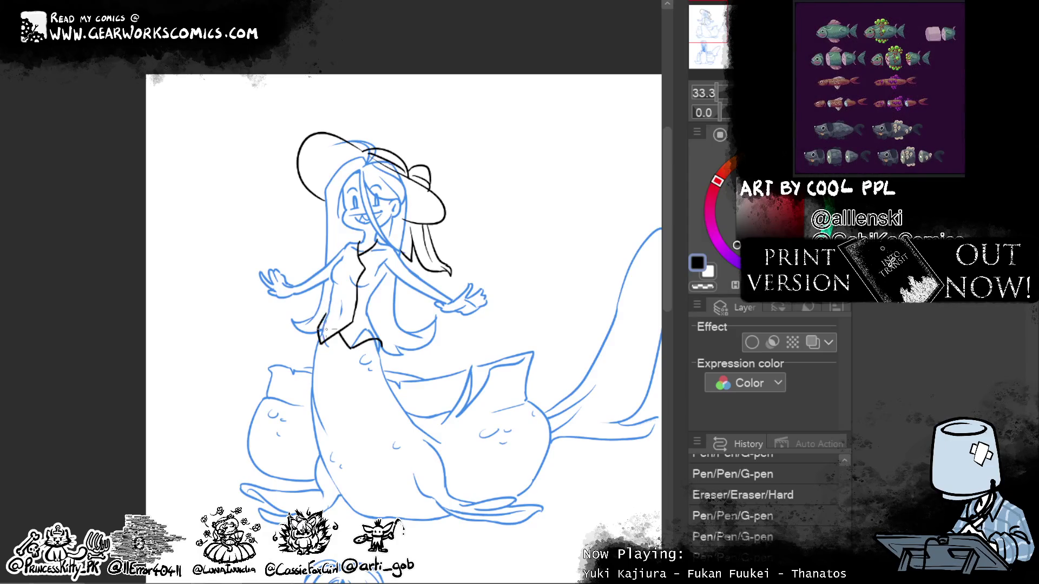
{"action": "mouse_move", "coordinate": [324, 313]}
{"action": "left_mouse_down"}
{"action": "mouse_move", "coordinate": [335, 266]}
{"action": "mouse_move", "coordinate": [332, 277]}
{"action": "left_mouse_up"}
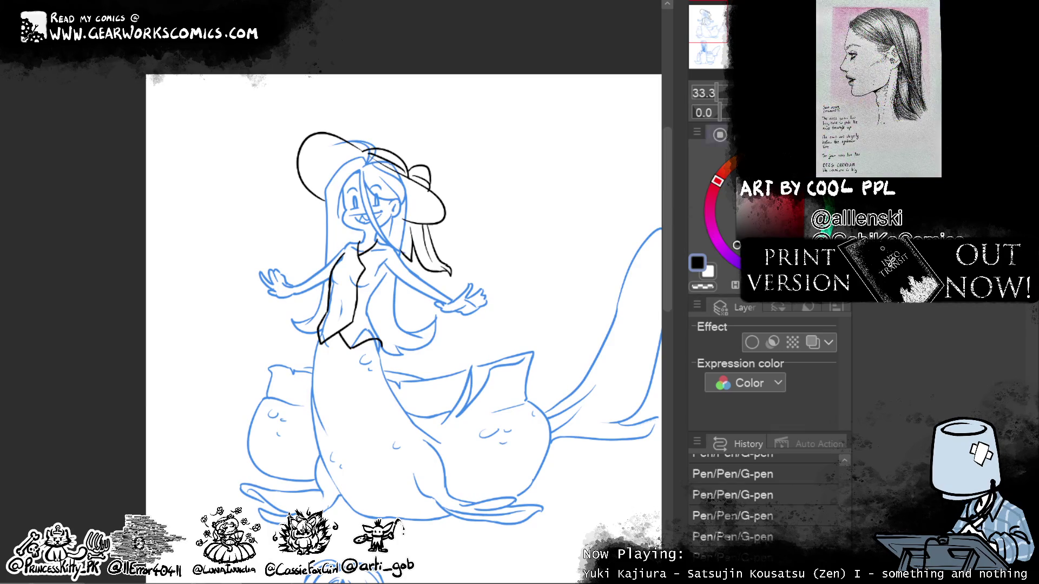
{"action": "key", "text": "ctrl+plus"}
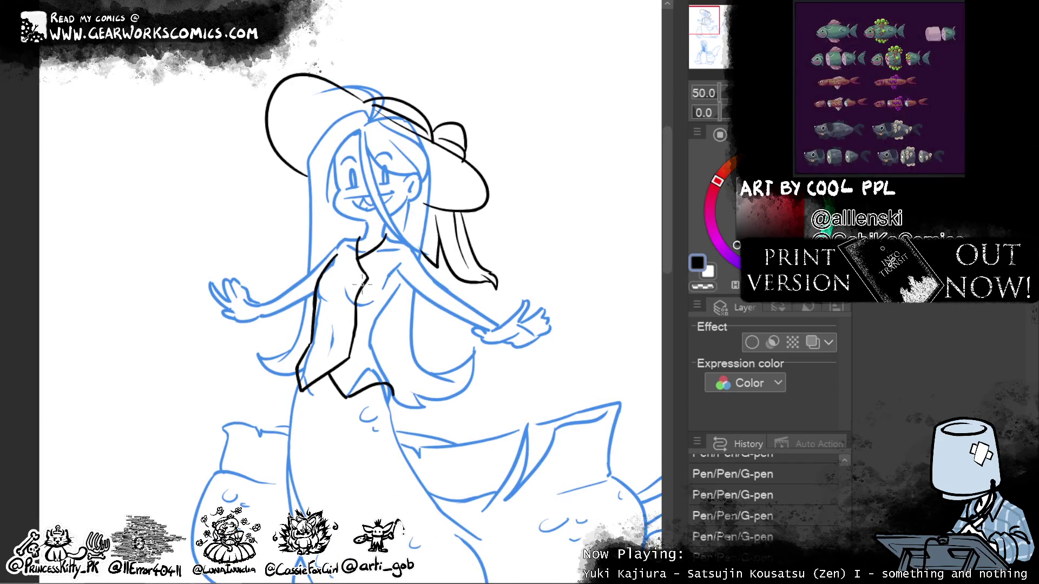
Step: Ink the vest's left neckline and collar, redrawing the short strokes until they sit right
{"action": "left_click_drag", "start_coordinate": [356, 233], "coordinate": [360, 286]}
{"action": "key", "text": "ctrl+z"}
{"action": "mouse_move", "coordinate": [354, 242]}
{"action": "left_mouse_down"}
{"action": "mouse_move", "coordinate": [366, 278]}
{"action": "mouse_move", "coordinate": [347, 253]}
{"action": "mouse_move", "coordinate": [365, 276]}
{"action": "left_mouse_up"}
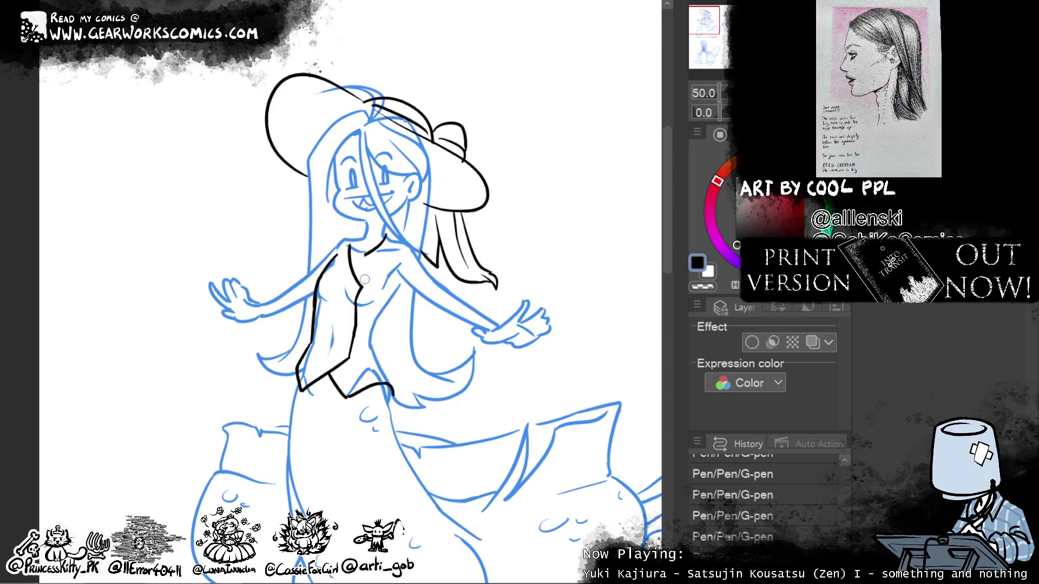
{"action": "mouse_move", "coordinate": [381, 236]}
{"action": "left_mouse_down"}
{"action": "mouse_move", "coordinate": [367, 254]}
{"action": "mouse_move", "coordinate": [350, 247]}
{"action": "left_mouse_up"}
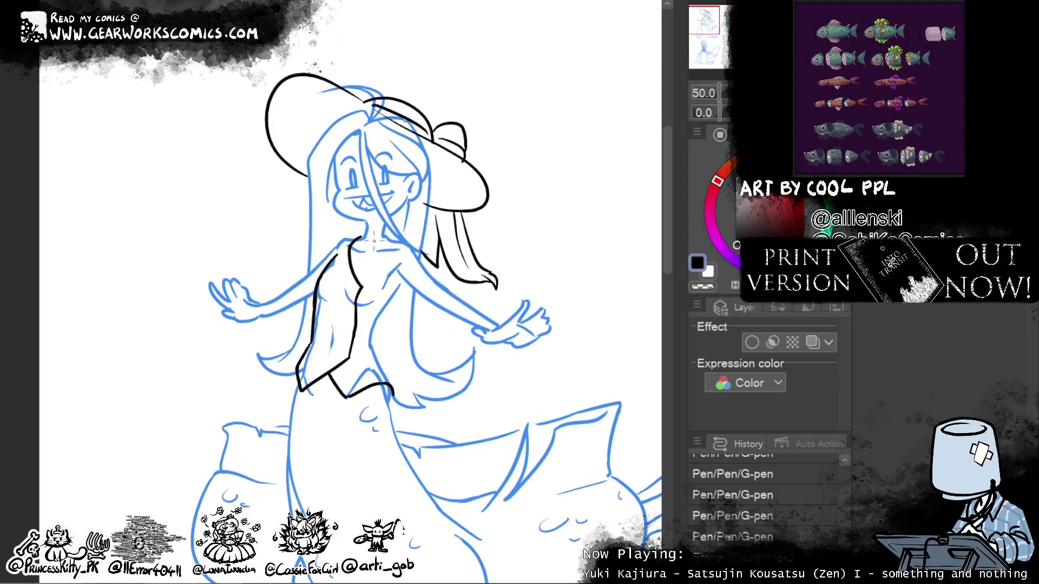
{"action": "left_click_drag", "start_coordinate": [389, 238], "coordinate": [354, 272]}
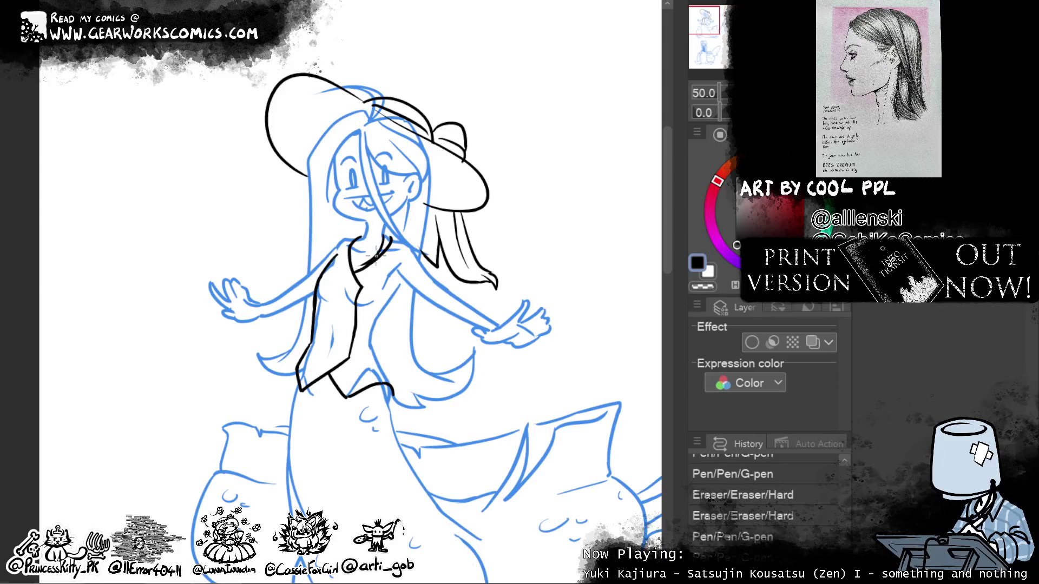
{"action": "left_click_drag", "start_coordinate": [390, 237], "coordinate": [353, 260]}
{"action": "key", "text": "ctrl+z"}
{"action": "key", "text": "ctrl+z"}
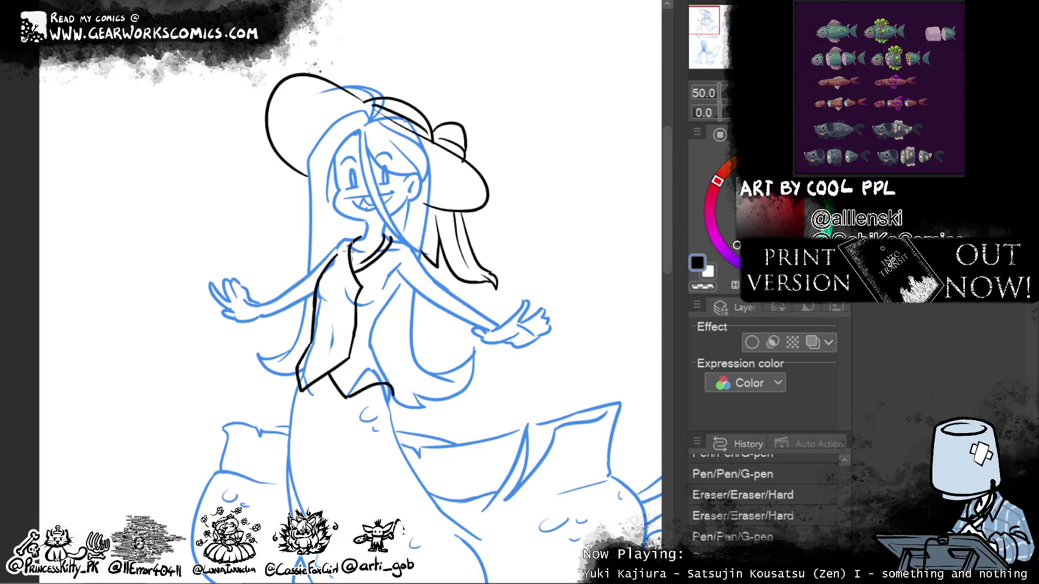
{"action": "mouse_move", "coordinate": [362, 254]}
{"action": "left_mouse_down"}
{"action": "mouse_move", "coordinate": [345, 260]}
{"action": "mouse_move", "coordinate": [361, 270]}
{"action": "left_mouse_up"}
{"action": "key", "text": "ctrl+z"}
{"action": "left_click_drag", "start_coordinate": [358, 233], "coordinate": [361, 270]}
{"action": "key", "text": "ctrl+z"}
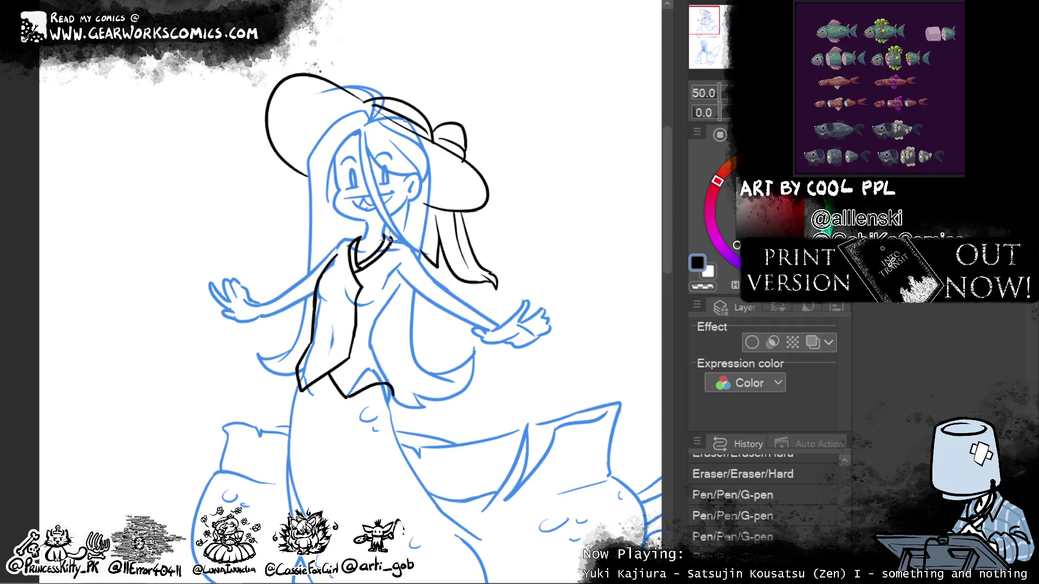
Step: Ink the neckline across to the right collar and join it to the vest's left edge
{"action": "mouse_move", "coordinate": [571, 400]}
{"action": "left_mouse_down"}
{"action": "mouse_move", "coordinate": [557, 369]}
{"action": "mouse_move", "coordinate": [556, 266]}
{"action": "mouse_move", "coordinate": [551, 339]}
{"action": "left_mouse_up"}
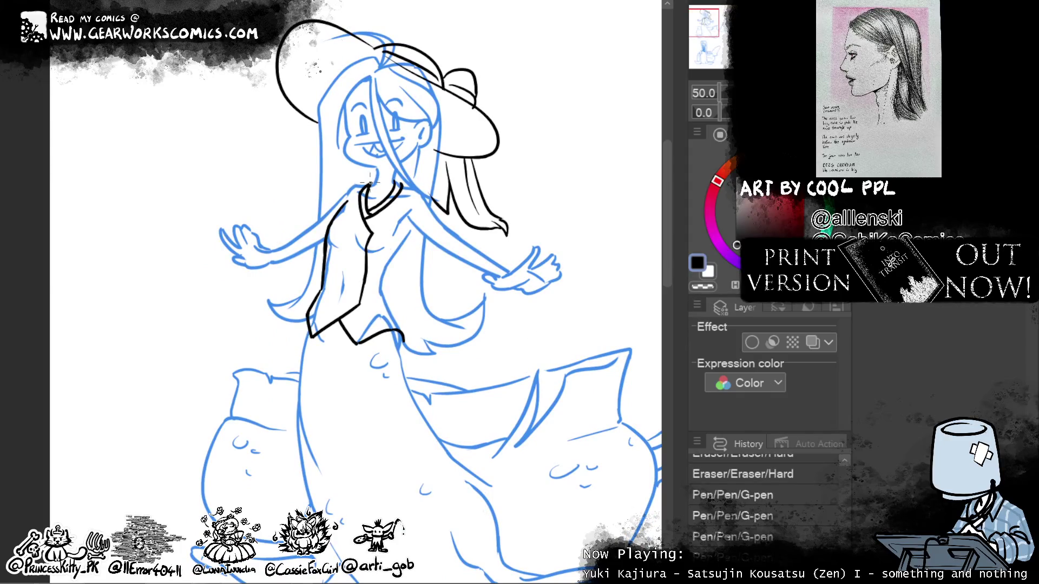
{"action": "left_click_drag", "start_coordinate": [349, 181], "coordinate": [369, 183]}
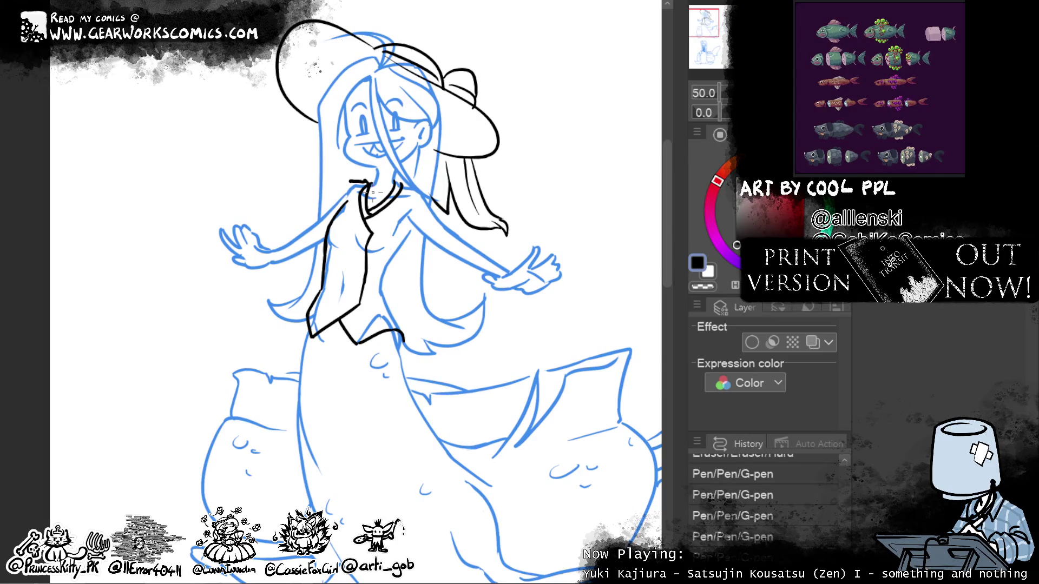
{"action": "left_click_drag", "start_coordinate": [386, 181], "coordinate": [404, 179]}
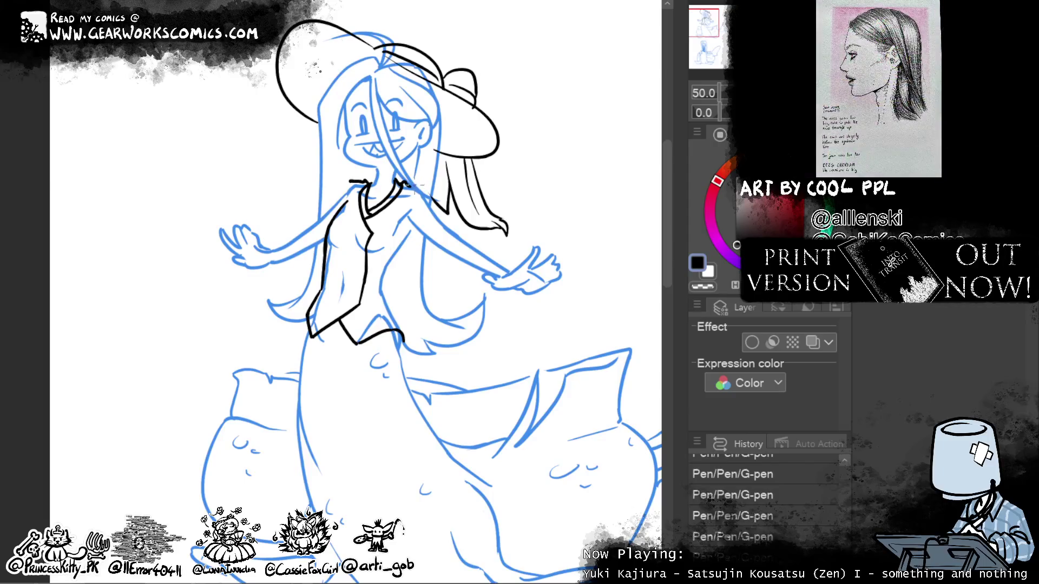
{"action": "left_click_drag", "start_coordinate": [406, 185], "coordinate": [447, 210]}
{"action": "left_click_drag", "start_coordinate": [433, 194], "coordinate": [439, 215]}
{"action": "left_click_drag", "start_coordinate": [350, 181], "coordinate": [339, 201]}
Step: Ink the outline of the left upper arm below the vest collar
{"action": "left_click_drag", "start_coordinate": [336, 189], "coordinate": [280, 241]}
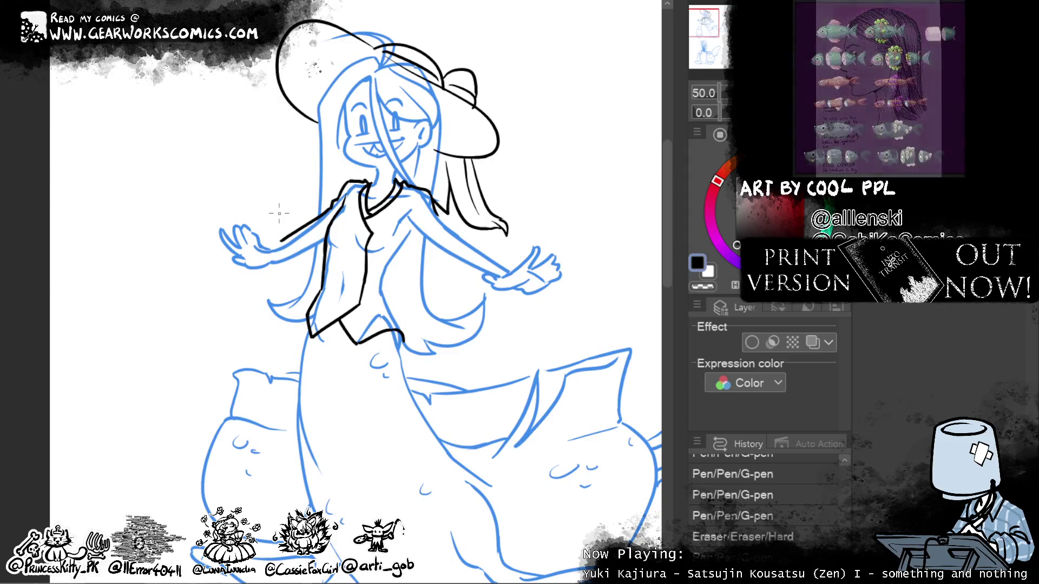
{"action": "key", "text": "ctrl+z"}
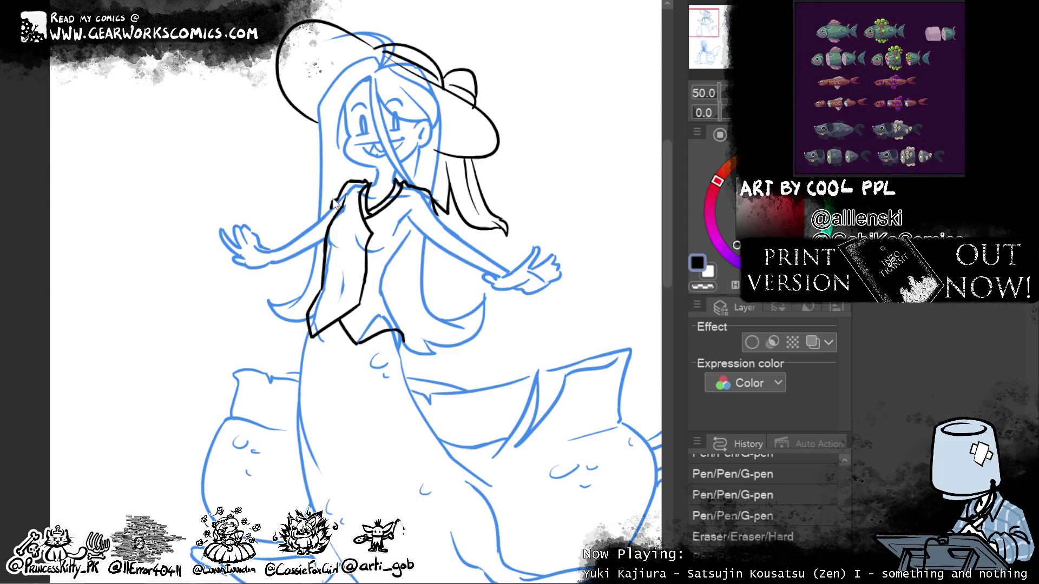
{"action": "left_click_drag", "start_coordinate": [331, 204], "coordinate": [290, 233]}
{"action": "key", "text": "ctrl+z"}
{"action": "left_click_drag", "start_coordinate": [331, 204], "coordinate": [290, 238]}
{"action": "key", "text": "ctrl+z"}
{"action": "mouse_move", "coordinate": [328, 209]}
{"action": "left_mouse_down"}
{"action": "mouse_move", "coordinate": [302, 244]}
{"action": "mouse_move", "coordinate": [301, 233]}
{"action": "left_mouse_up"}
{"action": "key", "text": "ctrl+z"}
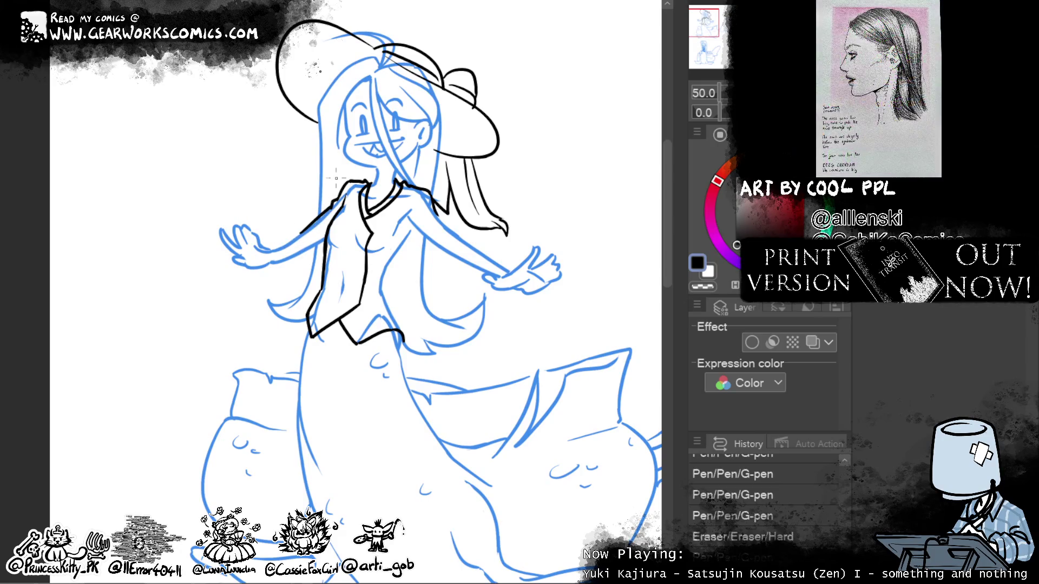
Step: Extend the left arm outline past the elbow down the lower arm
{"action": "left_click_drag", "start_coordinate": [331, 201], "coordinate": [278, 245]}
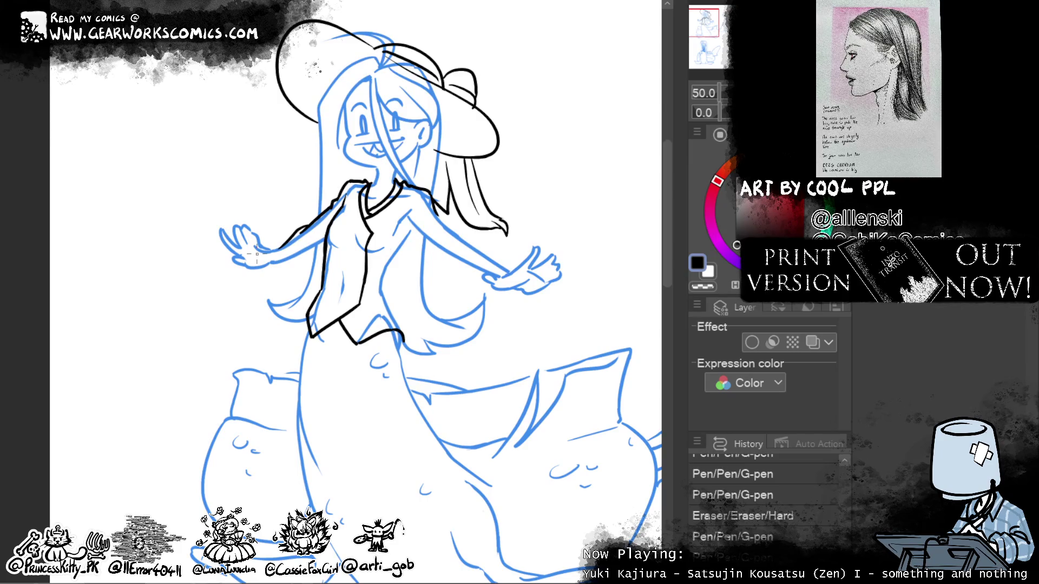
{"action": "mouse_move", "coordinate": [296, 231]}
{"action": "left_mouse_down"}
{"action": "mouse_move", "coordinate": [269, 246]}
{"action": "mouse_move", "coordinate": [282, 279]}
{"action": "left_mouse_up"}
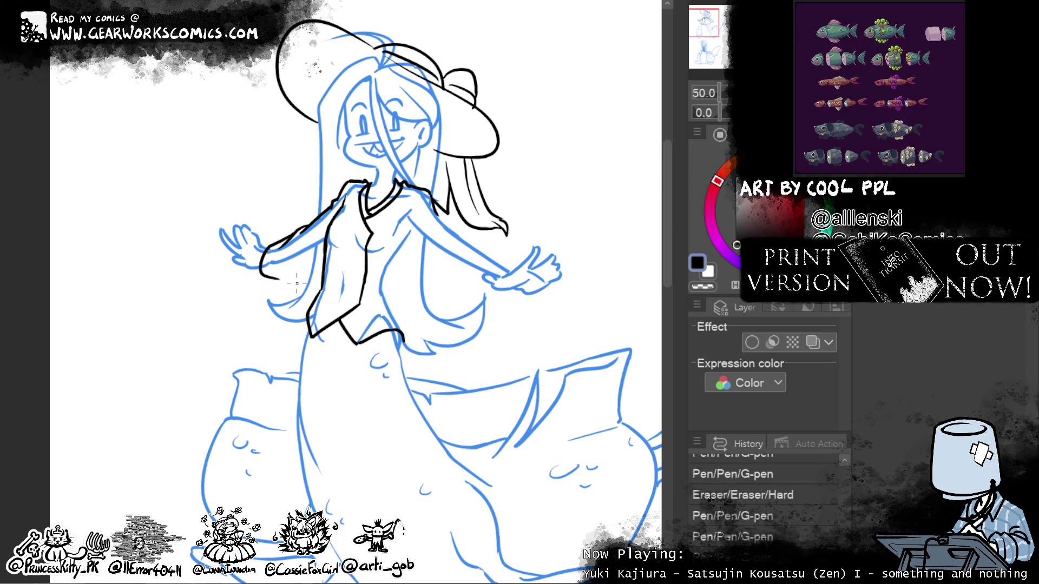
{"action": "mouse_move", "coordinate": [291, 276]}
{"action": "left_mouse_down"}
{"action": "mouse_move", "coordinate": [268, 281]}
{"action": "mouse_move", "coordinate": [324, 249]}
{"action": "left_mouse_up"}
{"action": "key", "text": "ctrl+z"}
{"action": "left_click_drag", "start_coordinate": [277, 279], "coordinate": [325, 250]}
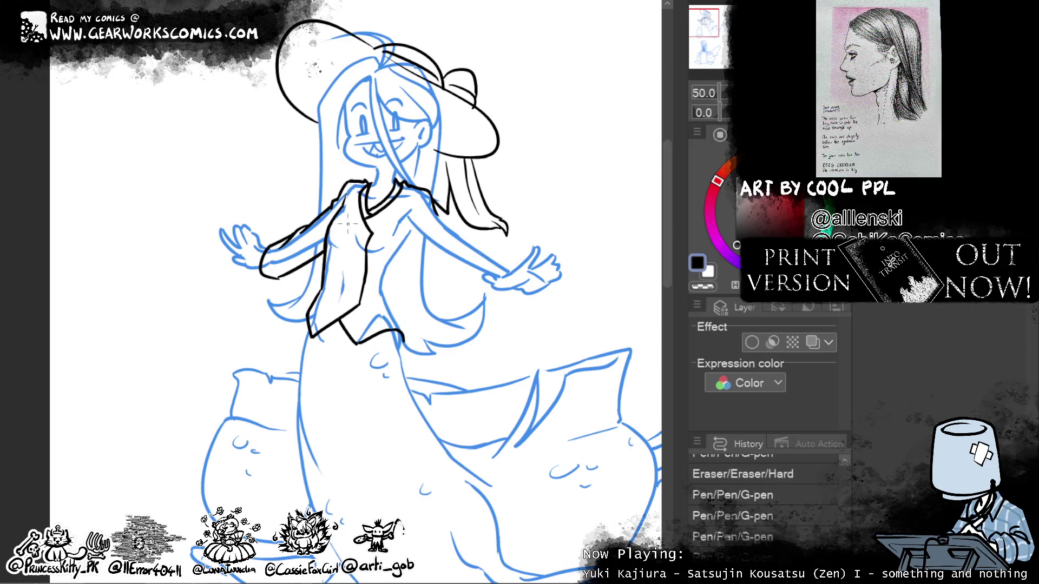
Step: Try drawing buttons on the vest front, then remove them and restart
{"action": "mouse_move", "coordinate": [362, 227]}
{"action": "left_mouse_down"}
{"action": "mouse_move", "coordinate": [343, 223]}
{"action": "mouse_move", "coordinate": [339, 243]}
{"action": "left_mouse_up"}
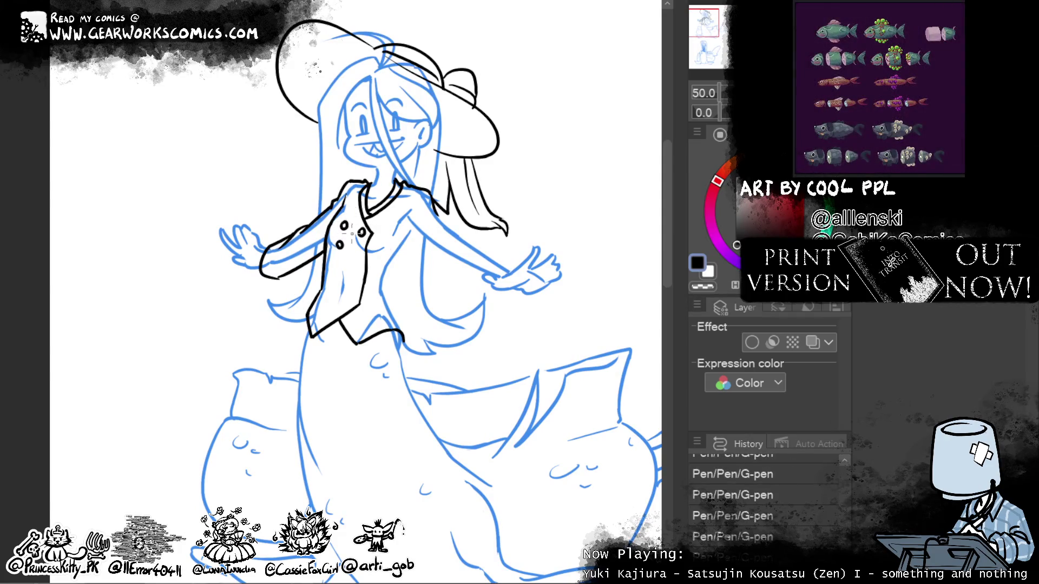
{"action": "key", "text": "ctrl+z"}
{"action": "mouse_move", "coordinate": [339, 254]}
{"action": "left_mouse_down"}
{"action": "mouse_move", "coordinate": [357, 258]}
{"action": "mouse_move", "coordinate": [355, 284]}
{"action": "left_mouse_up"}
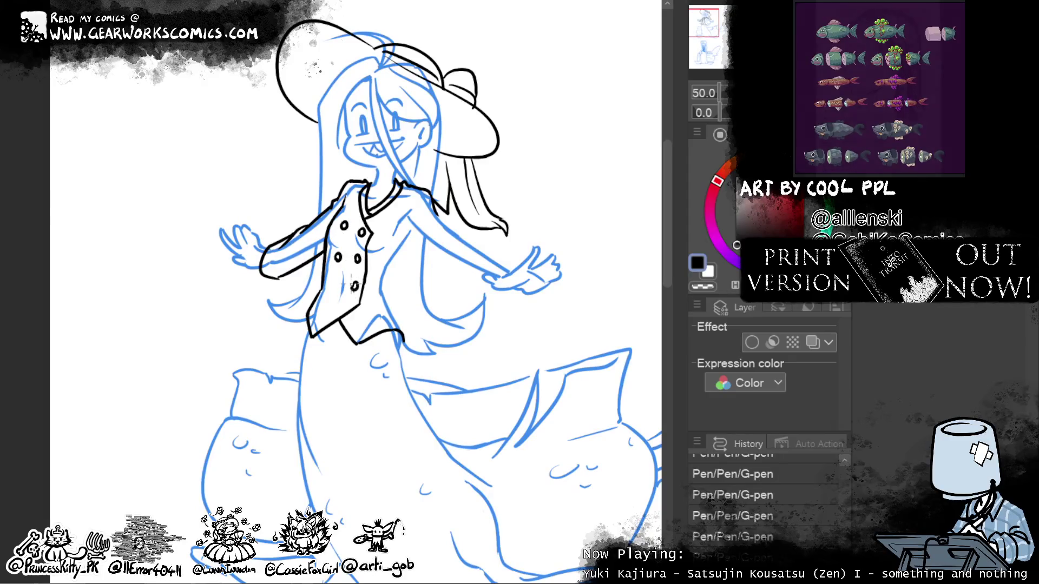
{"action": "key", "text": "ctrl+z"}
{"action": "key", "text": "ctrl+z"}
{"action": "key", "text": "ctrl+z"}
{"action": "key", "text": "ctrl+z"}
{"action": "key", "text": "ctrl+z"}
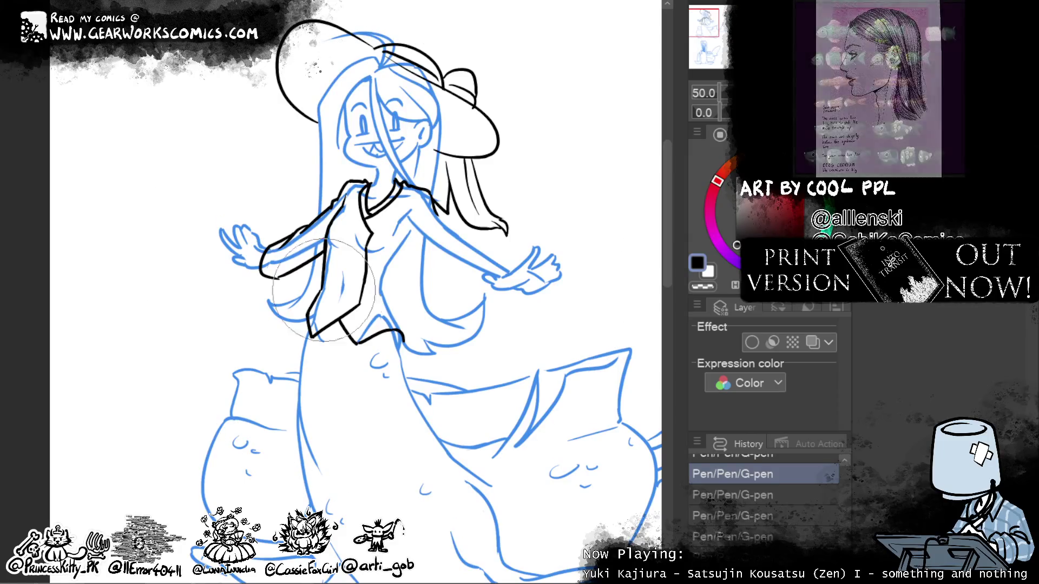
{"action": "left_click", "coordinate": [381, 238]}
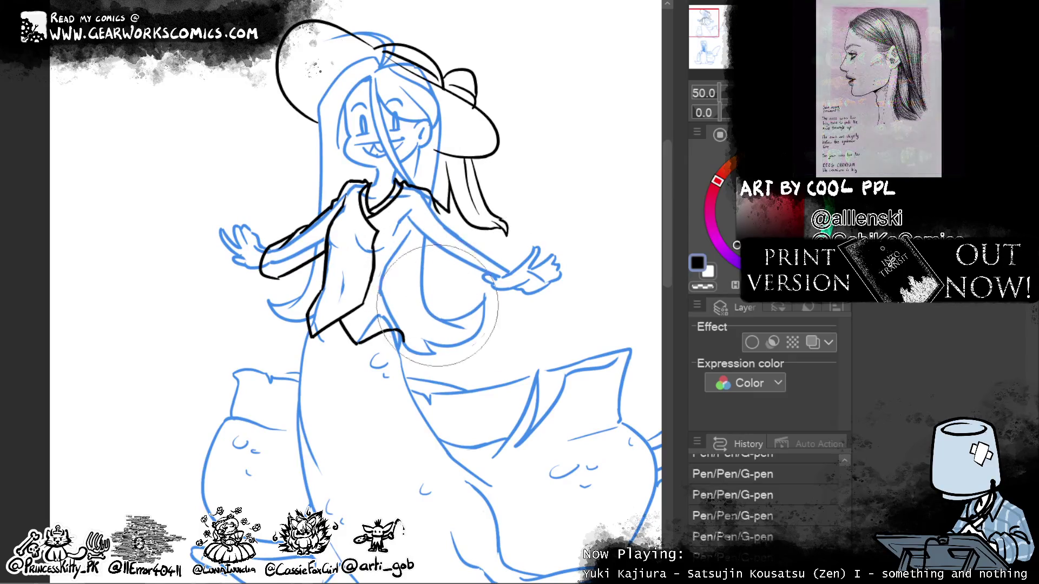
Step: Liquify the vest's right edge outward and ink a button mark on the vest
{"action": "mouse_move", "coordinate": [376, 236]}
{"action": "left_mouse_down"}
{"action": "mouse_move", "coordinate": [403, 241]}
{"action": "mouse_move", "coordinate": [387, 256]}
{"action": "left_mouse_up"}
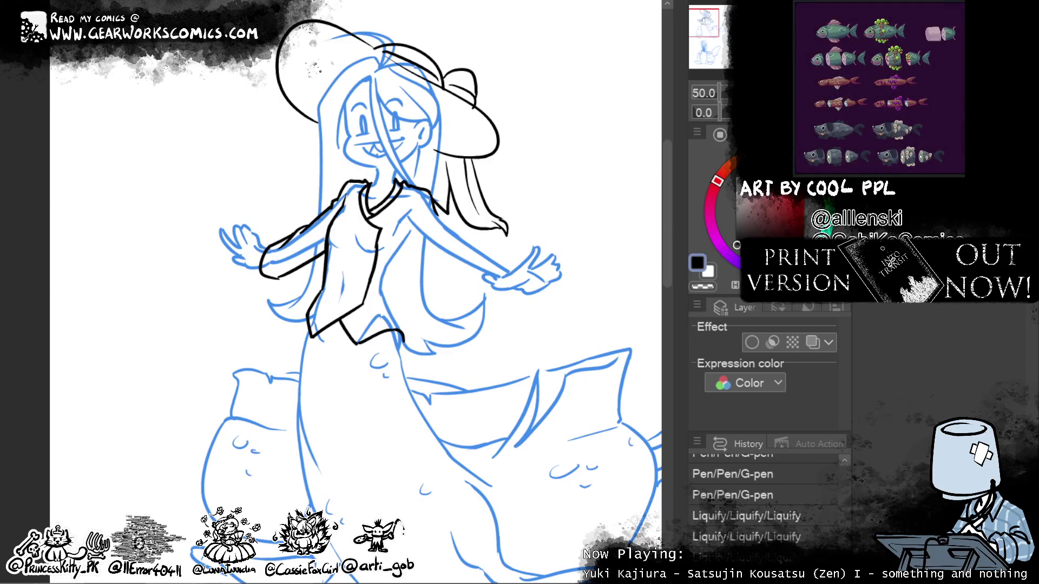
{"action": "left_click_drag", "start_coordinate": [378, 220], "coordinate": [385, 240]}
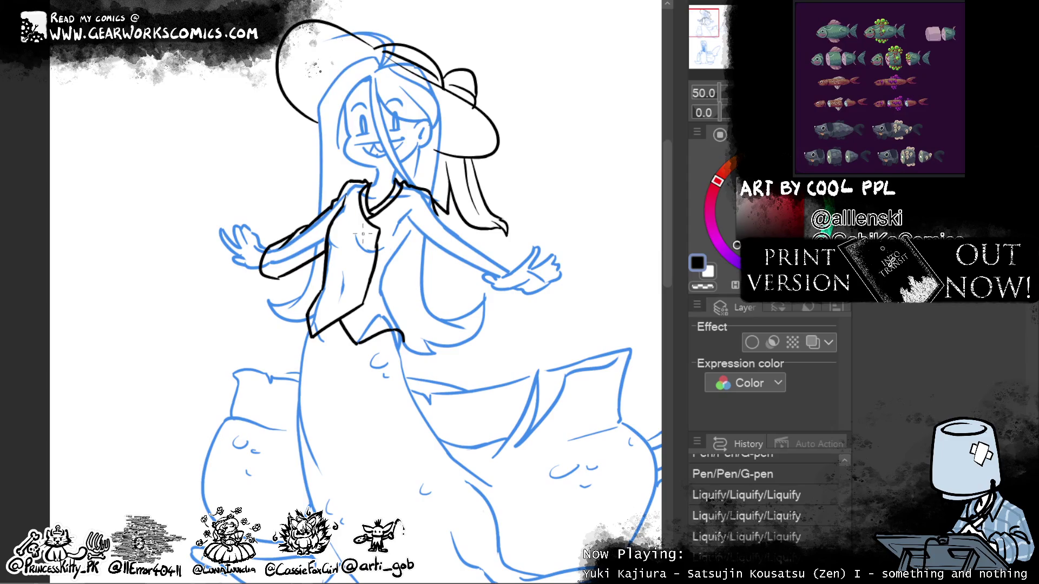
{"action": "mouse_move", "coordinate": [362, 233]}
{"action": "left_mouse_down"}
{"action": "mouse_move", "coordinate": [373, 233]}
{"action": "mouse_move", "coordinate": [341, 222]}
{"action": "left_mouse_up"}
{"action": "mouse_move", "coordinate": [331, 260]}
{"action": "left_mouse_down"}
{"action": "mouse_move", "coordinate": [359, 268]}
{"action": "mouse_move", "coordinate": [352, 301]}
{"action": "mouse_move", "coordinate": [325, 296]}
{"action": "left_mouse_up"}
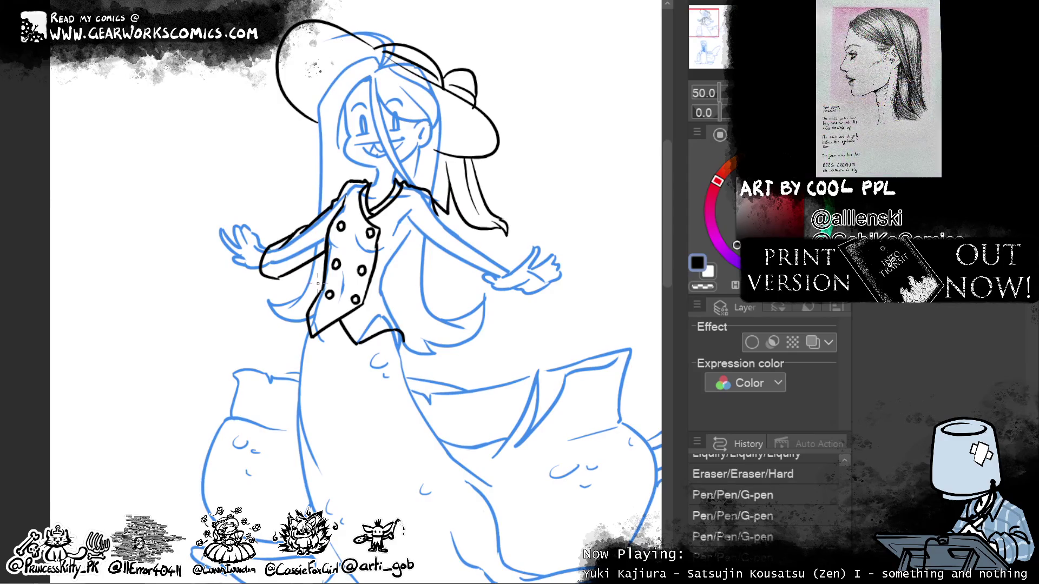
{"action": "left_click_drag", "start_coordinate": [319, 282], "coordinate": [175, 324]}
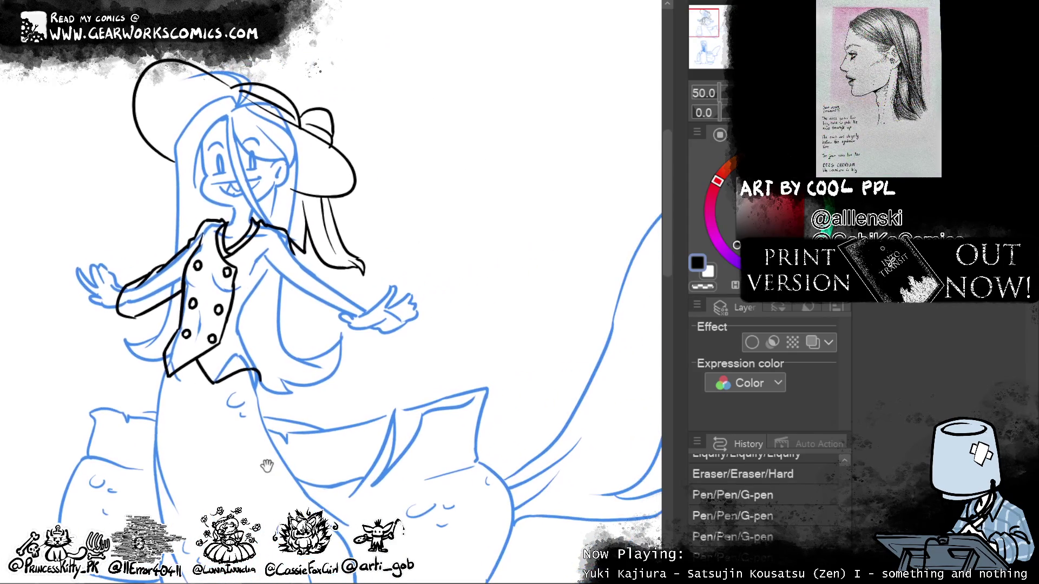
Step: Ink the sleeve line along the arm on the right toward the wrist
{"action": "left_click_drag", "start_coordinate": [265, 269], "coordinate": [336, 319]}
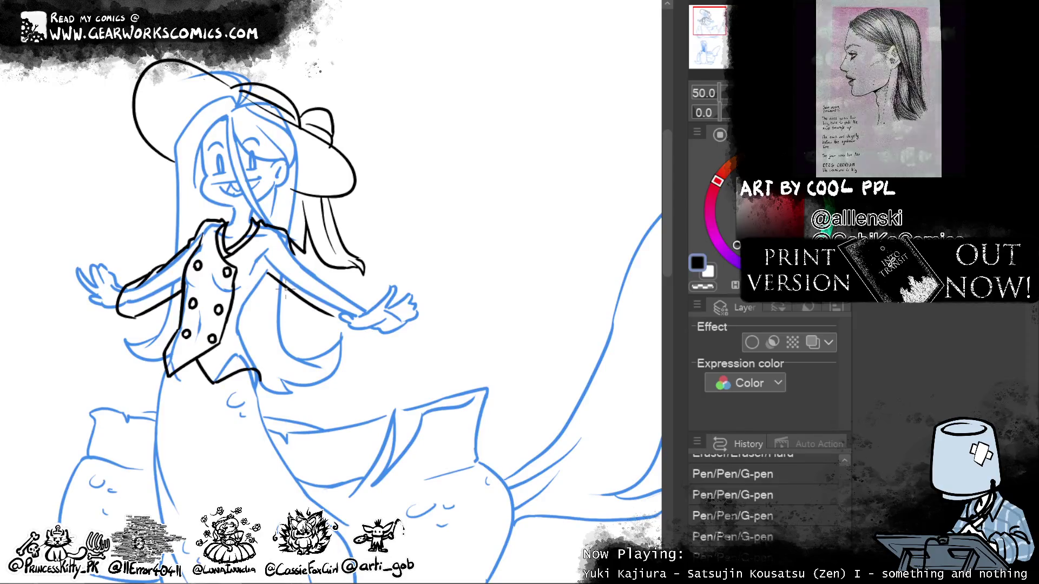
{"action": "key", "text": "ctrl+z"}
{"action": "mouse_move", "coordinate": [263, 269]}
{"action": "left_mouse_down"}
{"action": "mouse_move", "coordinate": [353, 326]}
{"action": "mouse_move", "coordinate": [367, 301]}
{"action": "left_mouse_up"}
{"action": "key", "text": "ctrl+z"}
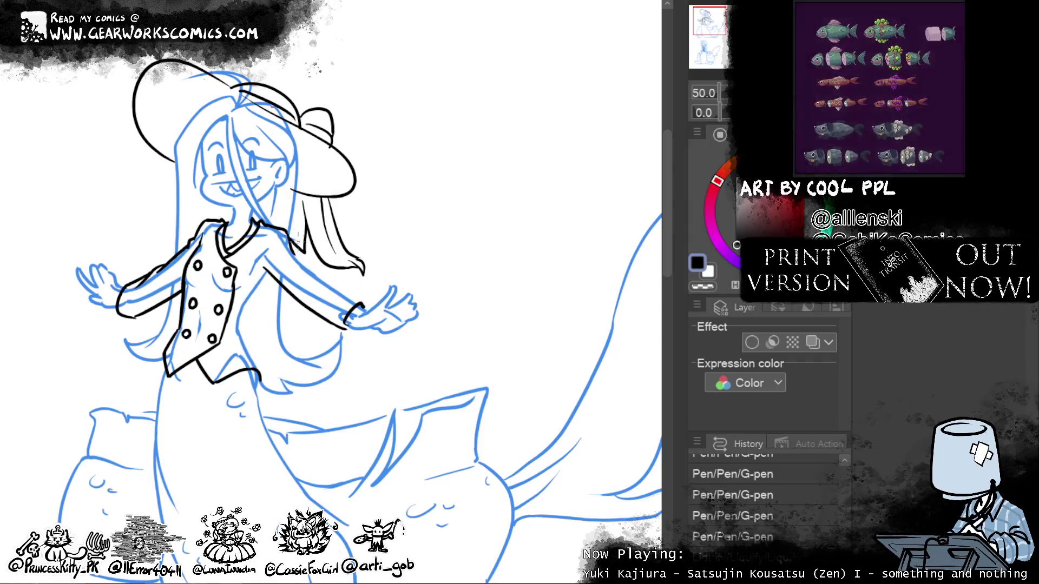
Step: Liquify the arm line near the wrist and push the chest line downward
{"action": "left_click_drag", "start_coordinate": [297, 250], "coordinate": [303, 262]}
{"action": "left_click_drag", "start_coordinate": [348, 290], "coordinate": [360, 301]}
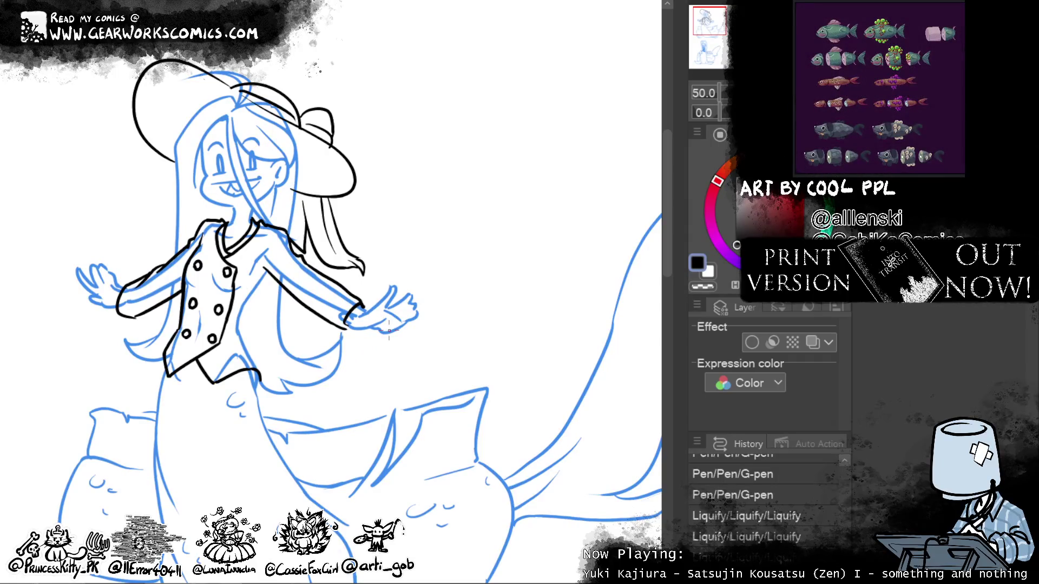
{"action": "mouse_move", "coordinate": [405, 358]}
{"action": "left_mouse_down"}
{"action": "mouse_move", "coordinate": [540, 213]}
{"action": "mouse_move", "coordinate": [554, 221]}
{"action": "left_mouse_up"}
{"action": "left_click_drag", "start_coordinate": [409, 230], "coordinate": [393, 307]}
{"action": "left_click_drag", "start_coordinate": [412, 260], "coordinate": [388, 296]}
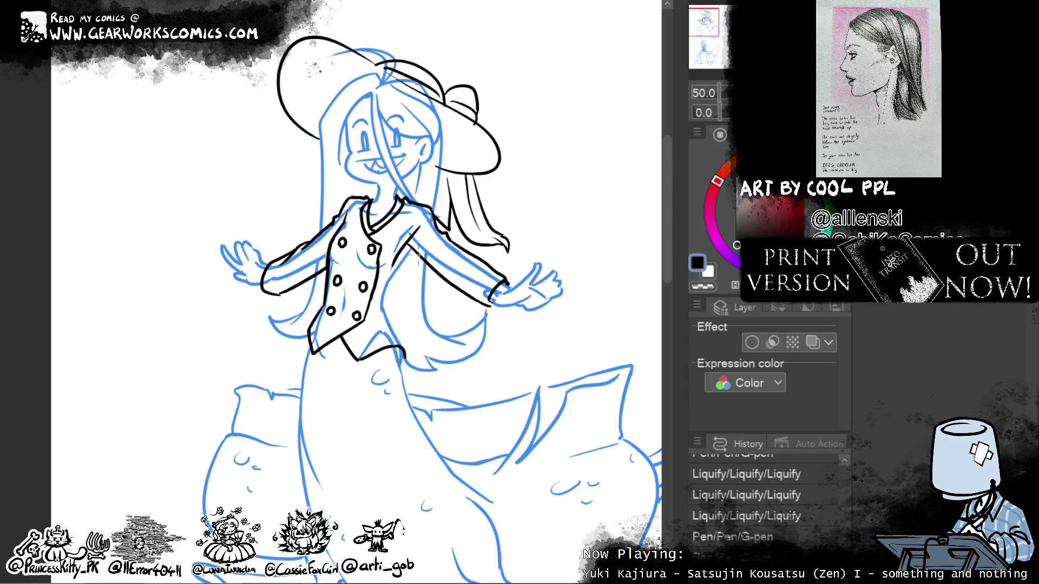
Step: Ink a line down the vest's right edge and erase the stray line below it
{"action": "left_click_drag", "start_coordinate": [386, 310], "coordinate": [407, 354]}
{"action": "key", "text": "ctrl+z"}
{"action": "left_click_drag", "start_coordinate": [386, 310], "coordinate": [407, 355]}
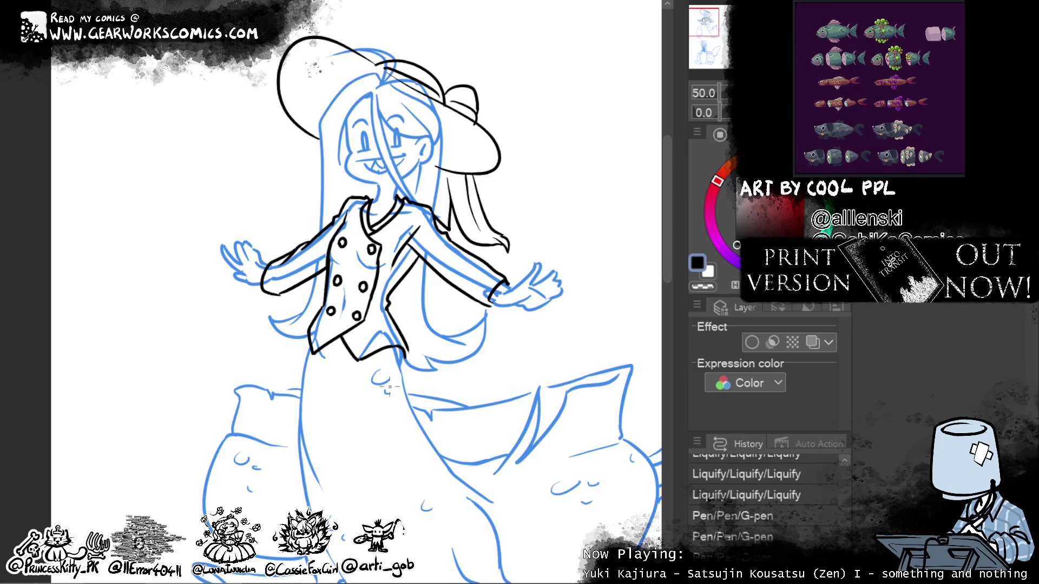
{"action": "left_click_drag", "start_coordinate": [402, 374], "coordinate": [408, 350]}
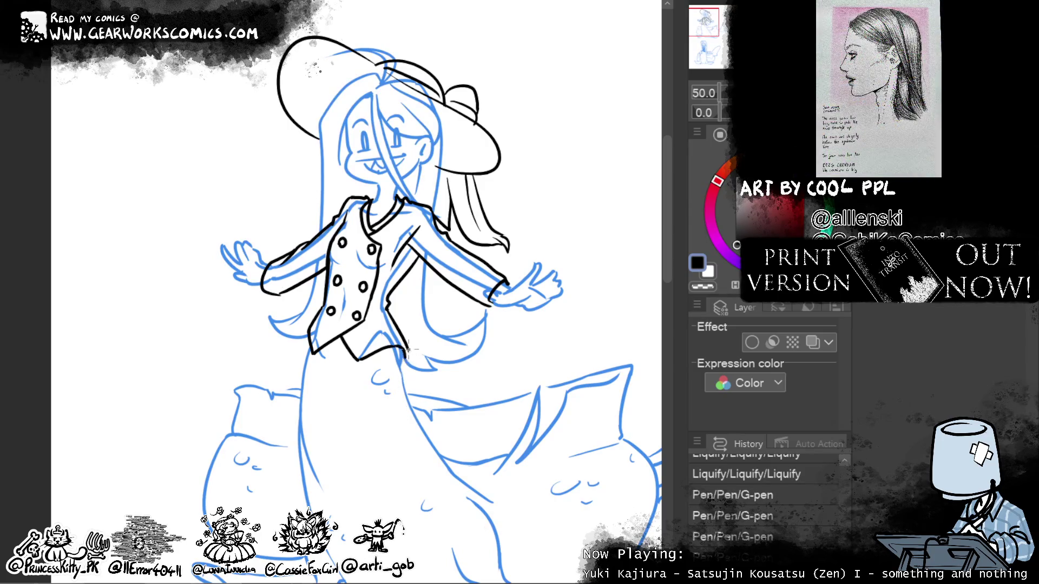
{"action": "mouse_move", "coordinate": [566, 139]}
{"action": "left_mouse_down"}
{"action": "mouse_move", "coordinate": [557, 242]}
{"action": "mouse_move", "coordinate": [541, 200]}
{"action": "mouse_move", "coordinate": [545, 178]}
{"action": "left_mouse_up"}
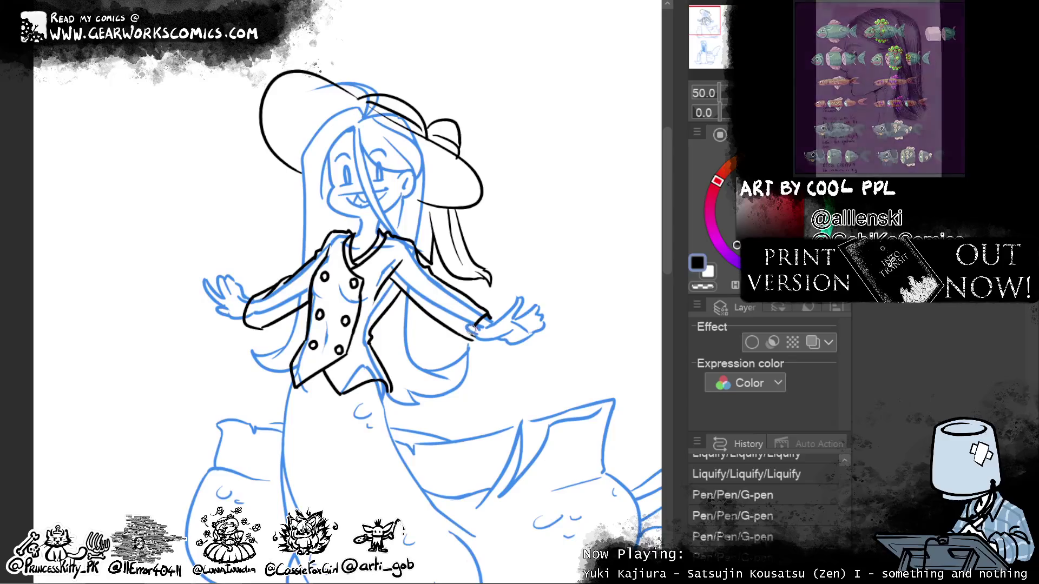
Step: Draw a striped cuff at the right wrist and hatch fishnet netting over the hand
{"action": "left_click_drag", "start_coordinate": [477, 332], "coordinate": [482, 326]}
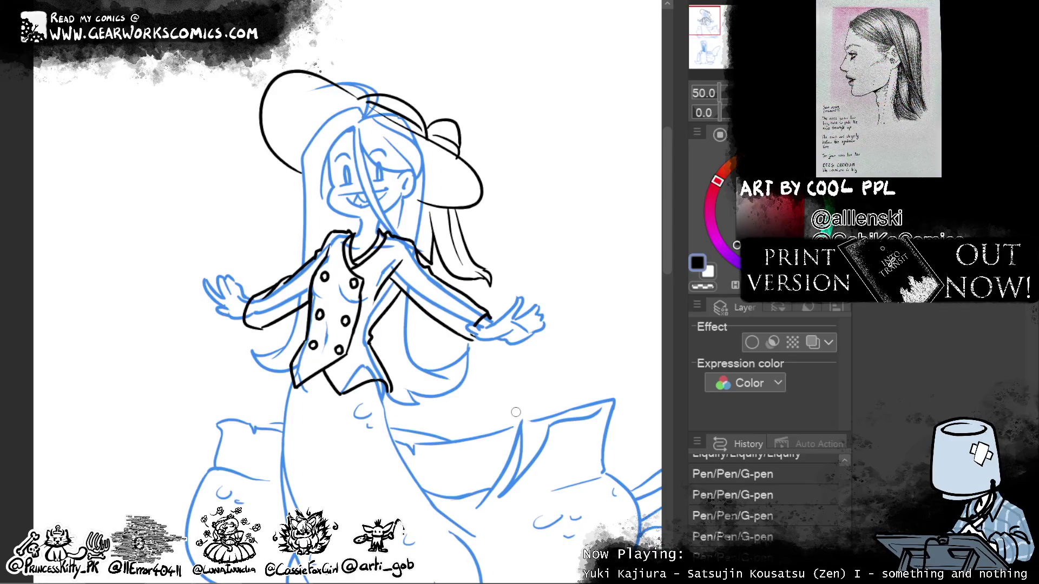
{"action": "left_click_drag", "start_coordinate": [485, 316], "coordinate": [506, 328]}
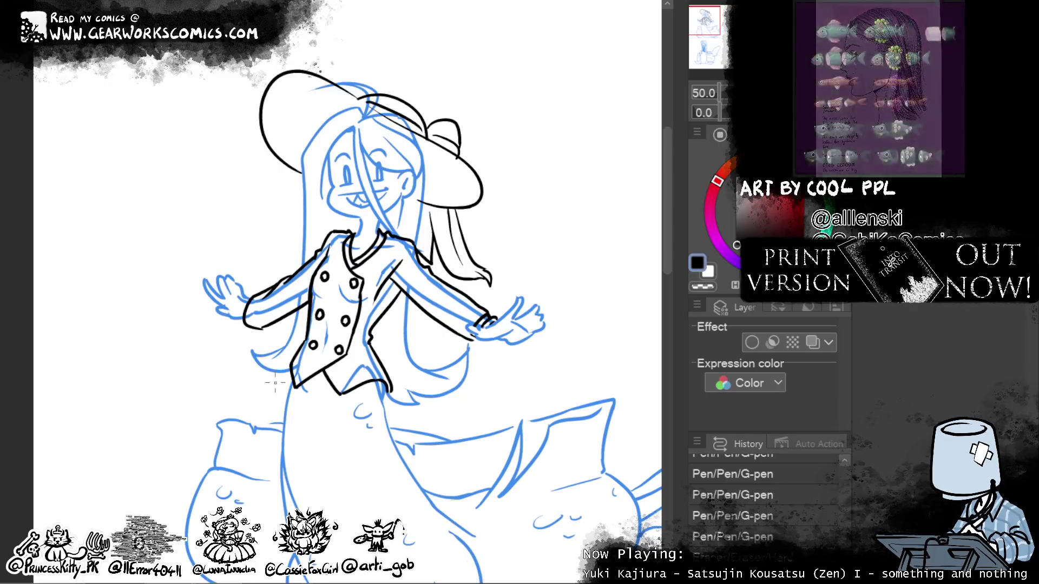
{"action": "mouse_move", "coordinate": [470, 328]}
{"action": "left_mouse_down"}
{"action": "mouse_move", "coordinate": [490, 323]}
{"action": "mouse_move", "coordinate": [478, 344]}
{"action": "mouse_move", "coordinate": [502, 325]}
{"action": "left_mouse_up"}
{"action": "left_click_drag", "start_coordinate": [501, 335], "coordinate": [515, 309]}
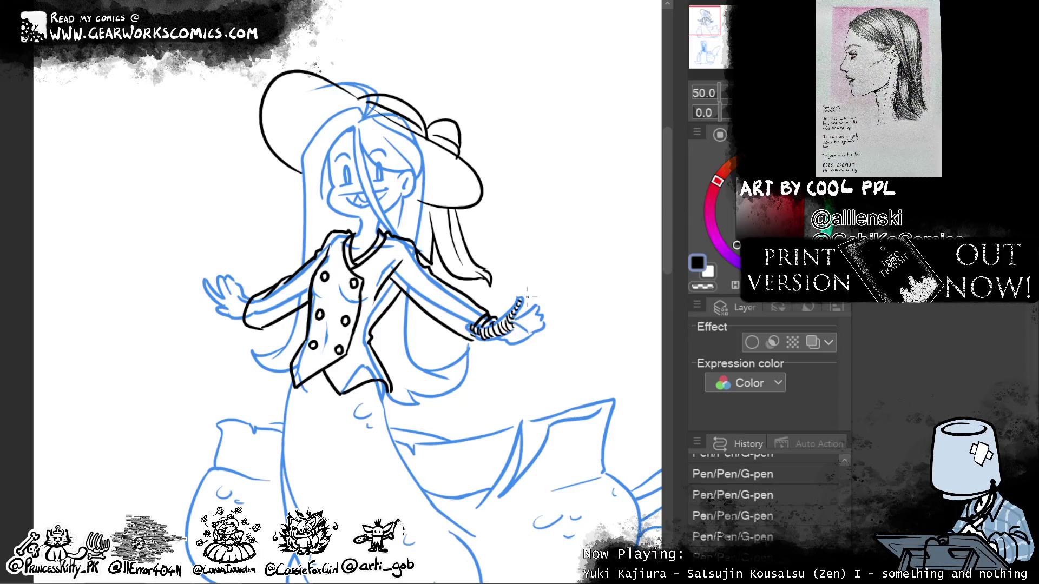
{"action": "mouse_move", "coordinate": [538, 307]}
{"action": "left_mouse_down"}
{"action": "mouse_move", "coordinate": [524, 335]}
{"action": "mouse_move", "coordinate": [533, 326]}
{"action": "left_mouse_up"}
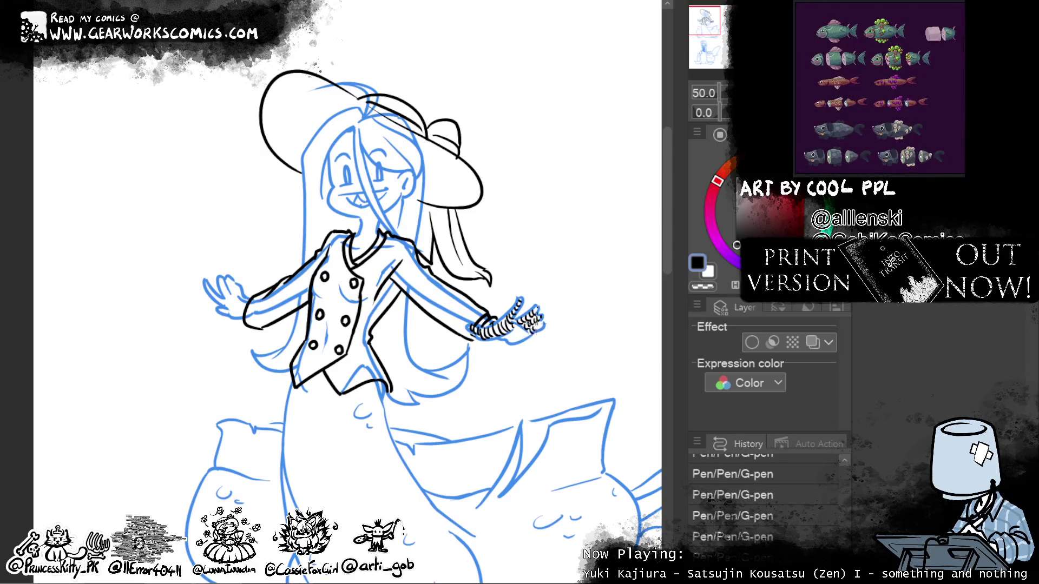
{"action": "left_click_drag", "start_coordinate": [529, 326], "coordinate": [523, 339]}
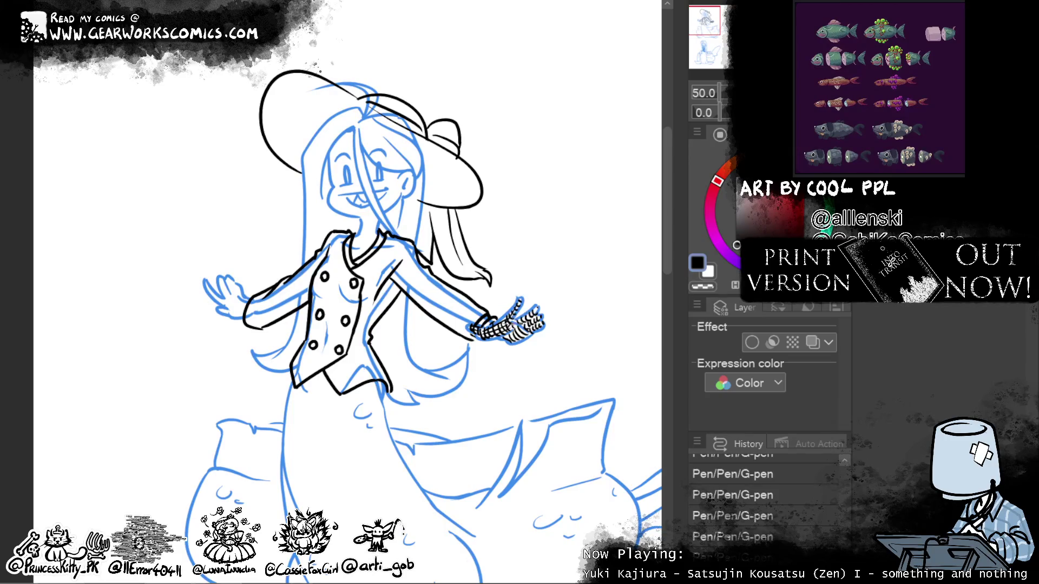
{"action": "left_click_drag", "start_coordinate": [505, 327], "coordinate": [509, 347]}
{"action": "left_click_drag", "start_coordinate": [525, 311], "coordinate": [541, 327]}
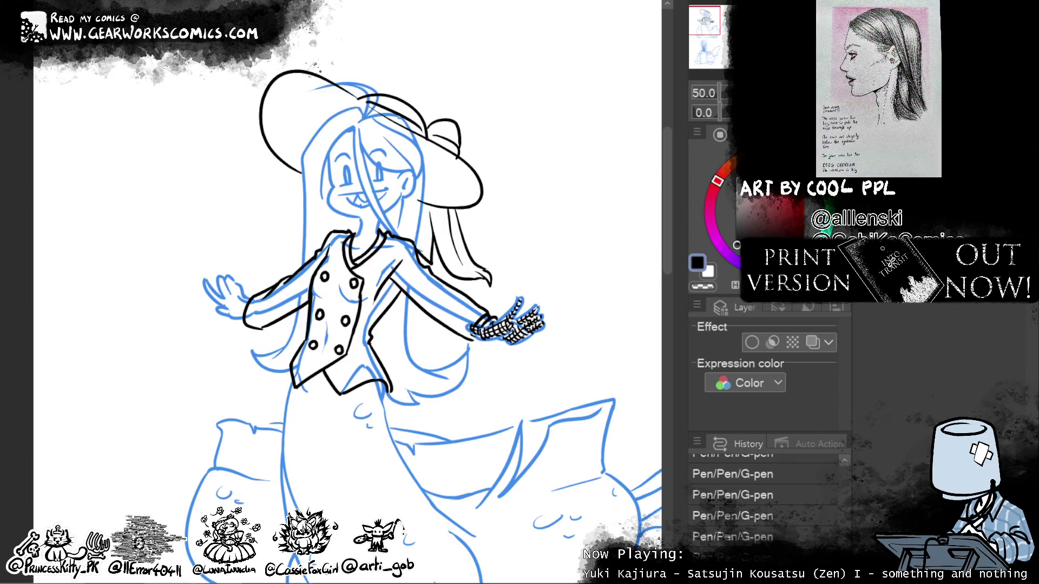
Step: Toggle the Layer color effect to compare the sketch lines in black and blue
{"action": "left_click", "coordinate": [807, 342]}
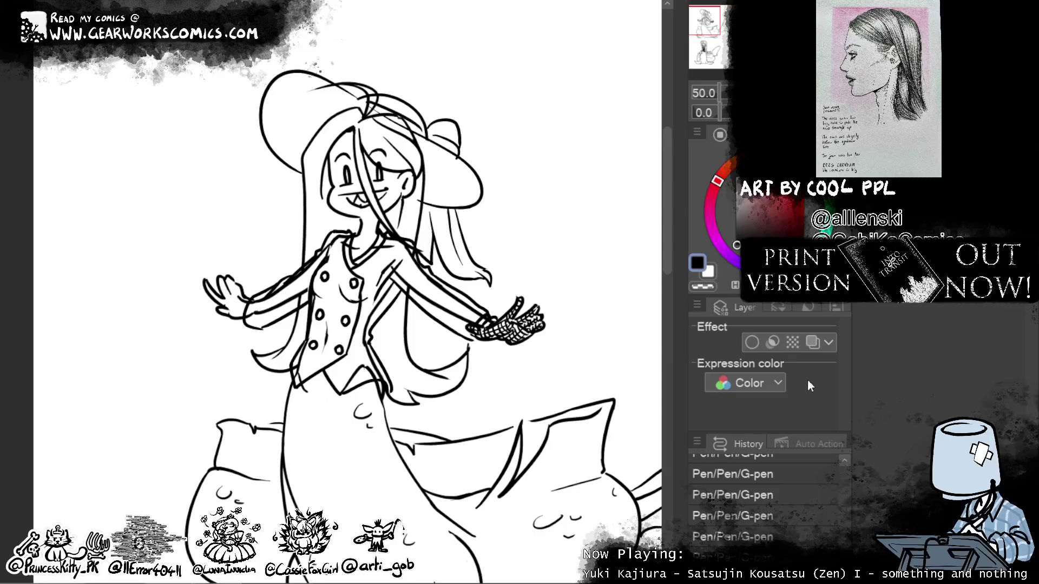
{"action": "key", "text": "ctrl+z"}
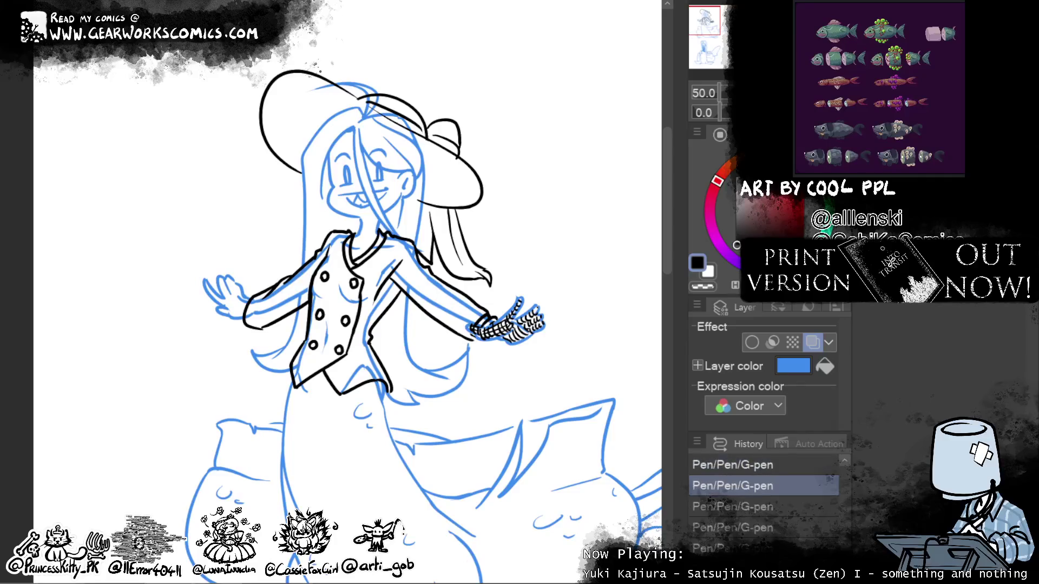
{"action": "key", "text": "ctrl+y"}
{"action": "key", "text": "ctrl+z"}
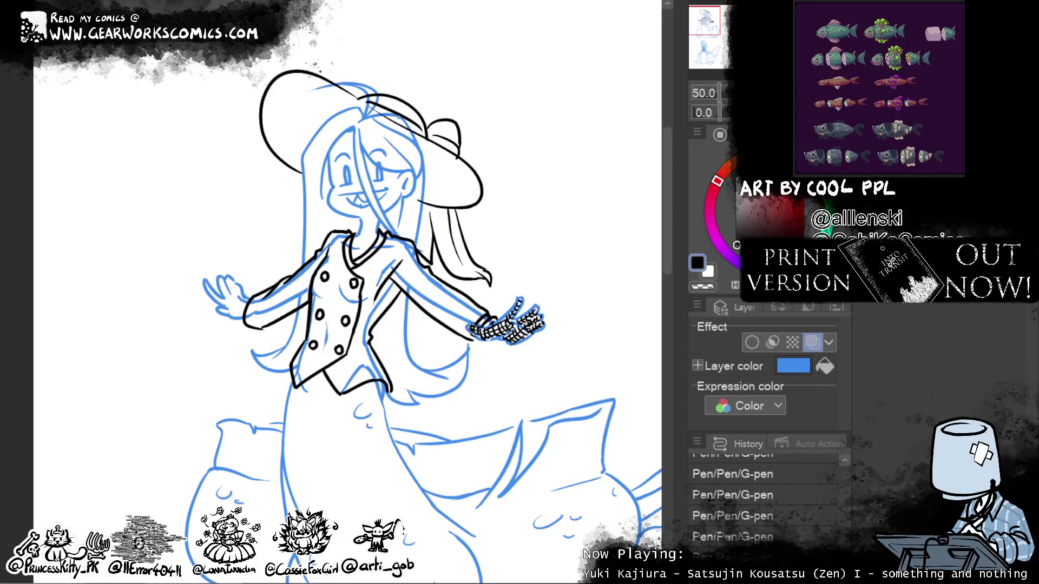
{"action": "key", "text": "ctrl+y"}
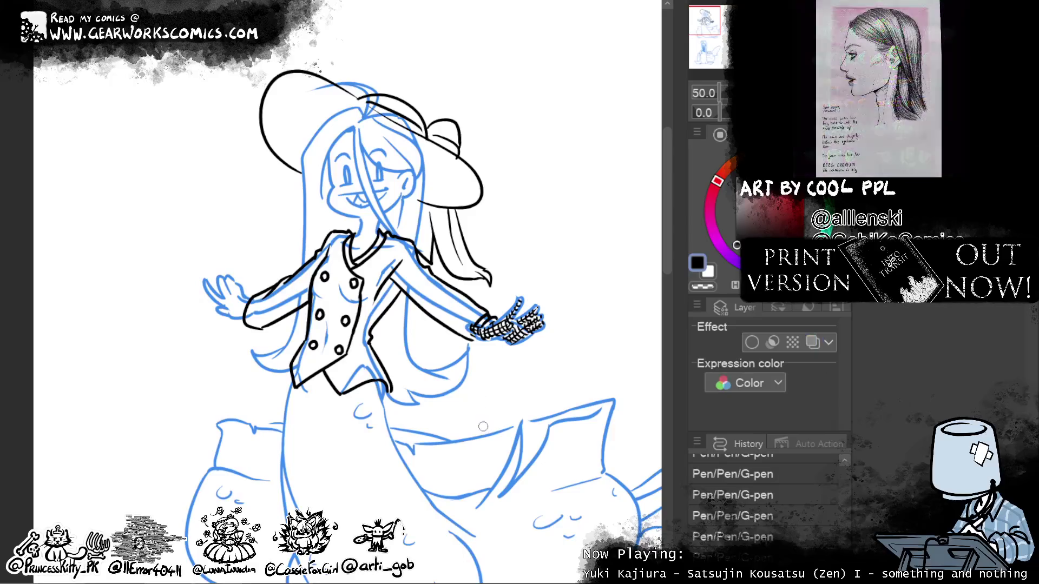
Step: Erase excess lines around the gloved hand, show the sketch in black, and zoom out
{"action": "mouse_move", "coordinate": [478, 325]}
{"action": "left_mouse_down"}
{"action": "mouse_move", "coordinate": [474, 332]}
{"action": "mouse_move", "coordinate": [501, 335]}
{"action": "mouse_move", "coordinate": [476, 334]}
{"action": "left_mouse_up"}
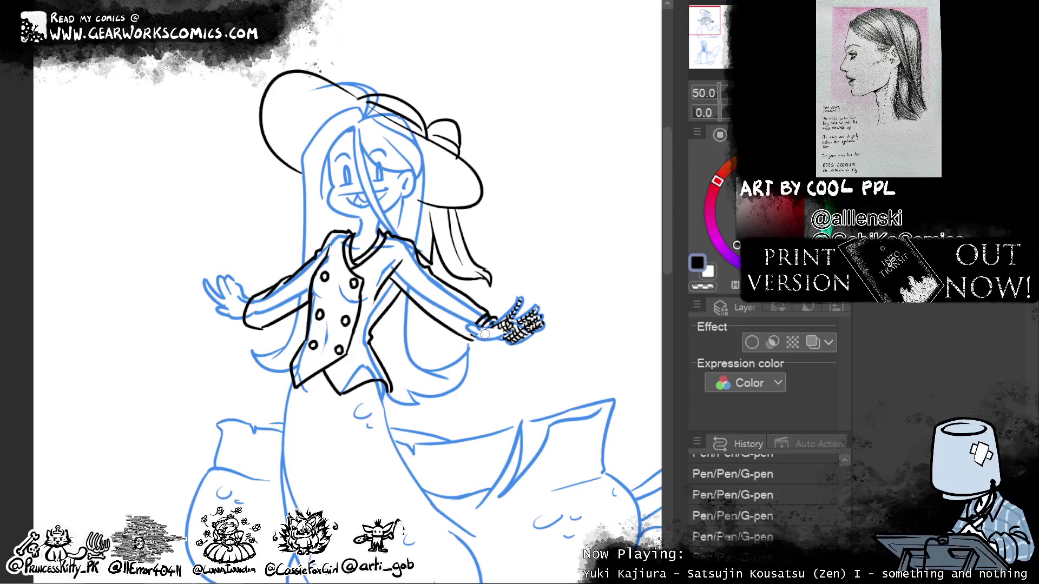
{"action": "mouse_move", "coordinate": [483, 334]}
{"action": "left_mouse_down"}
{"action": "mouse_move", "coordinate": [474, 331]}
{"action": "mouse_move", "coordinate": [506, 341]}
{"action": "left_mouse_up"}
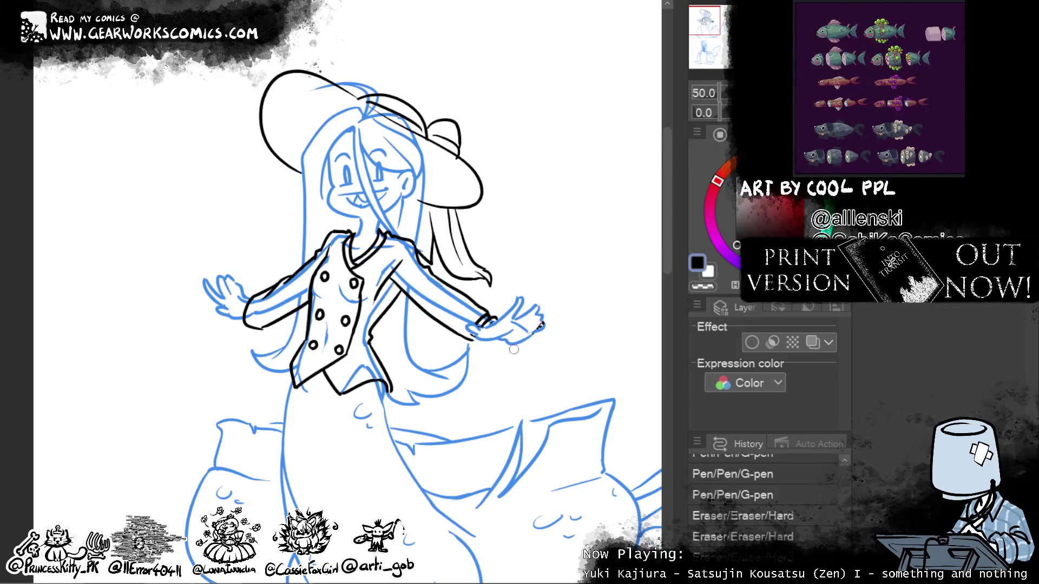
{"action": "mouse_move", "coordinate": [471, 333]}
{"action": "left_mouse_down"}
{"action": "mouse_move", "coordinate": [519, 344]}
{"action": "mouse_move", "coordinate": [535, 317]}
{"action": "mouse_move", "coordinate": [529, 333]}
{"action": "mouse_move", "coordinate": [508, 314]}
{"action": "mouse_move", "coordinate": [488, 326]}
{"action": "mouse_move", "coordinate": [519, 322]}
{"action": "mouse_move", "coordinate": [528, 340]}
{"action": "mouse_move", "coordinate": [529, 304]}
{"action": "left_mouse_up"}
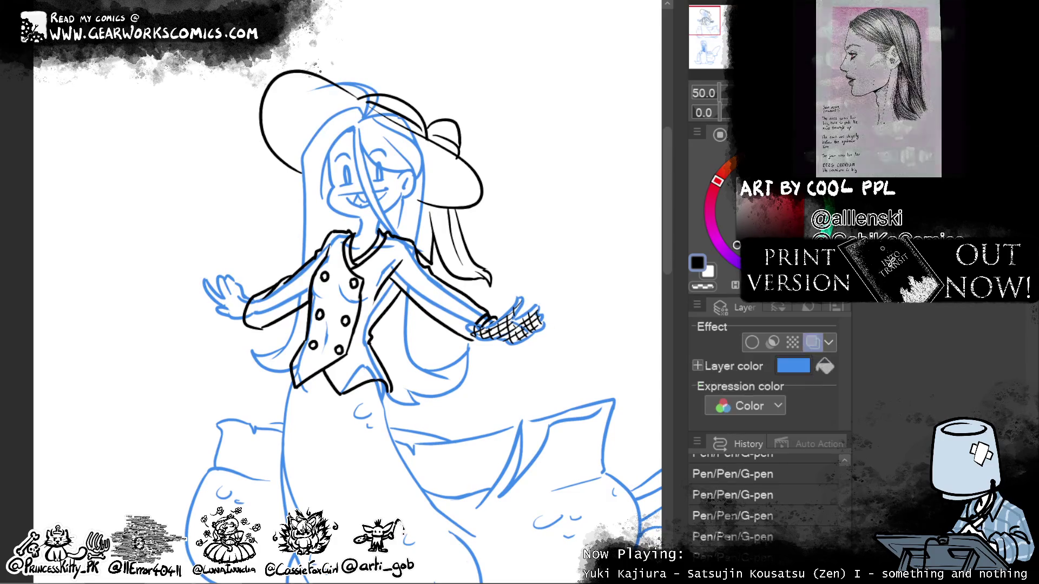
{"action": "left_click", "coordinate": [809, 346]}
{"action": "key", "text": "ctrl+minus"}
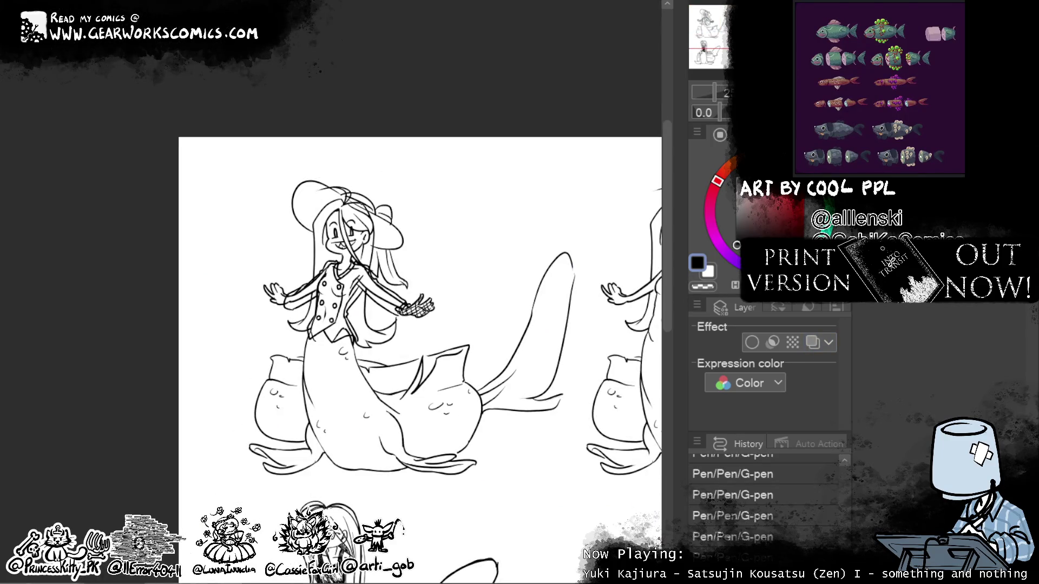
Step: Turn the sketch lines blue again and cross-hatch the left hand as a fishnet glove
{"action": "key", "text": "ctrl+plus"}
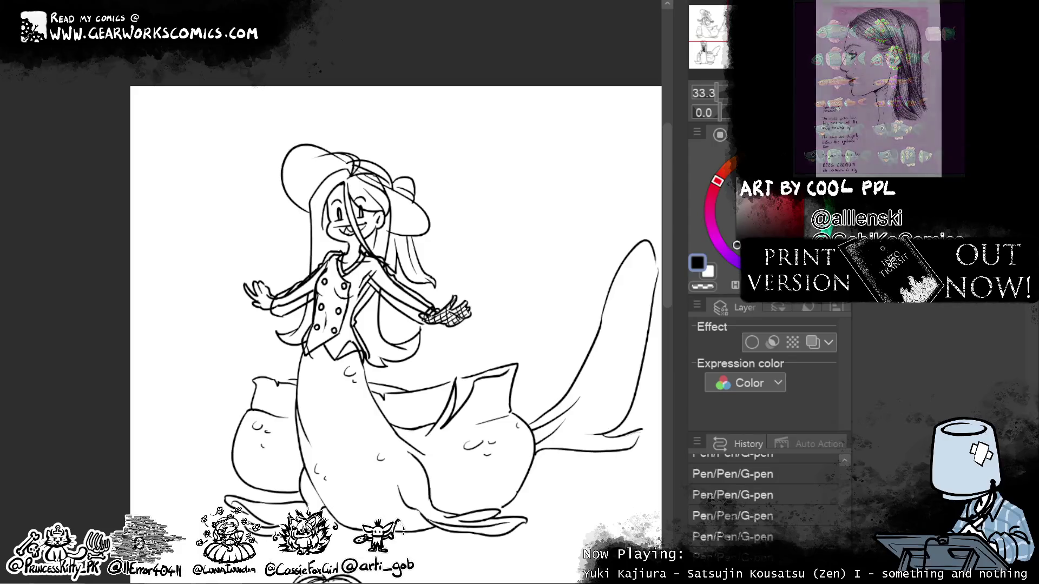
{"action": "left_click", "coordinate": [812, 341]}
{"action": "key", "text": "ctrl+plus"}
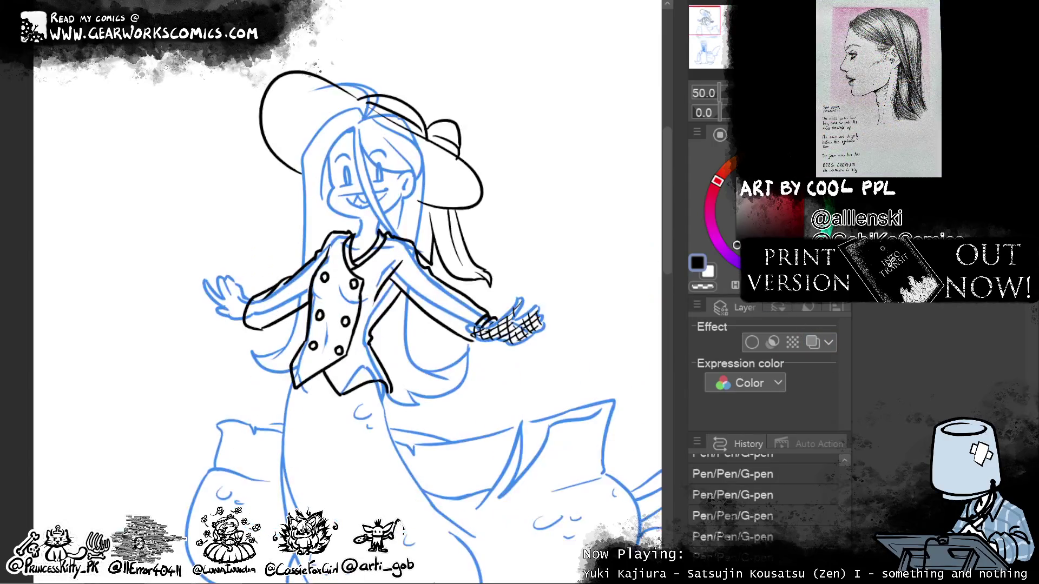
{"action": "left_click_drag", "start_coordinate": [209, 285], "coordinate": [228, 315]}
{"action": "left_click_drag", "start_coordinate": [226, 278], "coordinate": [231, 303]}
{"action": "mouse_move", "coordinate": [227, 288]}
{"action": "left_mouse_down"}
{"action": "mouse_move", "coordinate": [236, 321]}
{"action": "mouse_move", "coordinate": [234, 296]}
{"action": "mouse_move", "coordinate": [247, 310]}
{"action": "mouse_move", "coordinate": [233, 320]}
{"action": "mouse_move", "coordinate": [250, 311]}
{"action": "left_mouse_up"}
{"action": "mouse_move", "coordinate": [222, 312]}
{"action": "left_mouse_down"}
{"action": "mouse_move", "coordinate": [240, 299]}
{"action": "mouse_move", "coordinate": [246, 307]}
{"action": "left_mouse_up"}
{"action": "mouse_move", "coordinate": [211, 306]}
{"action": "left_mouse_down"}
{"action": "mouse_move", "coordinate": [249, 302]}
{"action": "mouse_move", "coordinate": [242, 290]}
{"action": "left_mouse_up"}
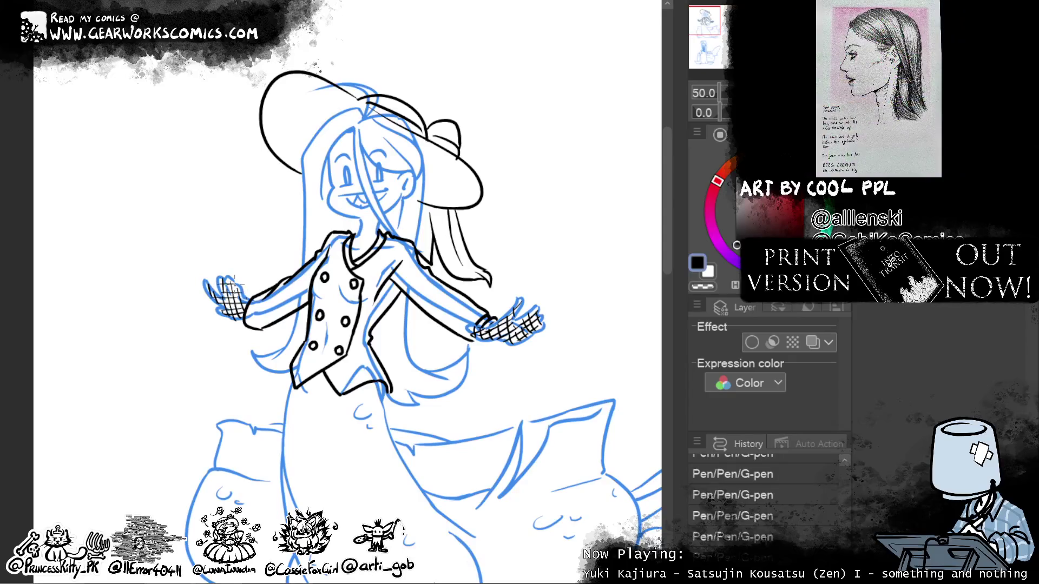
Step: Try a cuff stroke around the left wrist, then remove it
{"action": "left_click_drag", "start_coordinate": [544, 376], "coordinate": [521, 318]}
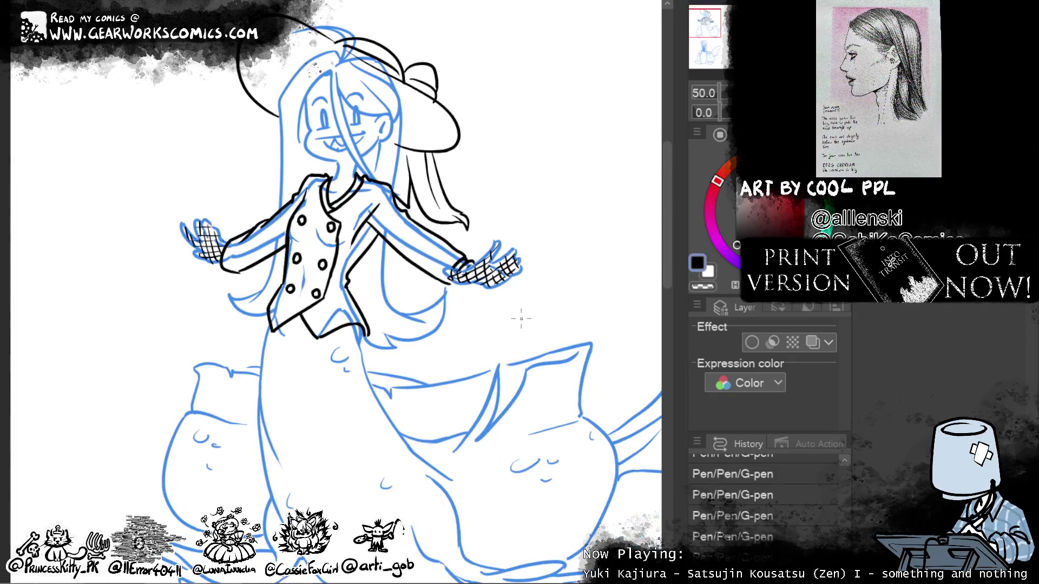
{"action": "left_click_drag", "start_coordinate": [226, 240], "coordinate": [229, 268]}
{"action": "key", "text": "ctrl+z"}
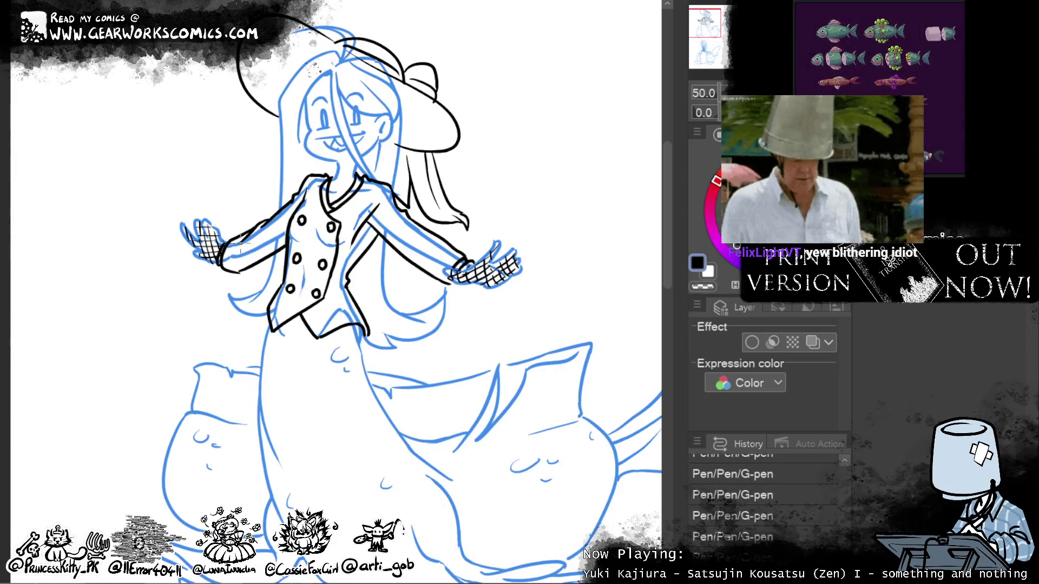
{"action": "mouse_move", "coordinate": [533, 341]}
{"action": "left_mouse_down"}
{"action": "mouse_move", "coordinate": [552, 219]}
{"action": "mouse_move", "coordinate": [525, 250]}
{"action": "mouse_move", "coordinate": [550, 196]}
{"action": "left_mouse_up"}
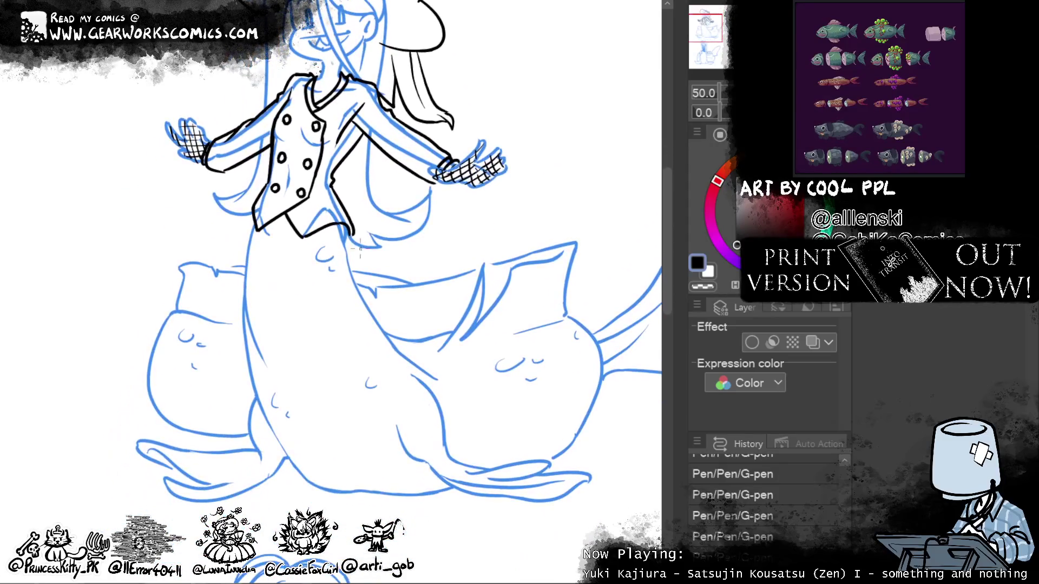
Step: Ink the skirt's curved left edge running down from the vest
{"action": "left_click_drag", "start_coordinate": [350, 234], "coordinate": [414, 374]}
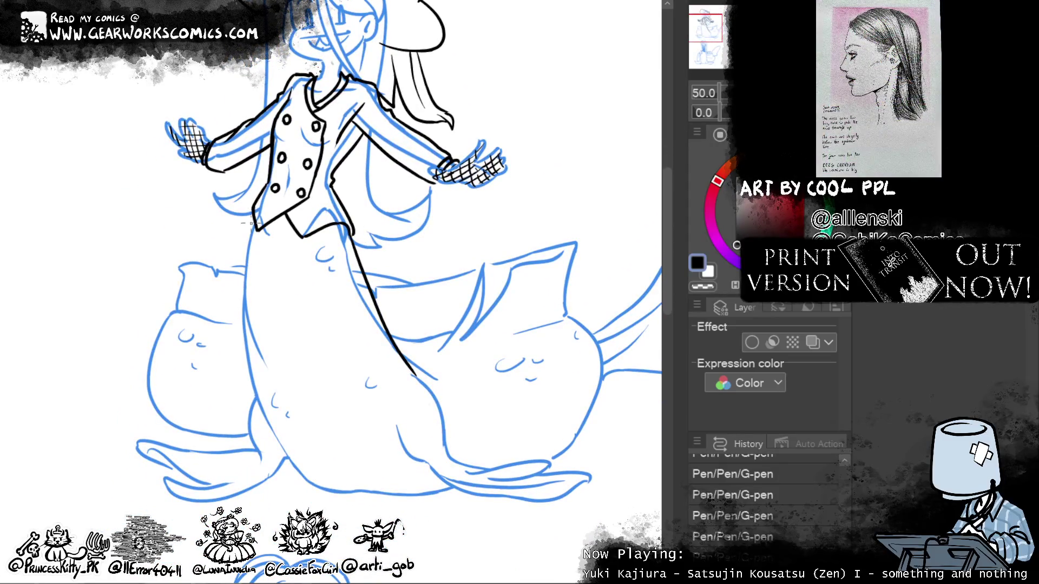
{"action": "left_click_drag", "start_coordinate": [253, 223], "coordinate": [263, 460]}
{"action": "key", "text": "ctrl+z"}
{"action": "left_click_drag", "start_coordinate": [253, 219], "coordinate": [232, 427]}
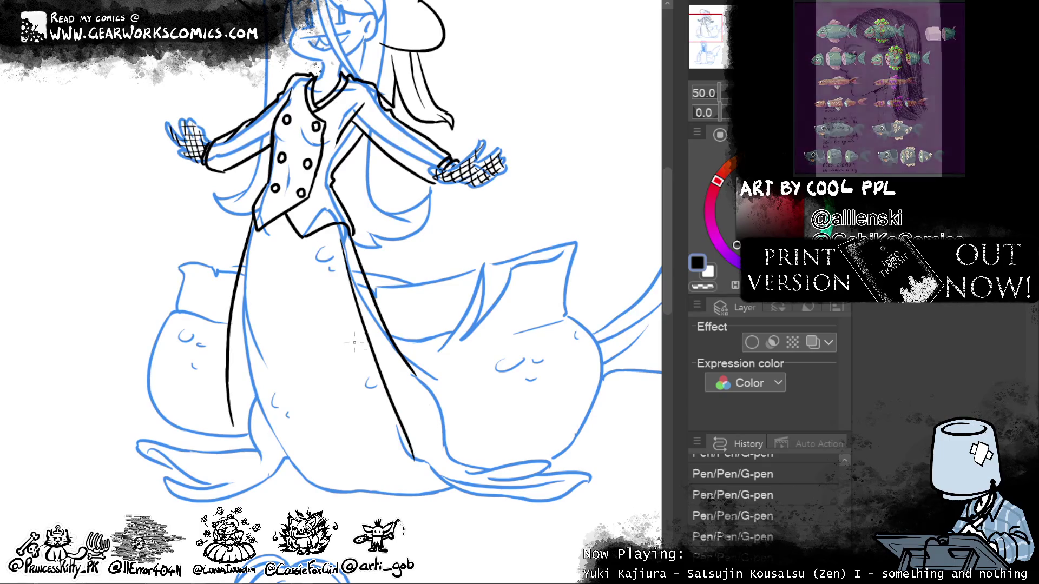
Step: Ink several vertical fold lines down the centre and left side of the skirt
{"action": "mouse_move", "coordinate": [342, 238]}
{"action": "left_mouse_down"}
{"action": "mouse_move", "coordinate": [355, 360]}
{"action": "mouse_move", "coordinate": [379, 433]}
{"action": "left_mouse_up"}
{"action": "key", "text": "ctrl+z"}
{"action": "left_click_drag", "start_coordinate": [335, 234], "coordinate": [377, 436]}
{"action": "left_click_drag", "start_coordinate": [313, 243], "coordinate": [335, 462]}
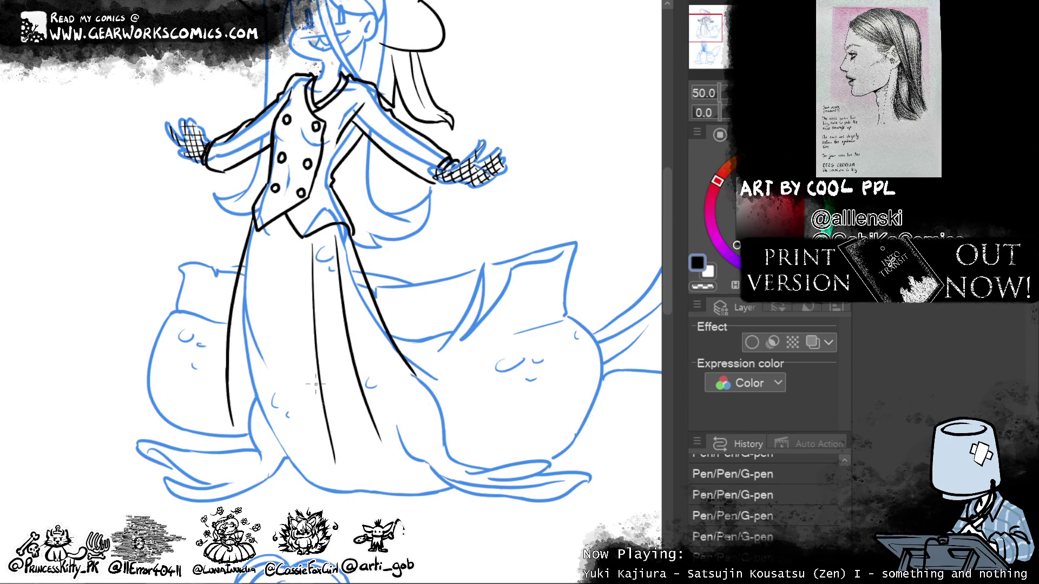
{"action": "left_click_drag", "start_coordinate": [302, 237], "coordinate": [292, 425]}
{"action": "key", "text": "ctrl+z"}
{"action": "left_click_drag", "start_coordinate": [303, 238], "coordinate": [292, 358]}
{"action": "left_click_drag", "start_coordinate": [273, 465], "coordinate": [286, 205]}
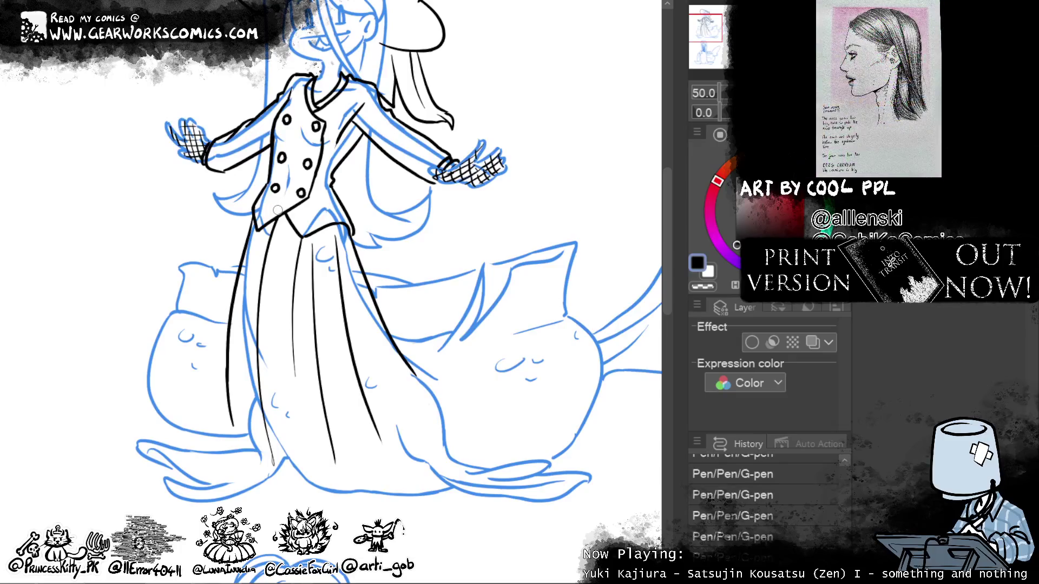
Step: Ink the skirt's curved hem, lower left edge and right edge
{"action": "left_click_drag", "start_coordinate": [278, 210], "coordinate": [241, 234]}
{"action": "mouse_move", "coordinate": [382, 402]}
{"action": "left_mouse_down"}
{"action": "mouse_move", "coordinate": [346, 464]}
{"action": "mouse_move", "coordinate": [306, 483]}
{"action": "mouse_move", "coordinate": [237, 494]}
{"action": "mouse_move", "coordinate": [229, 448]}
{"action": "mouse_move", "coordinate": [218, 470]}
{"action": "mouse_move", "coordinate": [192, 467]}
{"action": "left_mouse_up"}
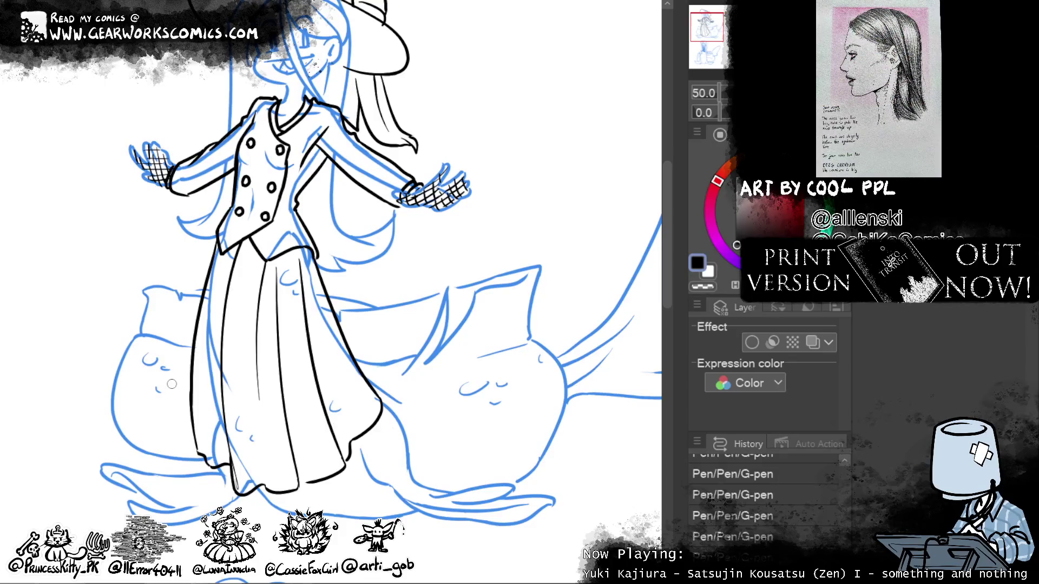
{"action": "left_click_drag", "start_coordinate": [206, 468], "coordinate": [196, 382]}
{"action": "key", "text": "ctrl+z"}
{"action": "left_click_drag", "start_coordinate": [214, 463], "coordinate": [197, 413]}
{"action": "left_click_drag", "start_coordinate": [556, 414], "coordinate": [543, 458]}
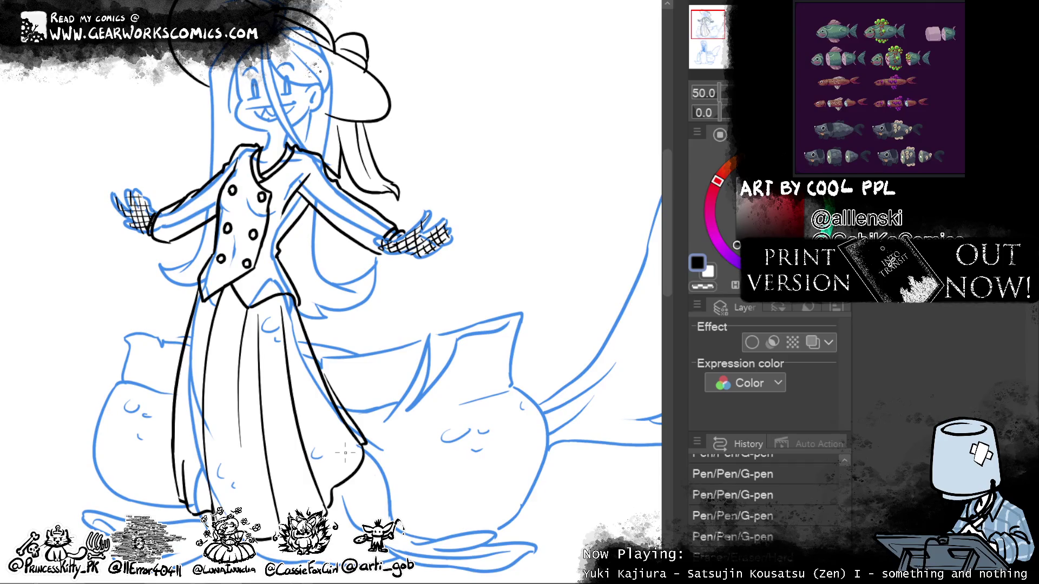
{"action": "key", "text": "ctrl+z"}
{"action": "left_click_drag", "start_coordinate": [323, 373], "coordinate": [354, 432]}
{"action": "key", "text": "ctrl+z"}
{"action": "left_click_drag", "start_coordinate": [324, 380], "coordinate": [355, 435]}
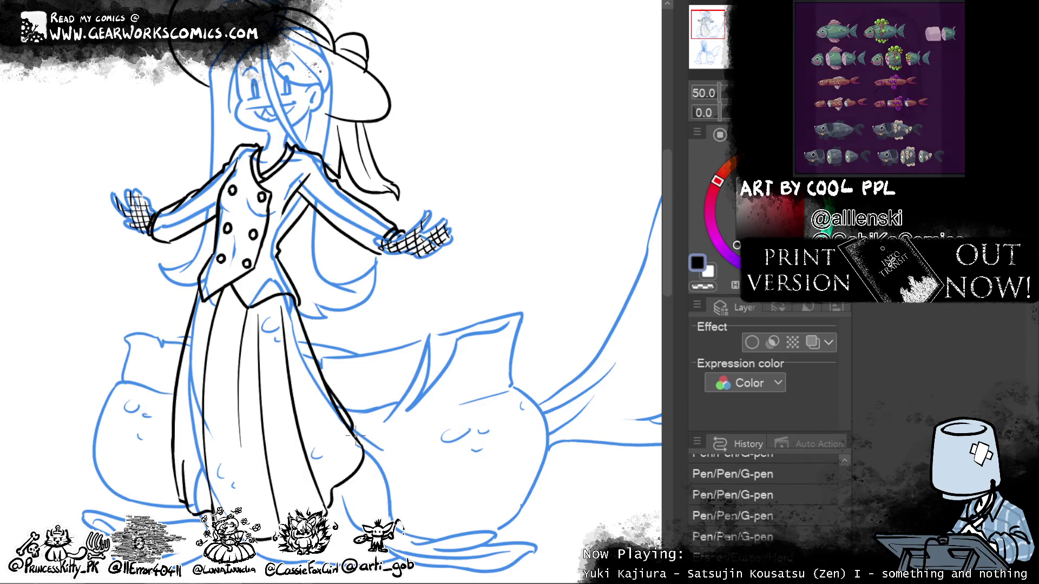
Step: Erase stray lines around the skirt and pillow, then Liquify the lineart slightly
{"action": "key", "text": "e"}
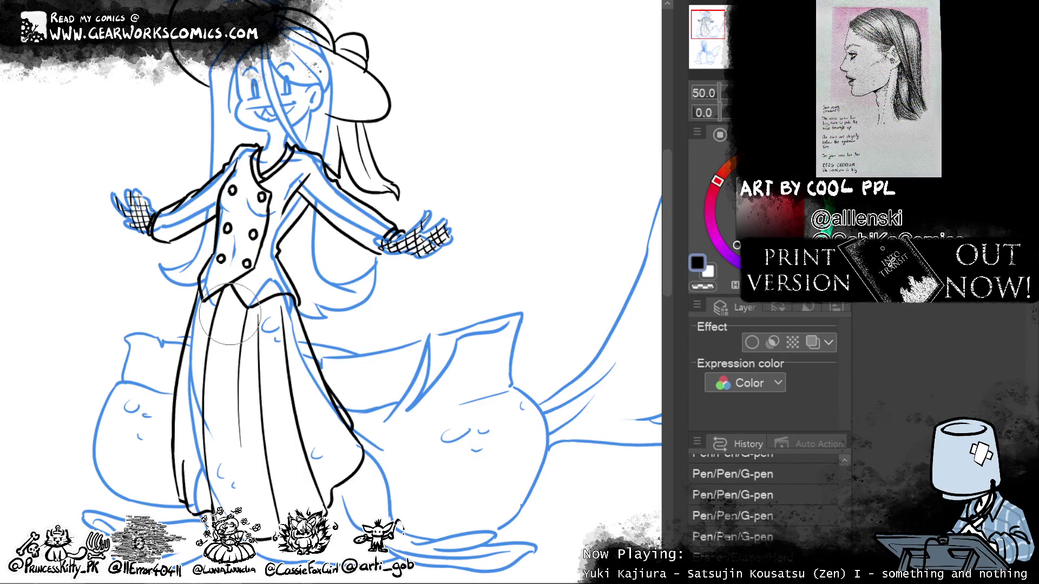
{"action": "mouse_move", "coordinate": [229, 314]}
{"action": "left_mouse_down"}
{"action": "mouse_move", "coordinate": [452, 402]}
{"action": "mouse_move", "coordinate": [373, 419]}
{"action": "left_mouse_up"}
{"action": "mouse_move", "coordinate": [547, 357]}
{"action": "left_mouse_down"}
{"action": "mouse_move", "coordinate": [568, 261]}
{"action": "mouse_move", "coordinate": [561, 288]}
{"action": "mouse_move", "coordinate": [594, 375]}
{"action": "left_mouse_up"}
{"action": "left_click_drag", "start_coordinate": [330, 367], "coordinate": [413, 308]}
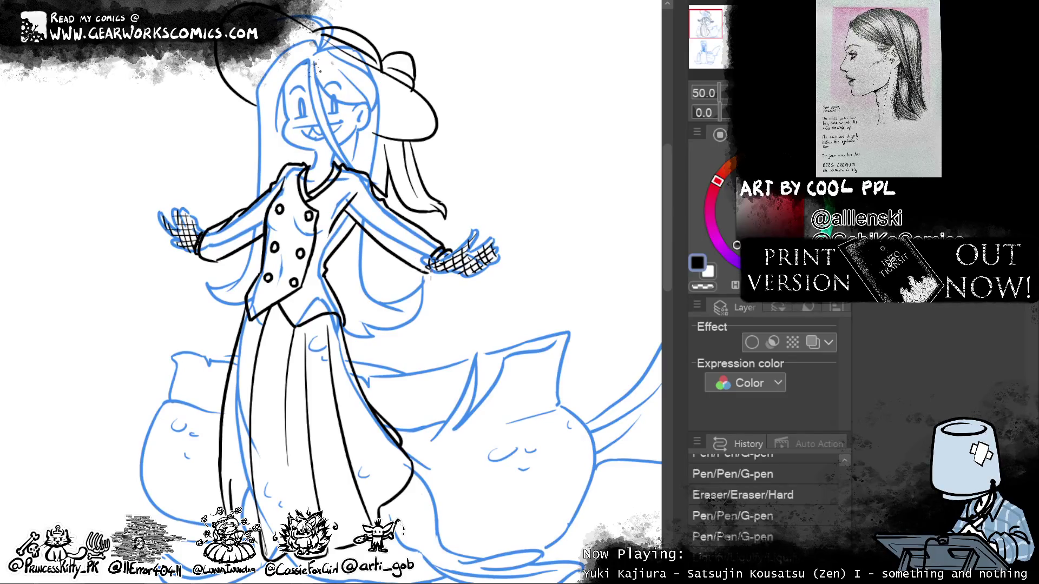
{"action": "left_click_drag", "start_coordinate": [558, 277], "coordinate": [542, 220]}
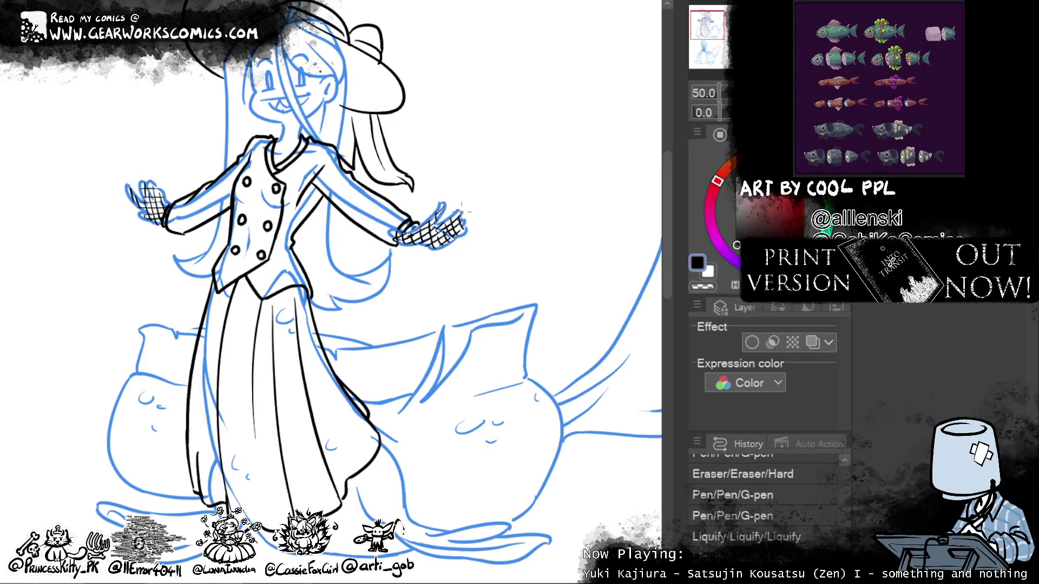
Step: Draw buttons on the right sleeve cuff and three buttons on the left cuff
{"action": "left_click_drag", "start_coordinate": [551, 295], "coordinate": [567, 273]}
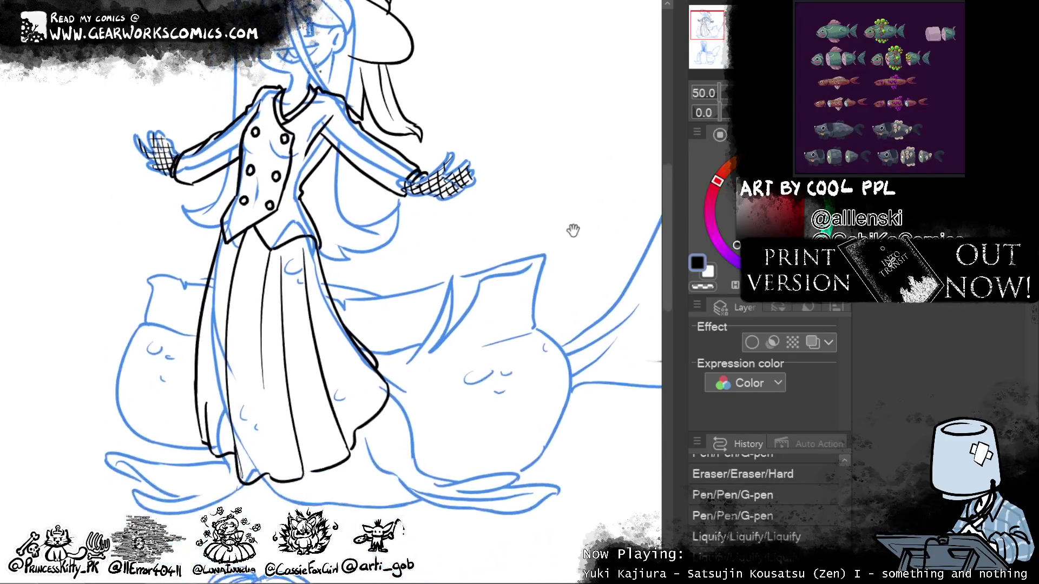
{"action": "left_click_drag", "start_coordinate": [398, 210], "coordinate": [399, 212]}
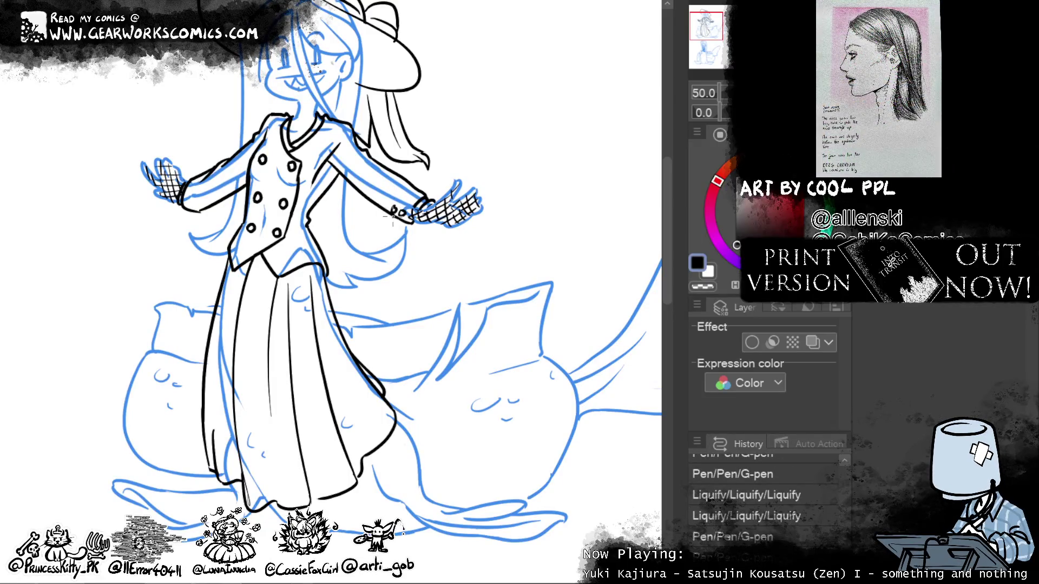
{"action": "key", "text": "ctrl+z"}
{"action": "left_click_drag", "start_coordinate": [397, 213], "coordinate": [389, 213]}
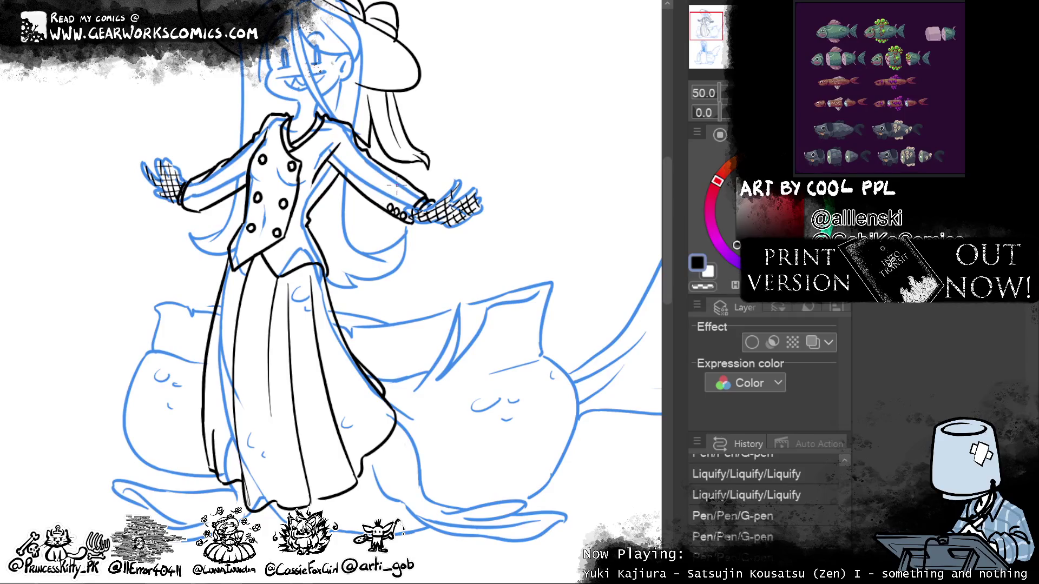
{"action": "left_click_drag", "start_coordinate": [196, 207], "coordinate": [216, 198]}
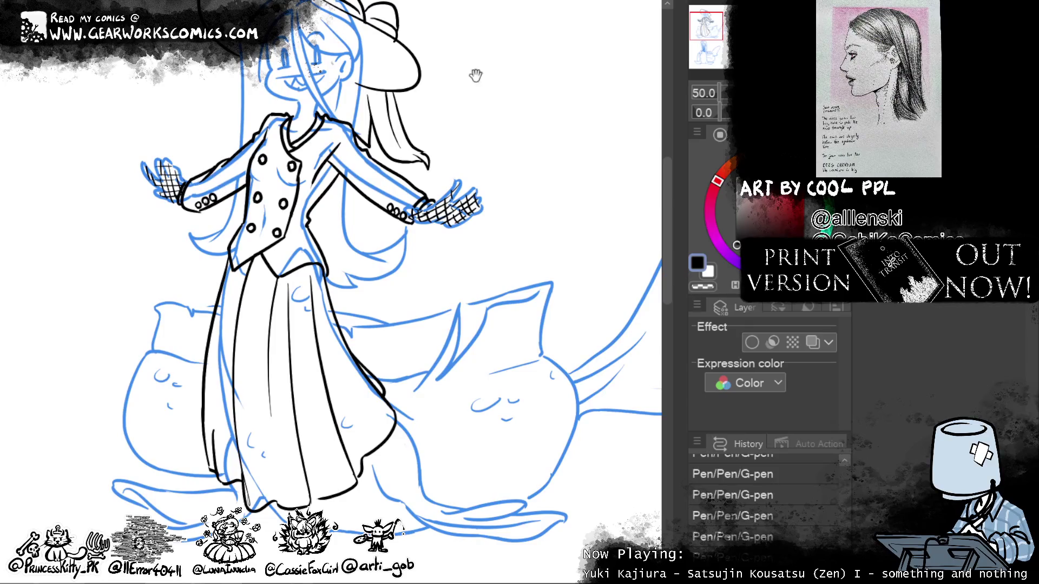
Step: Sketch a flower with leaves on the skirt at the hip
{"action": "left_click_drag", "start_coordinate": [510, 78], "coordinate": [515, 83]}
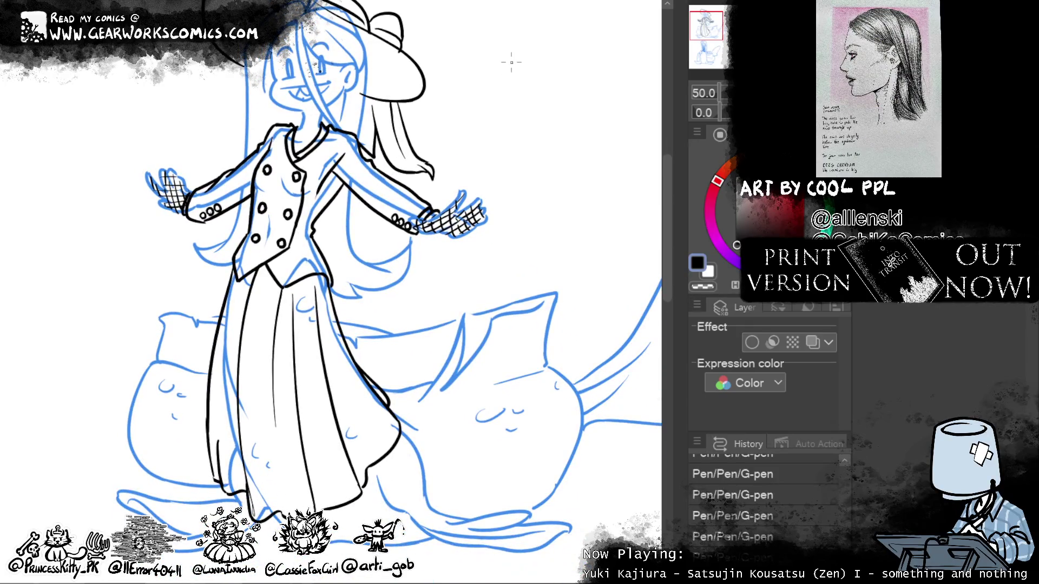
{"action": "left_click_drag", "start_coordinate": [490, 459], "coordinate": [515, 457]}
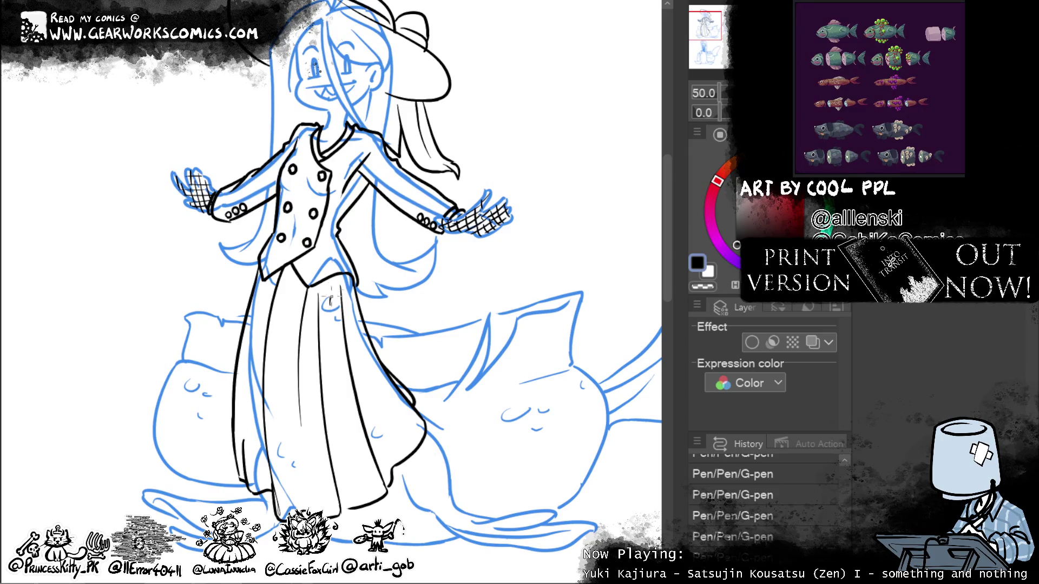
{"action": "mouse_move", "coordinate": [338, 300]}
{"action": "left_mouse_down"}
{"action": "mouse_move", "coordinate": [331, 332]}
{"action": "mouse_move", "coordinate": [295, 307]}
{"action": "left_mouse_up"}
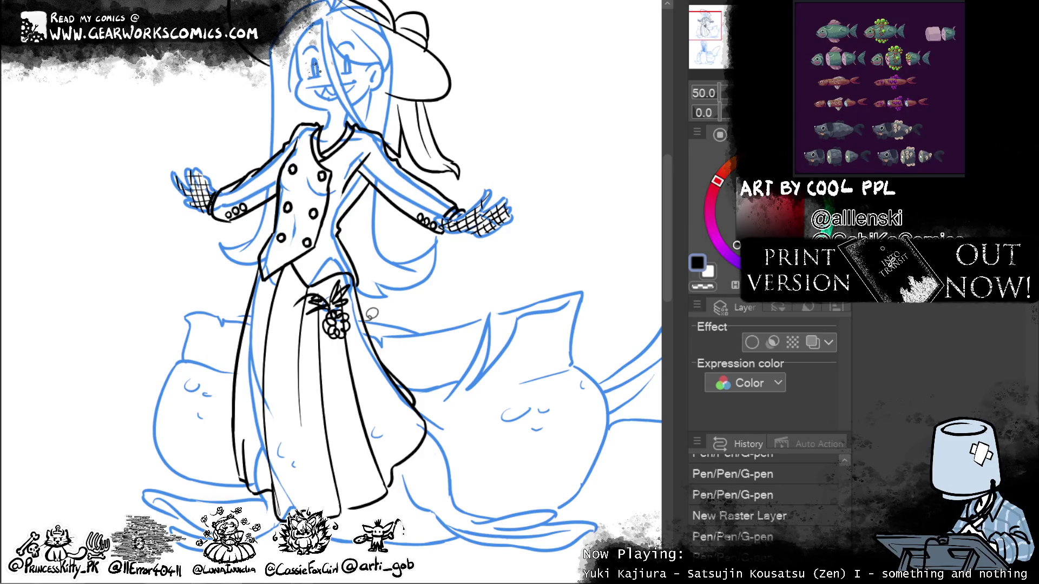
Step: Paste three flower copies down the skirt, rotate one, and merge them into a group
{"action": "key", "text": "ctrl+v"}
{"action": "left_click_drag", "start_coordinate": [537, 321], "coordinate": [479, 394]}
{"action": "key", "text": "ctrl+v"}
{"action": "left_click_drag", "start_coordinate": [547, 348], "coordinate": [490, 412]}
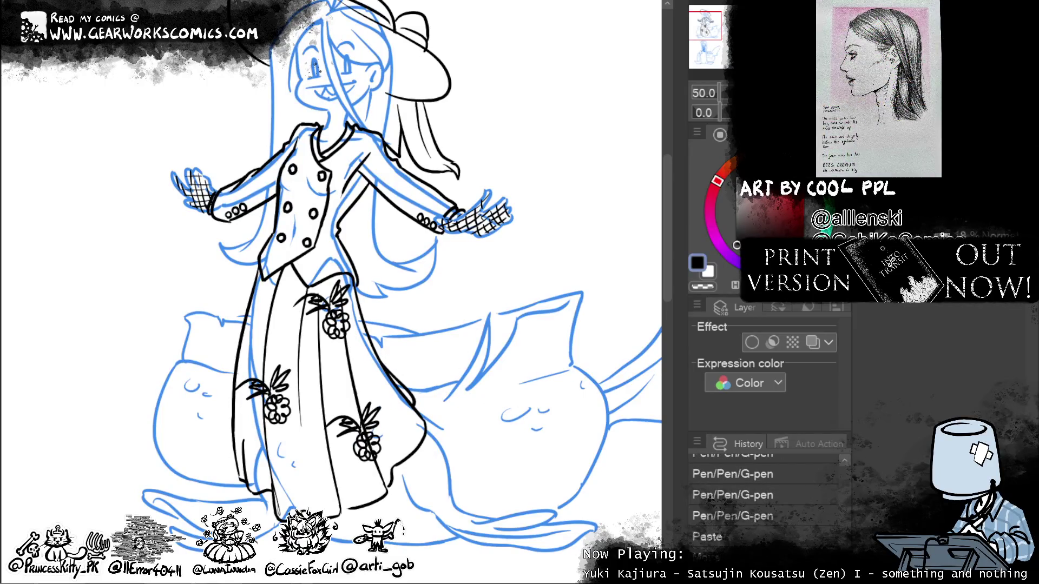
{"action": "key", "text": "ctrl+v"}
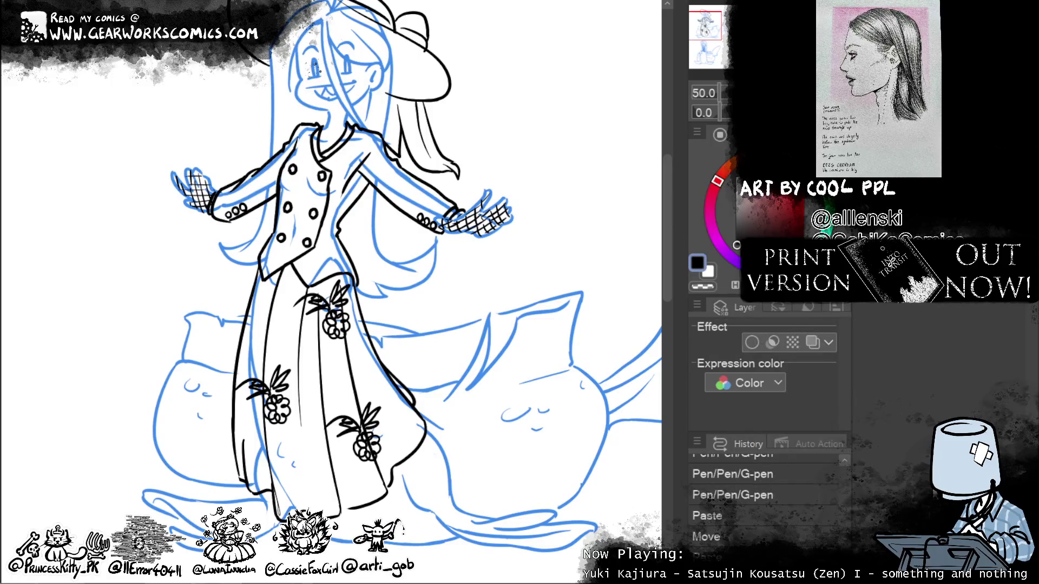
{"action": "key", "text": "ctrl+t"}
{"action": "mouse_move", "coordinate": [481, 352]}
{"action": "left_mouse_down"}
{"action": "mouse_move", "coordinate": [470, 466]}
{"action": "mouse_move", "coordinate": [360, 414]}
{"action": "mouse_move", "coordinate": [373, 445]}
{"action": "left_mouse_up"}
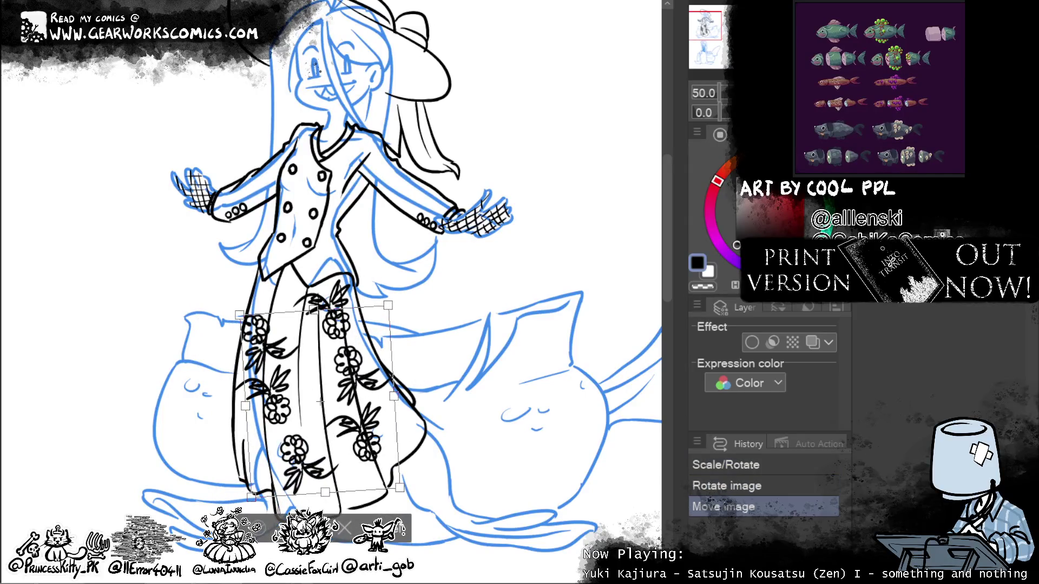
{"action": "key", "text": "Return"}
{"action": "key", "text": "shift+alt+e"}
Step: Paste the merged flower group repeatedly across the skirt, rotating the last copy clockwise
{"action": "key", "text": "ctrl+v"}
{"action": "left_click_drag", "start_coordinate": [388, 447], "coordinate": [388, 406]}
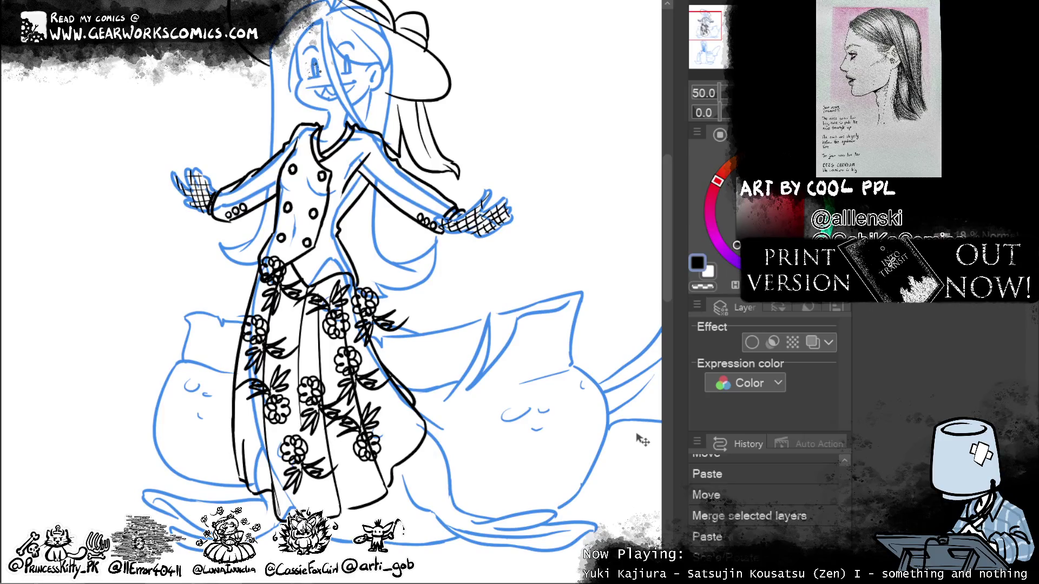
{"action": "key", "text": "ctrl+v"}
{"action": "left_click_drag", "start_coordinate": [417, 391], "coordinate": [377, 375]}
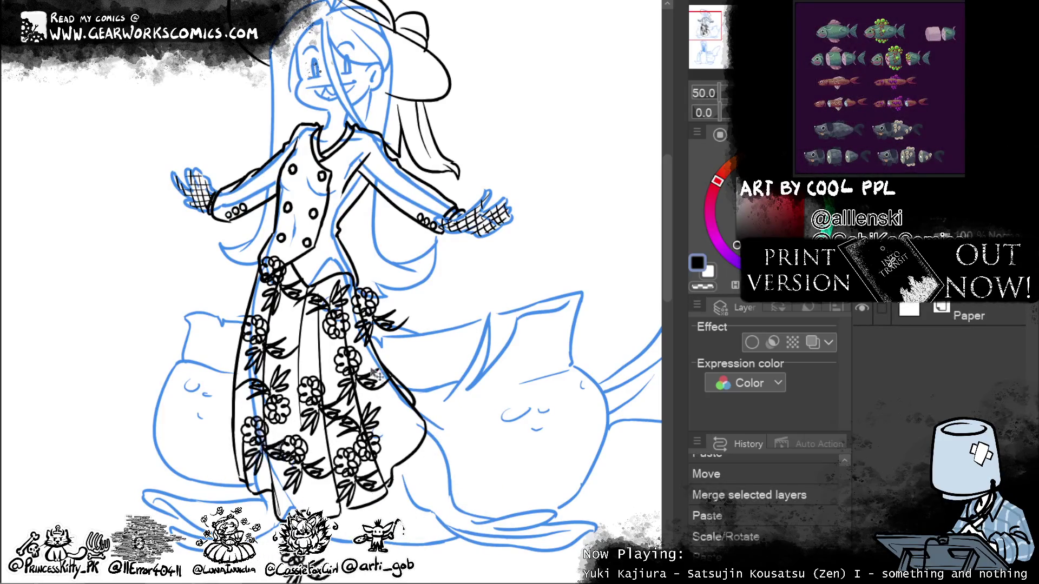
{"action": "key", "text": "ctrl+v"}
{"action": "mouse_move", "coordinate": [395, 325]}
{"action": "left_mouse_down"}
{"action": "mouse_move", "coordinate": [553, 382]}
{"action": "mouse_move", "coordinate": [534, 404]}
{"action": "left_mouse_up"}
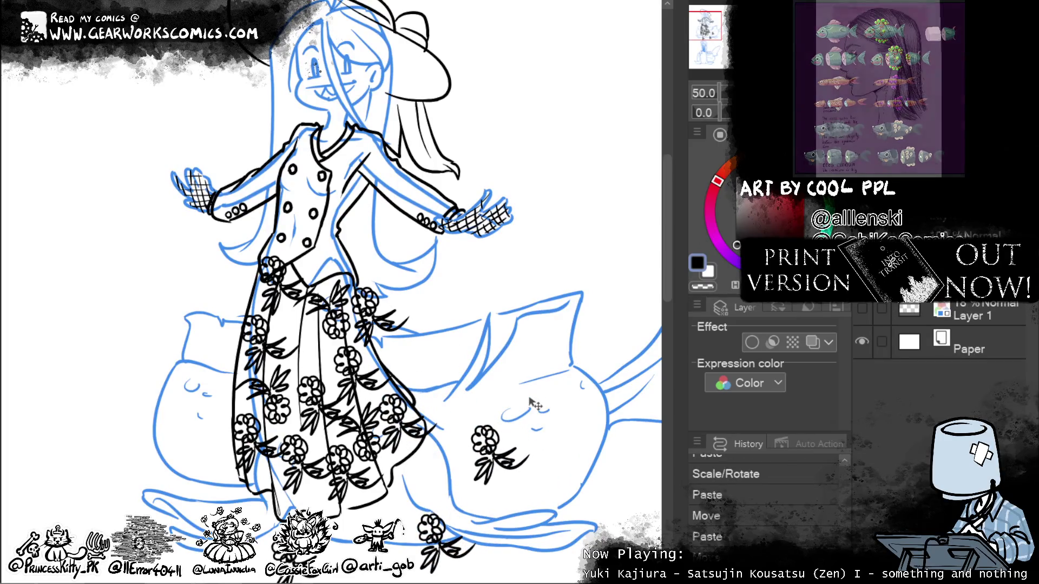
{"action": "key", "text": "ctrl+v"}
{"action": "left_click_drag", "start_coordinate": [478, 365], "coordinate": [473, 269]}
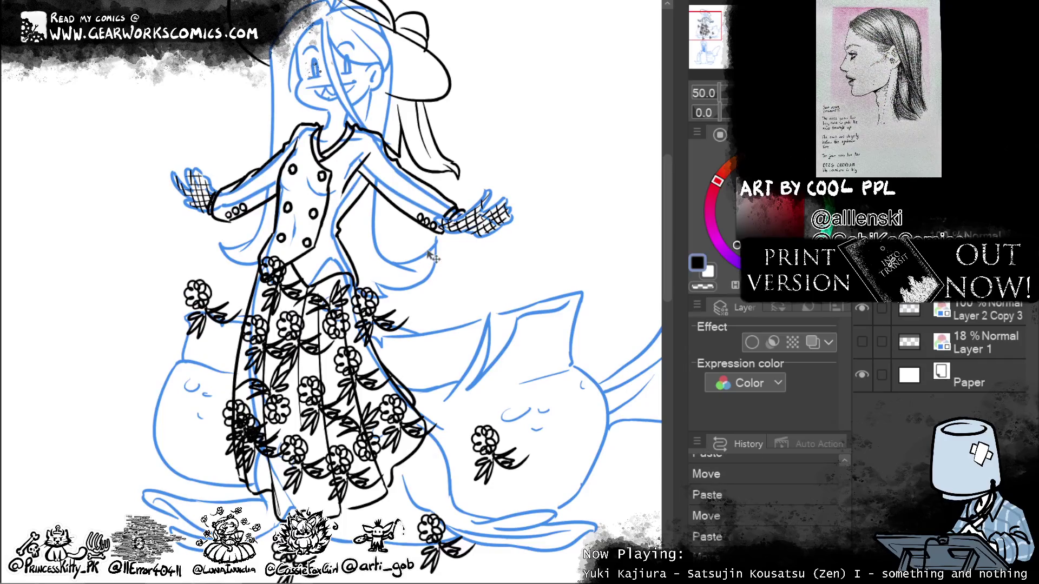
{"action": "key", "text": "ctrl+t"}
{"action": "left_click_drag", "start_coordinate": [321, 381], "coordinate": [296, 410]}
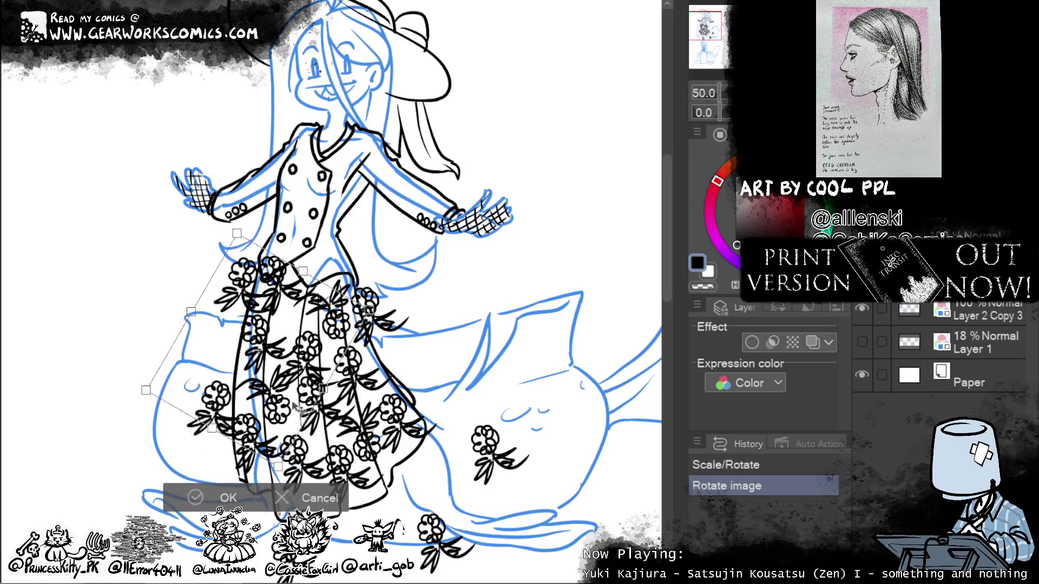
Step: Move the stray flower below the skirt up onto the skirt
{"action": "left_click", "coordinate": [227, 500]}
{"action": "left_click_drag", "start_coordinate": [567, 303], "coordinate": [557, 219]}
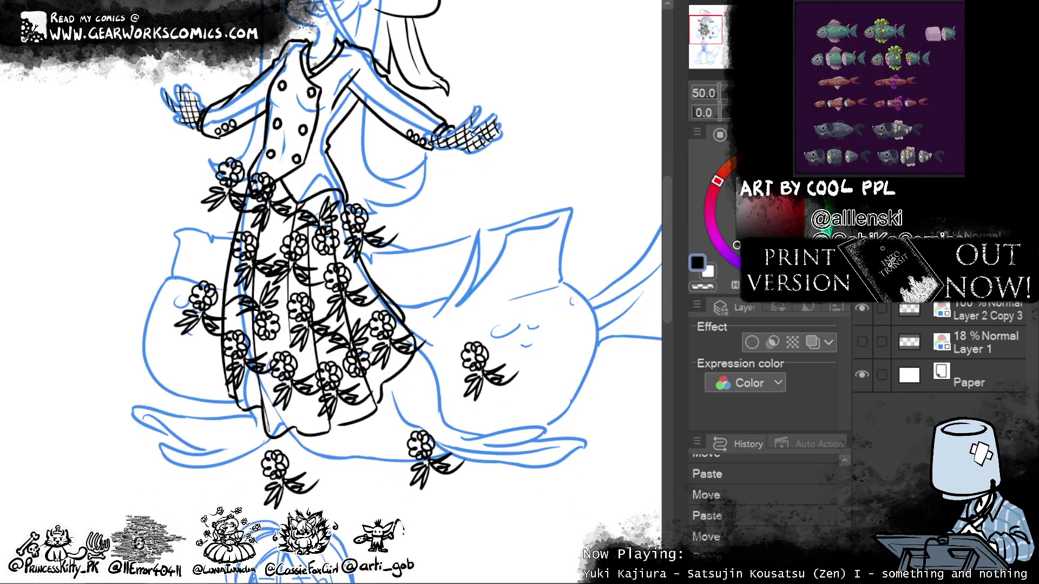
{"action": "left_click_drag", "start_coordinate": [344, 459], "coordinate": [225, 465]}
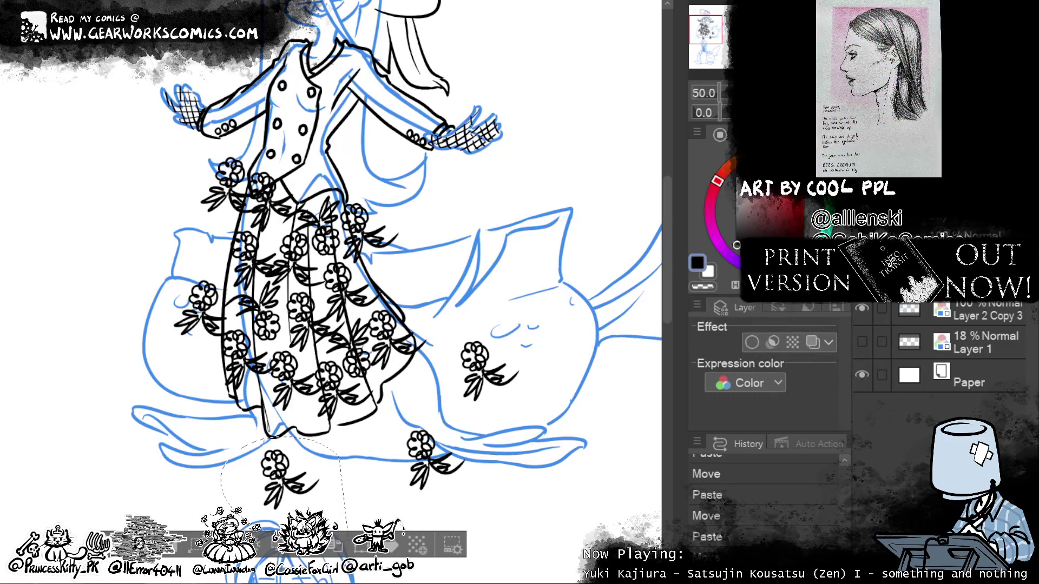
{"action": "right_click", "coordinate": [890, 455]}
{"action": "left_click", "coordinate": [861, 533]}
{"action": "key", "text": "ctrl+t"}
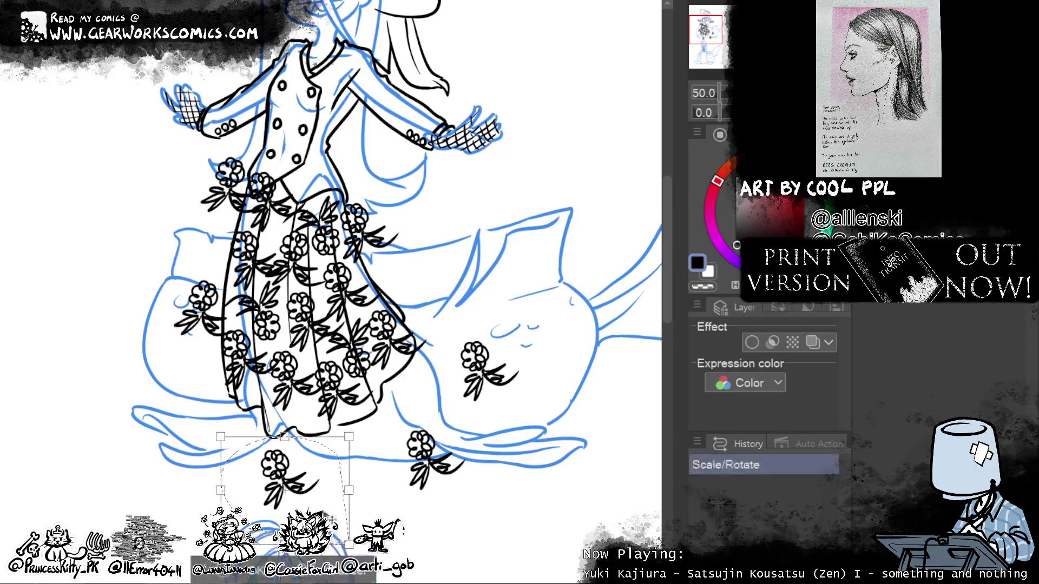
{"action": "left_click_drag", "start_coordinate": [322, 522], "coordinate": [295, 462]}
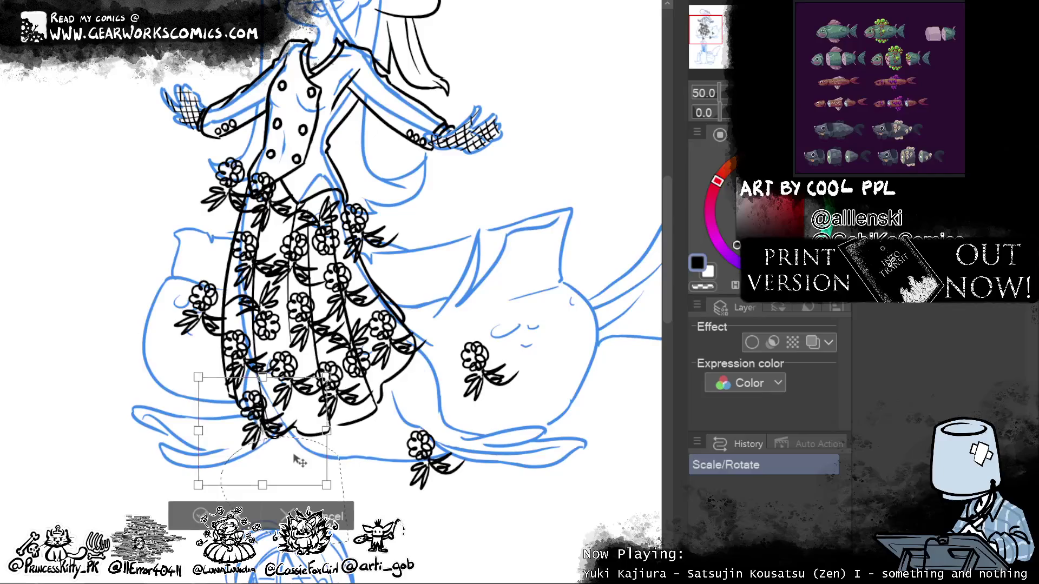
{"action": "key", "text": "Return"}
Step: Move the lower-right stray flower up and left into the skirt
{"action": "left_click_drag", "start_coordinate": [492, 454], "coordinate": [529, 452]}
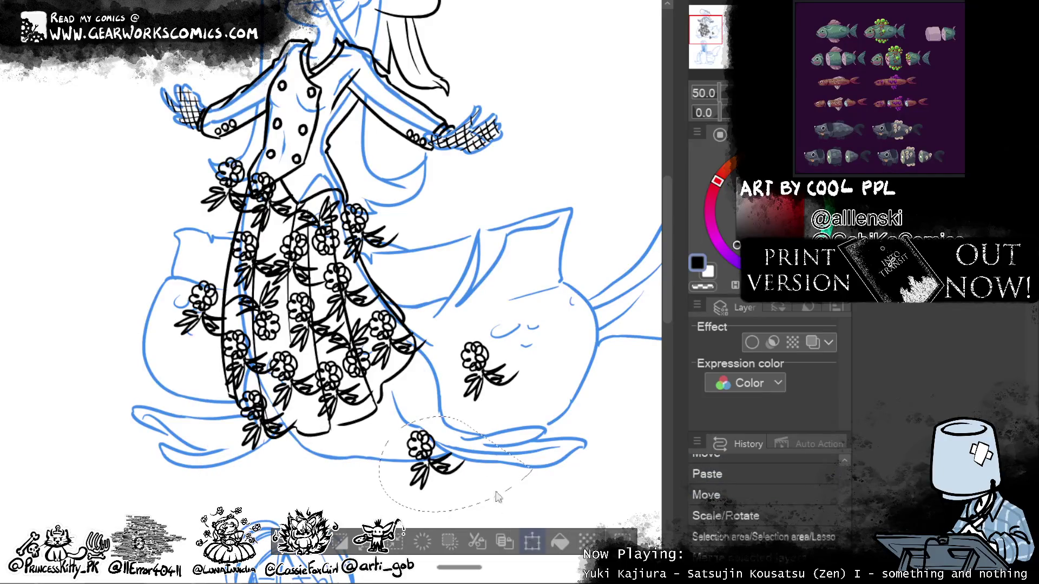
{"action": "left_click", "coordinate": [533, 541]}
{"action": "left_click_drag", "start_coordinate": [502, 489], "coordinate": [388, 467]}
{"action": "key", "text": "Return"}
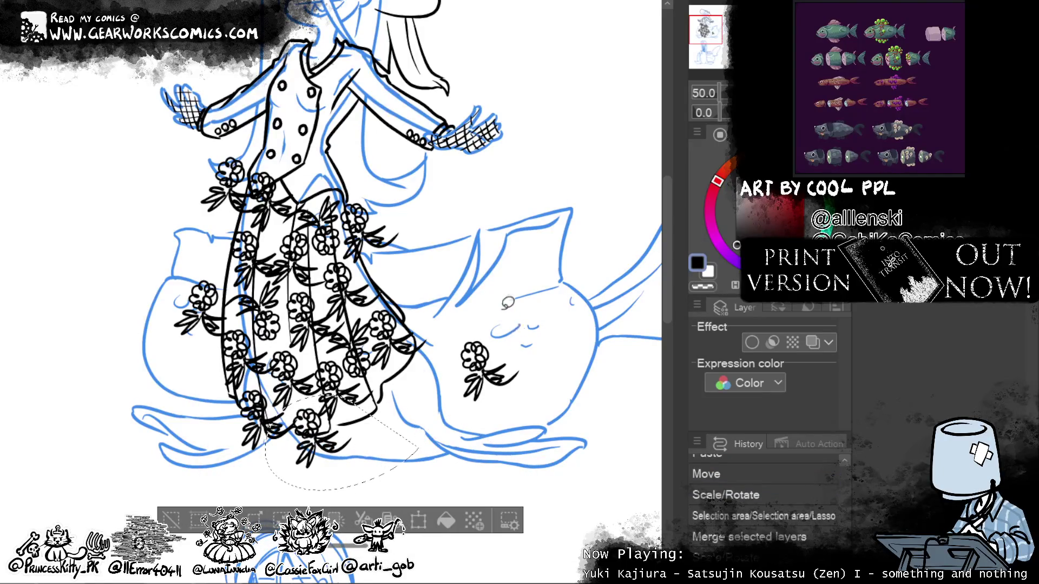
{"action": "key", "text": "ctrl+t"}
{"action": "mouse_move", "coordinate": [548, 393]}
{"action": "left_mouse_down"}
{"action": "mouse_move", "coordinate": [443, 284]}
{"action": "mouse_move", "coordinate": [476, 278]}
{"action": "left_mouse_up"}
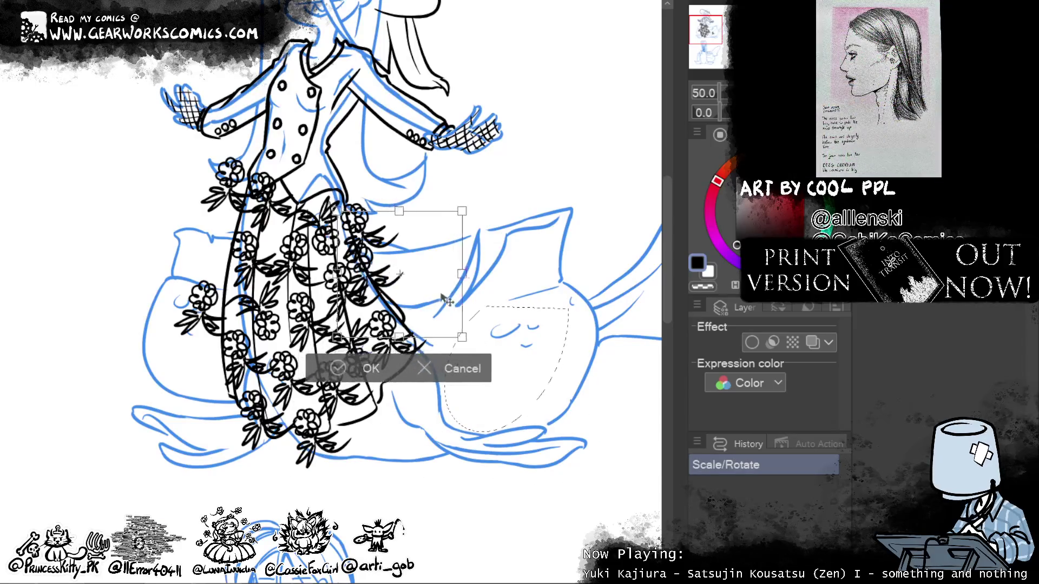
{"action": "left_click", "coordinate": [372, 366]}
Step: Move the stray flower left of the skirt onto it, then deselect
{"action": "left_click_drag", "start_coordinate": [180, 241], "coordinate": [224, 347]}
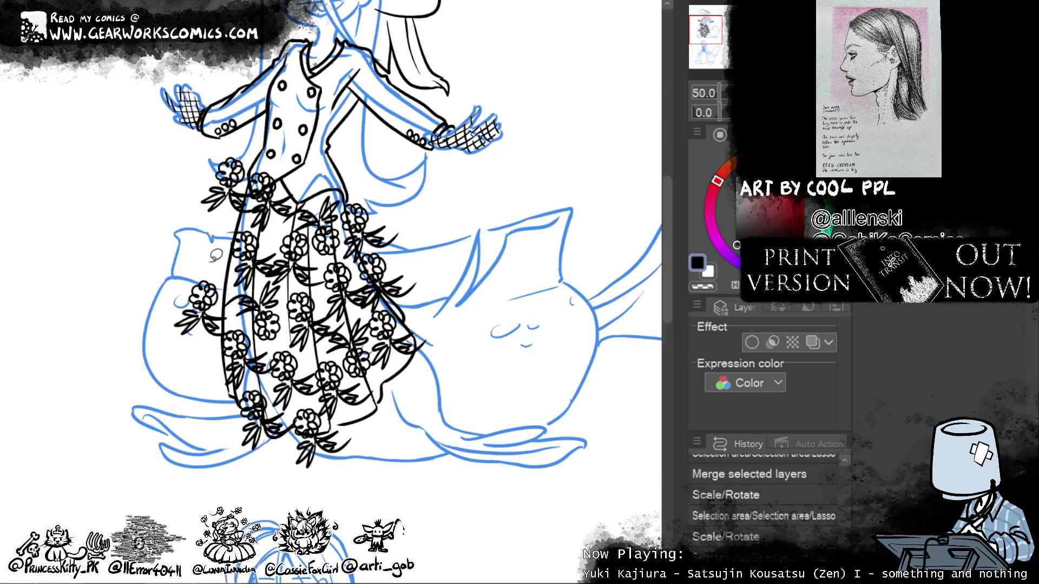
{"action": "left_click", "coordinate": [258, 401]}
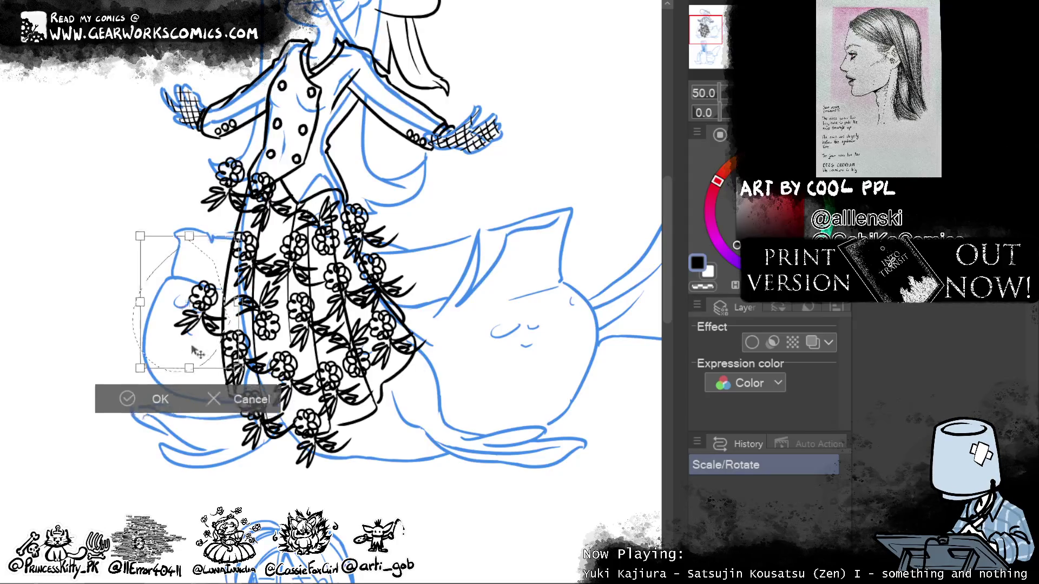
{"action": "left_click_drag", "start_coordinate": [207, 244], "coordinate": [224, 234]}
{"action": "key", "text": "Return"}
{"action": "key", "text": "ctrl+d"}
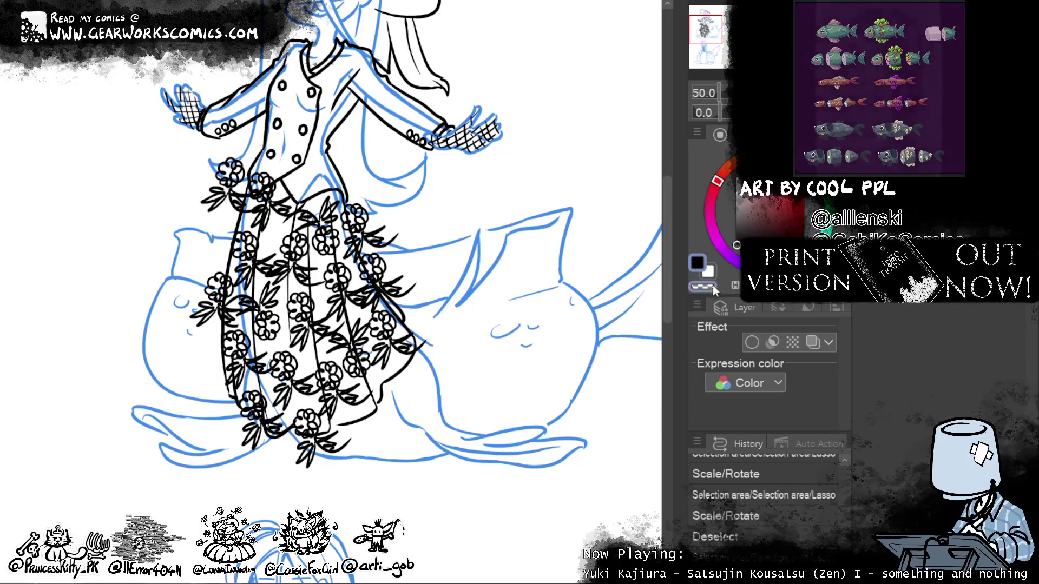
Step: Erase the flowers spilling past the skirt's right edge with transparent colour
{"action": "key", "text": "c"}
{"action": "left_click_drag", "start_coordinate": [357, 212], "coordinate": [432, 294]}
{"action": "key", "text": "ctrl+z"}
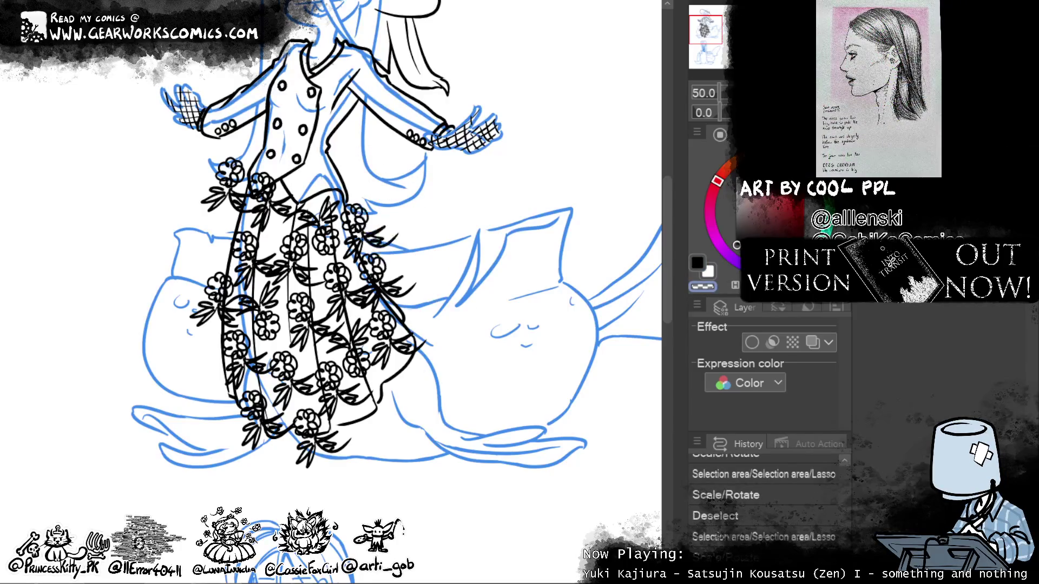
{"action": "mouse_move", "coordinate": [368, 207]}
{"action": "left_mouse_down"}
{"action": "mouse_move", "coordinate": [366, 238]}
{"action": "mouse_move", "coordinate": [425, 275]}
{"action": "left_mouse_up"}
Step: Erase leaf strokes along the hem, re-ink the hem, and erase the small left-hip flower
{"action": "left_click_drag", "start_coordinate": [336, 449], "coordinate": [301, 452]}
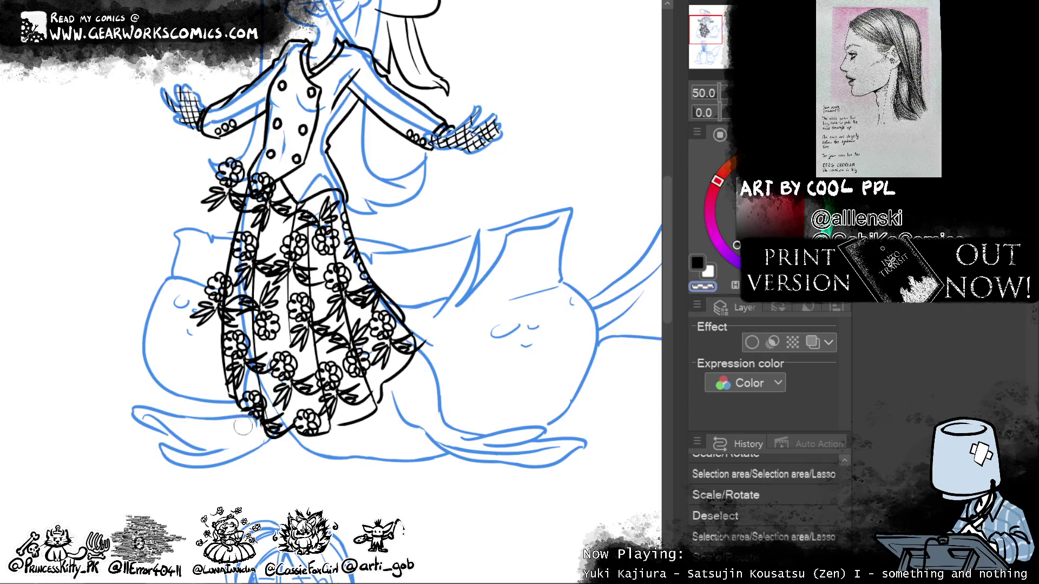
{"action": "key", "text": "ctrl+d"}
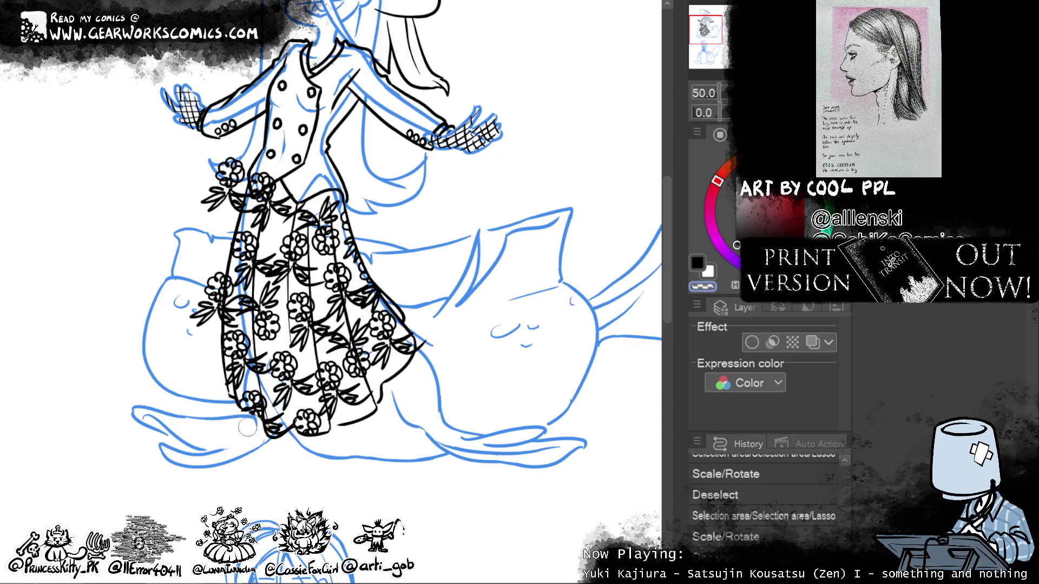
{"action": "left_click_drag", "start_coordinate": [243, 427], "coordinate": [268, 430]}
{"action": "left_click_drag", "start_coordinate": [264, 386], "coordinate": [257, 427]}
{"action": "left_click_drag", "start_coordinate": [254, 417], "coordinate": [263, 428]}
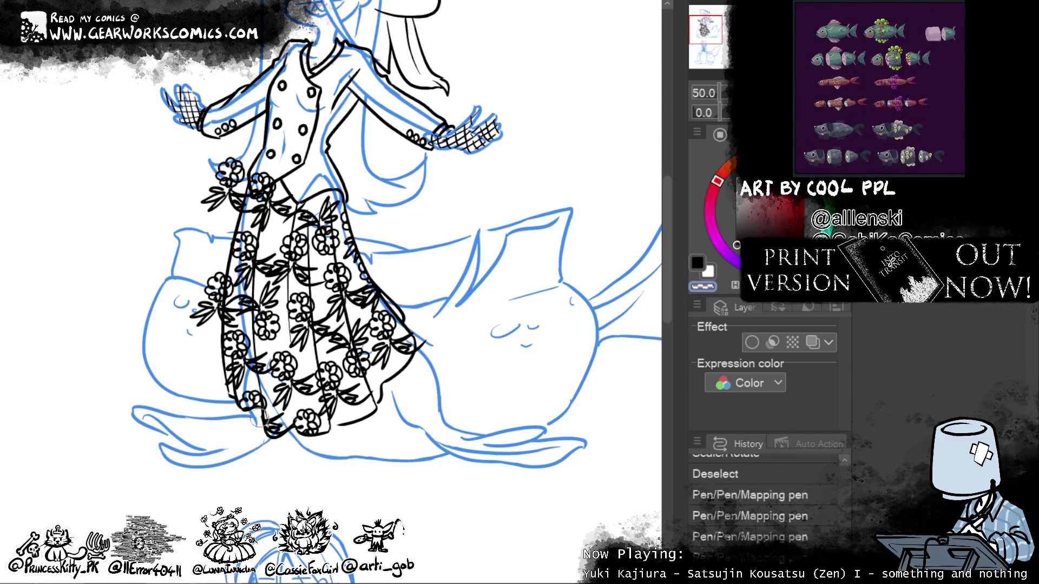
{"action": "left_click_drag", "start_coordinate": [231, 396], "coordinate": [236, 402]}
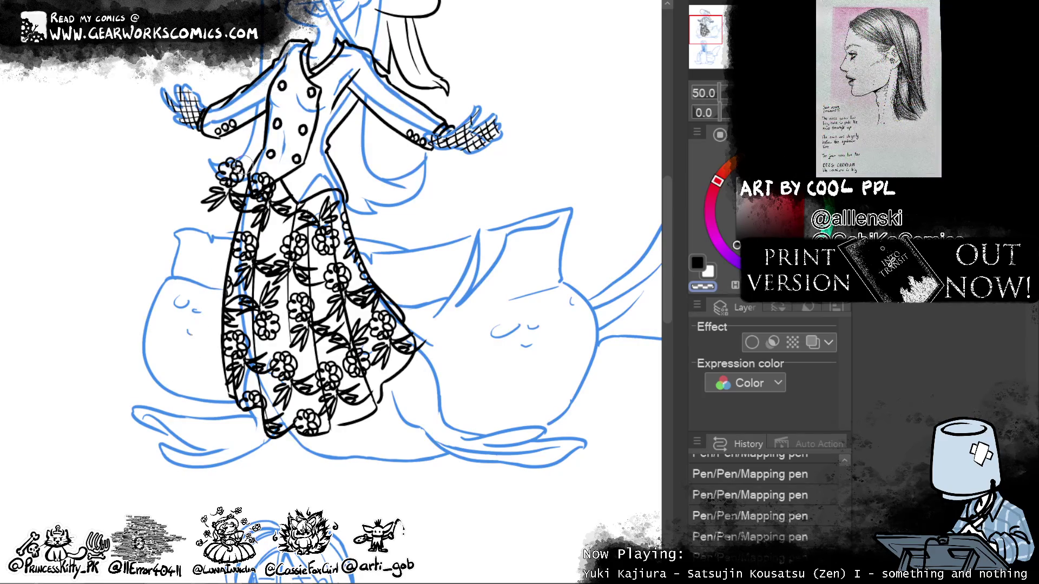
{"action": "mouse_move", "coordinate": [233, 169]}
{"action": "left_mouse_down"}
{"action": "mouse_move", "coordinate": [232, 190]}
{"action": "mouse_move", "coordinate": [296, 139]}
{"action": "left_mouse_up"}
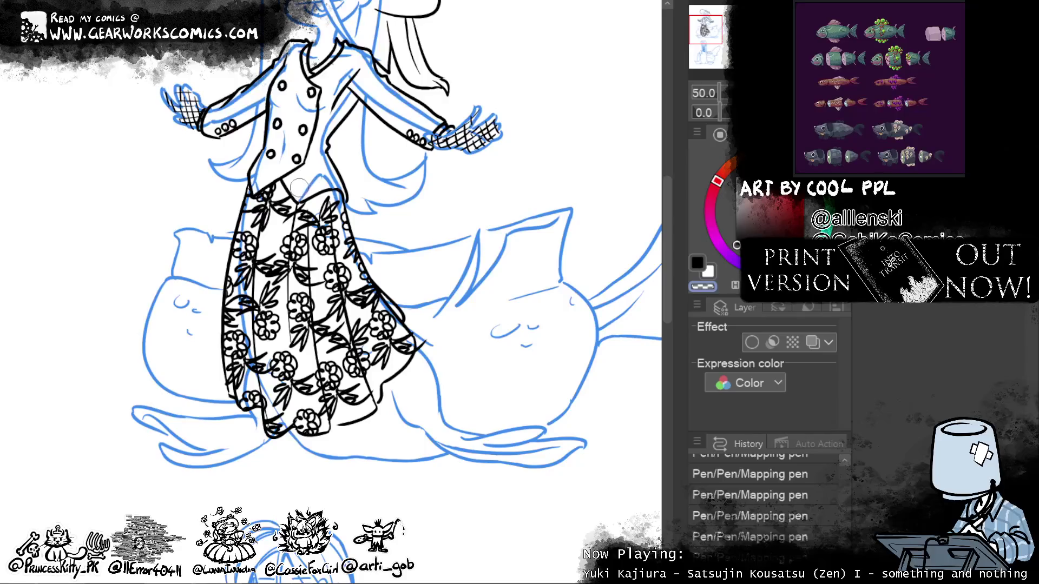
{"action": "left_click_drag", "start_coordinate": [563, 380], "coordinate": [553, 478]}
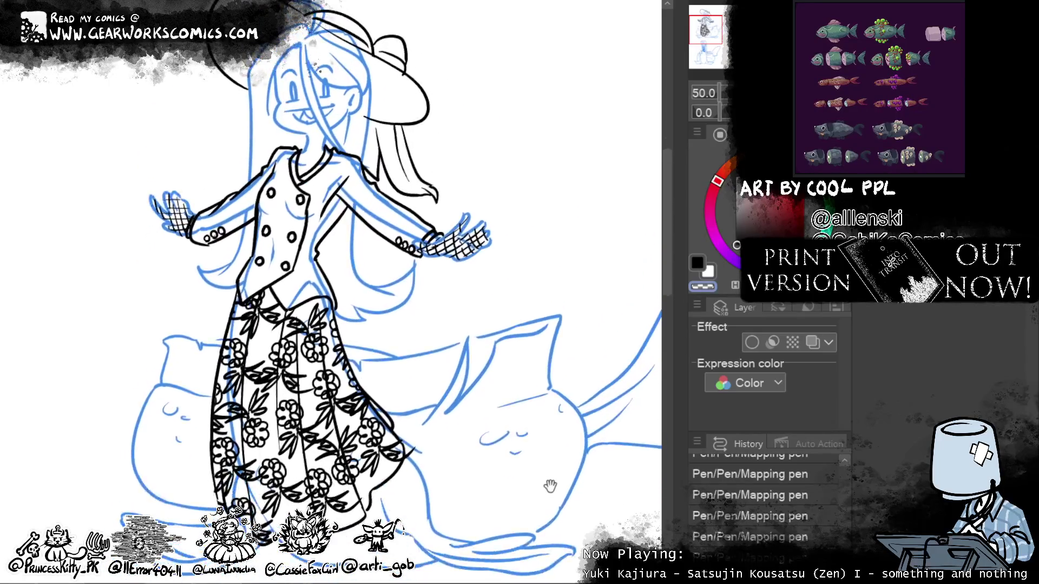
Step: Add a layer mask to the blue sketch layer
{"action": "key", "text": "alt+bracketleft"}
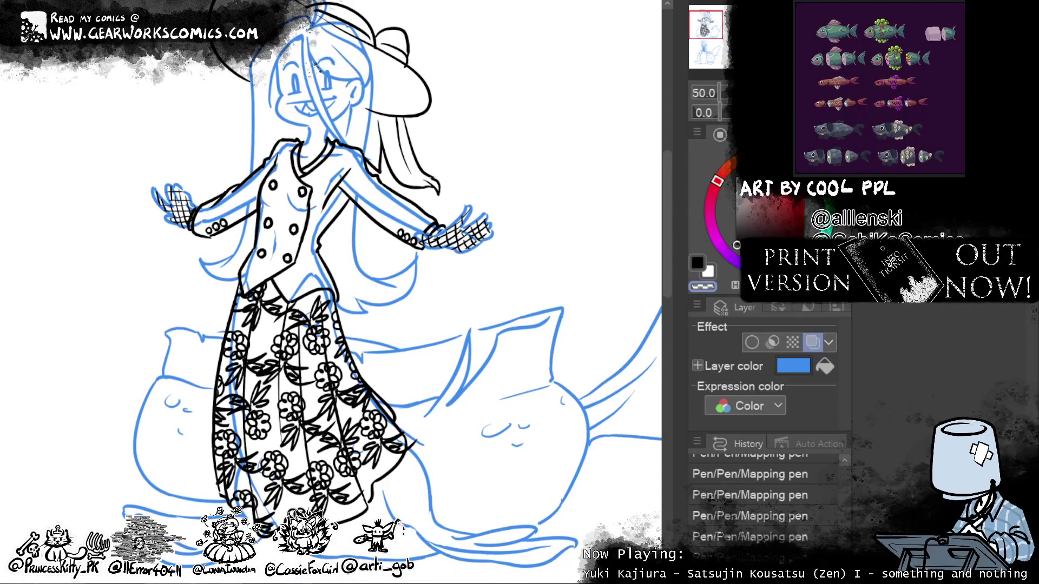
{"action": "right_click", "coordinate": [712, 319]}
{"action": "left_click", "coordinate": [402, 312]}
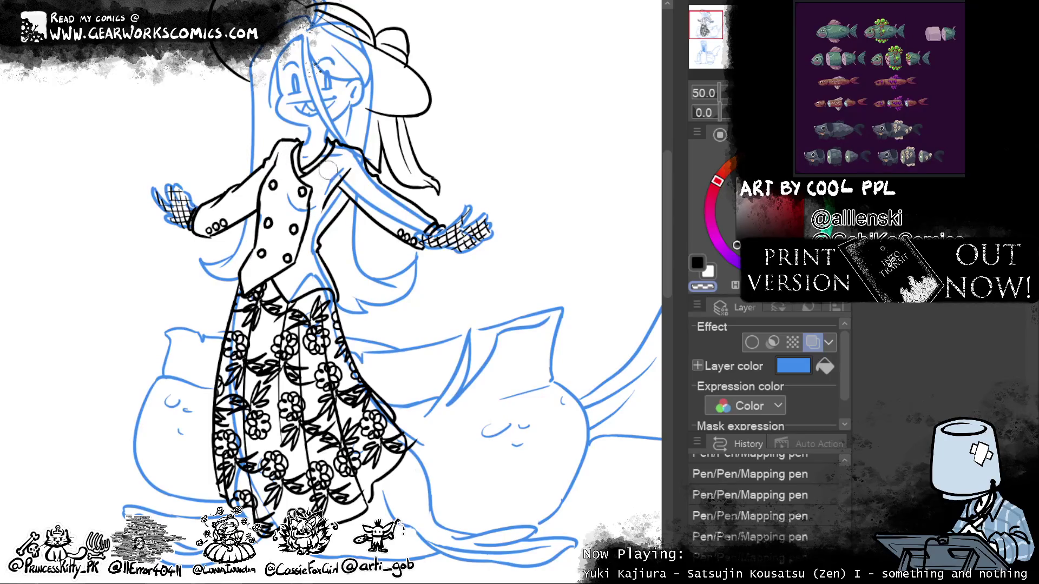
Step: Touch up lines in black over the vest collar and down the skirt
{"action": "key", "text": "c"}
{"action": "left_click_drag", "start_coordinate": [305, 157], "coordinate": [312, 143]}
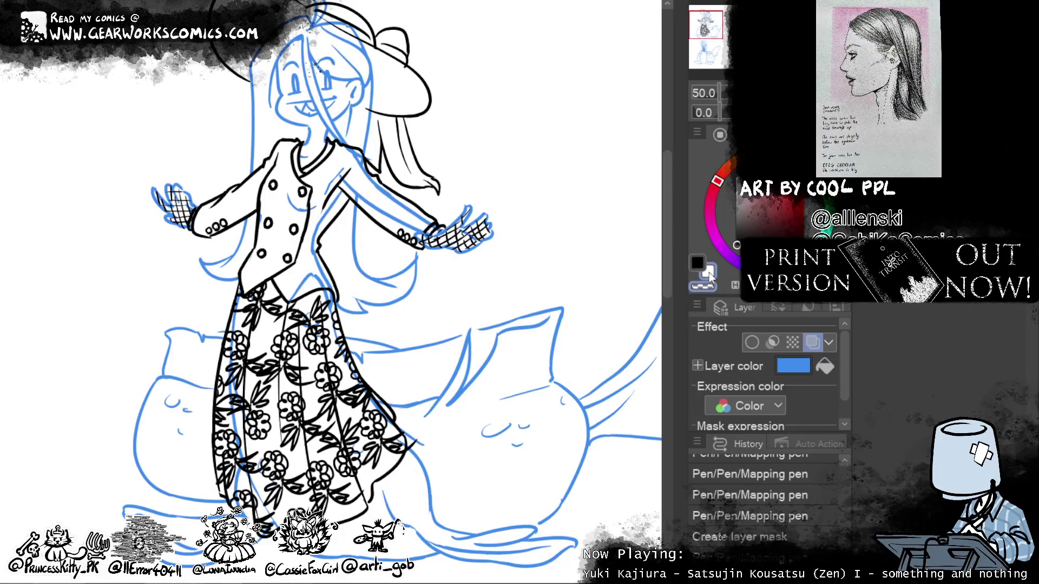
{"action": "mouse_move", "coordinate": [338, 176]}
{"action": "left_mouse_down"}
{"action": "mouse_move", "coordinate": [298, 206]}
{"action": "mouse_move", "coordinate": [303, 252]}
{"action": "left_mouse_up"}
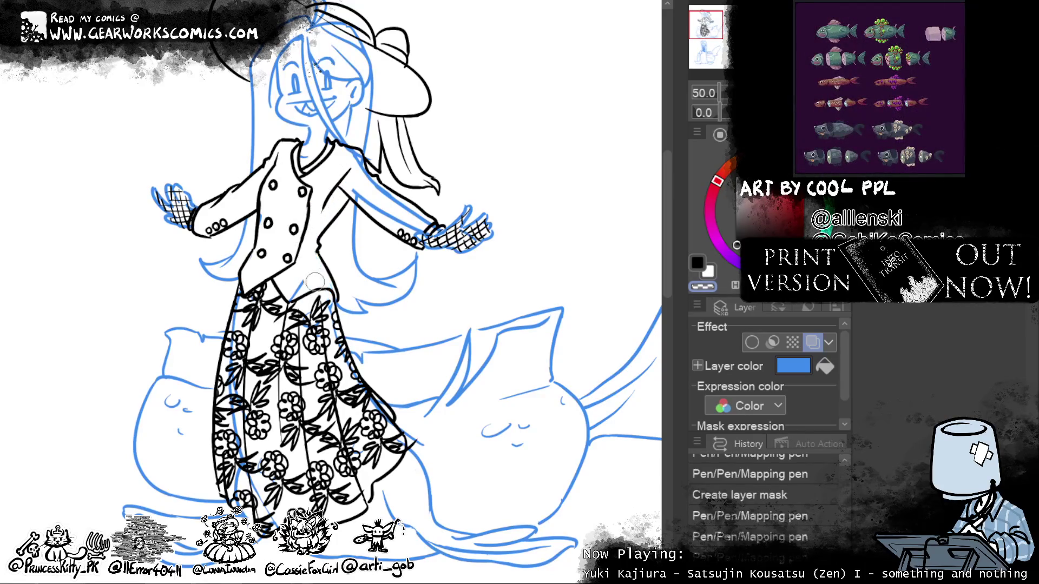
{"action": "left_click_drag", "start_coordinate": [293, 357], "coordinate": [323, 357]}
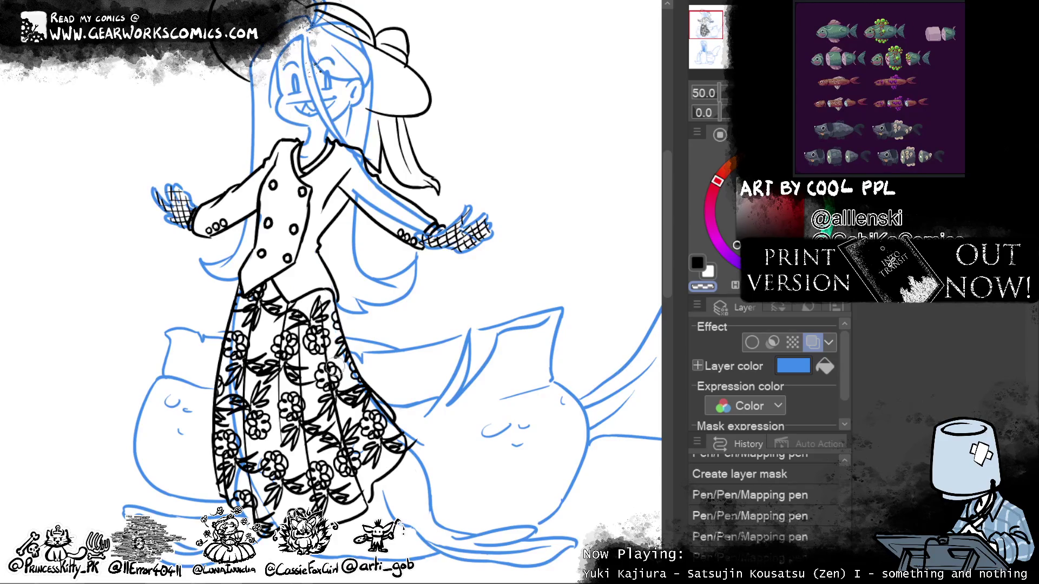
{"action": "left_click_drag", "start_coordinate": [361, 400], "coordinate": [379, 416]}
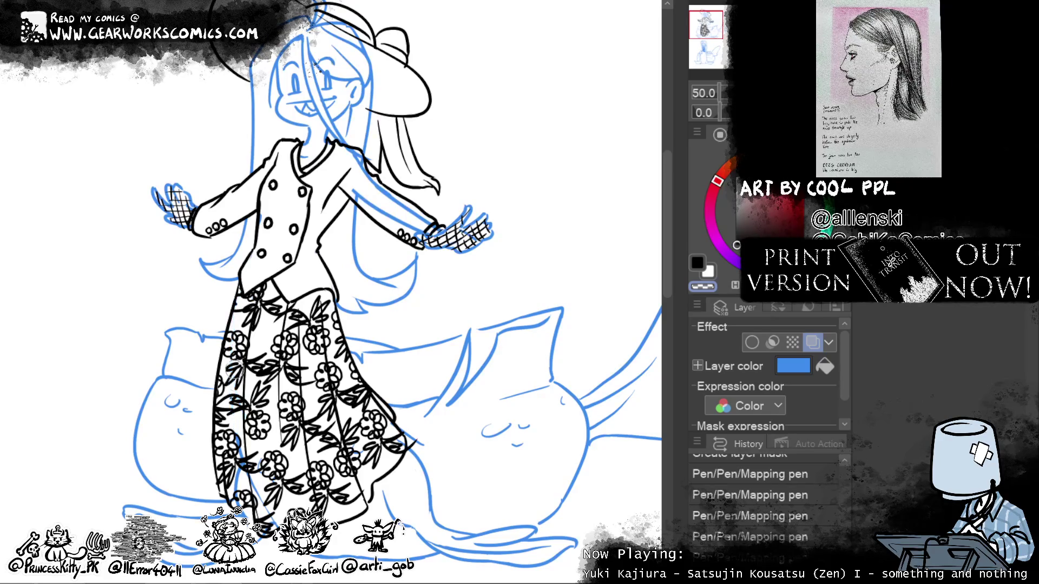
{"action": "left_click_drag", "start_coordinate": [240, 496], "coordinate": [244, 498]}
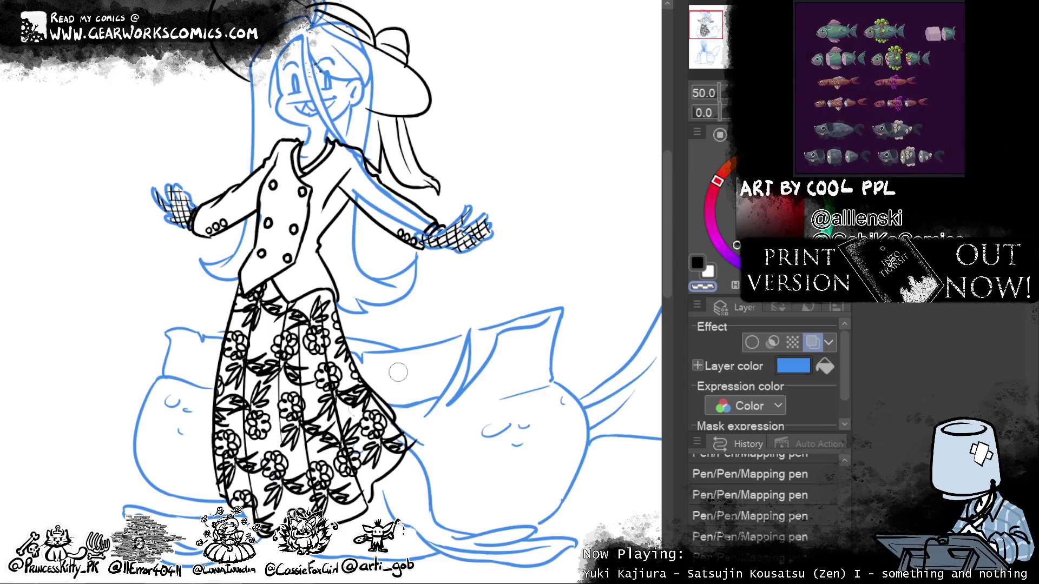
{"action": "left_click_drag", "start_coordinate": [585, 176], "coordinate": [522, 336]}
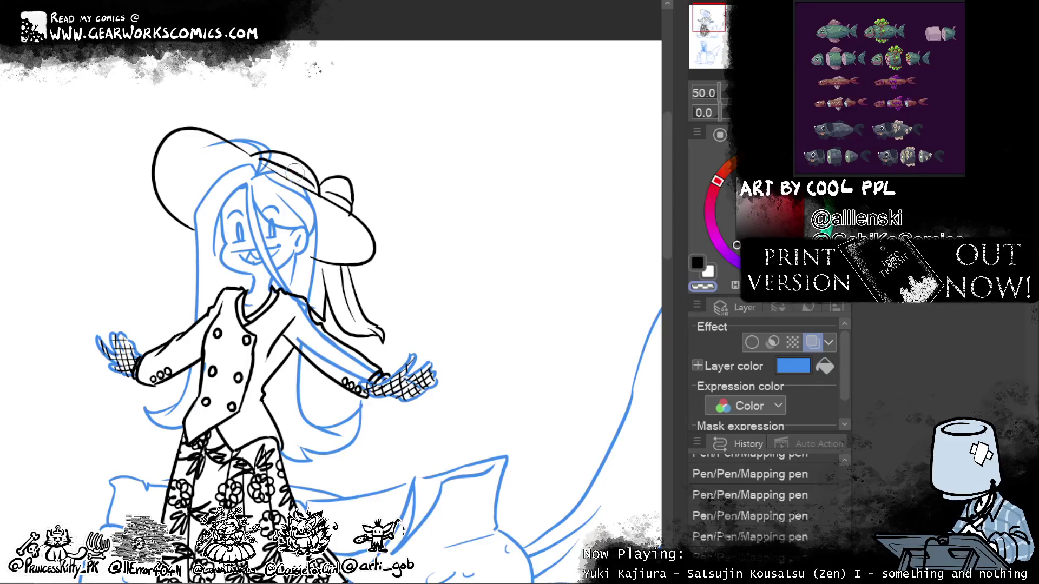
Step: Erase the sketch lines on the hat brim, then zoom out with lineart shown black
{"action": "left_click_drag", "start_coordinate": [204, 146], "coordinate": [271, 150]}
{"action": "scroll", "coordinate": [282, 61], "scroll_direction": "down", "scroll_amount": 3}
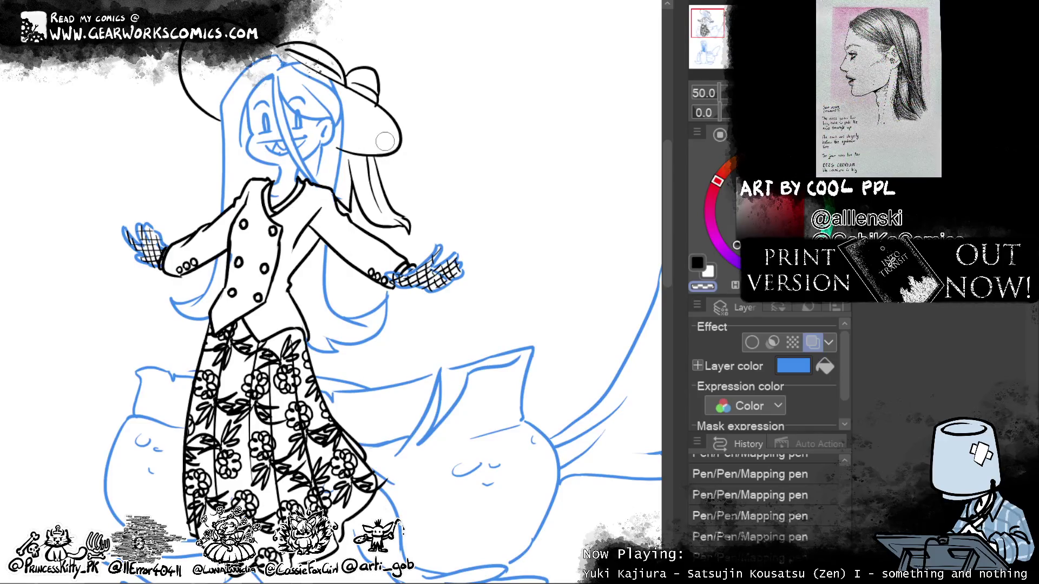
{"action": "key", "text": "ctrl+minus"}
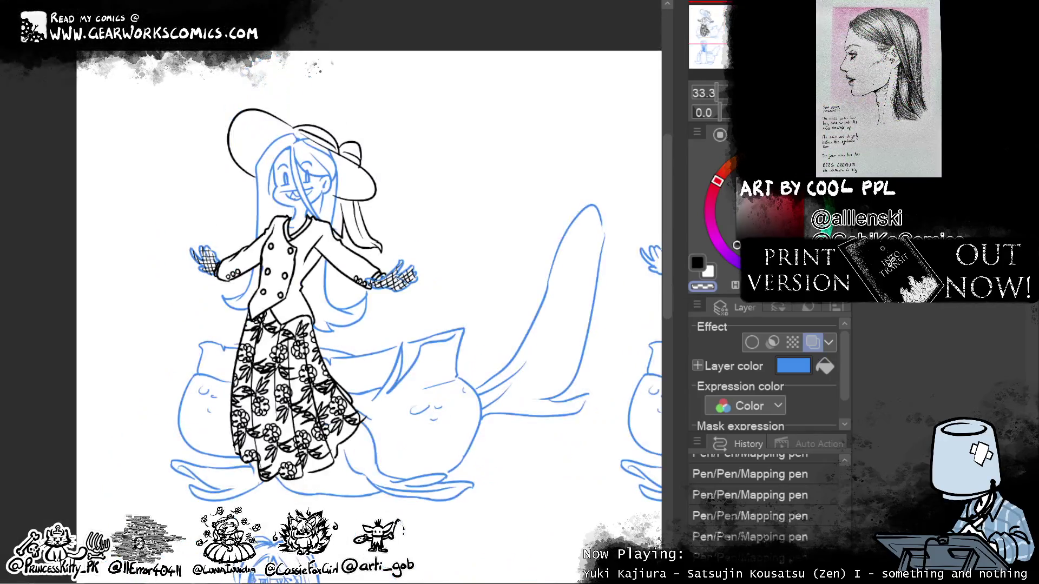
{"action": "left_click", "coordinate": [811, 343]}
Step: Frame the original undressed mermaid and turn Layer Color back on to tint it blue
{"action": "left_click_drag", "start_coordinate": [538, 505], "coordinate": [464, 433]}
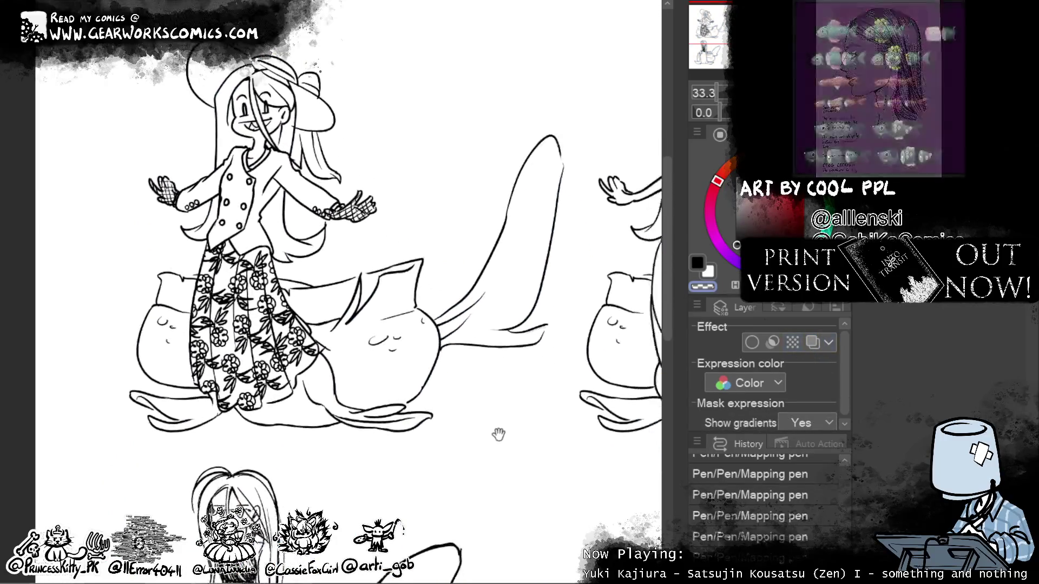
{"action": "left_click_drag", "start_coordinate": [516, 507], "coordinate": [510, 534]}
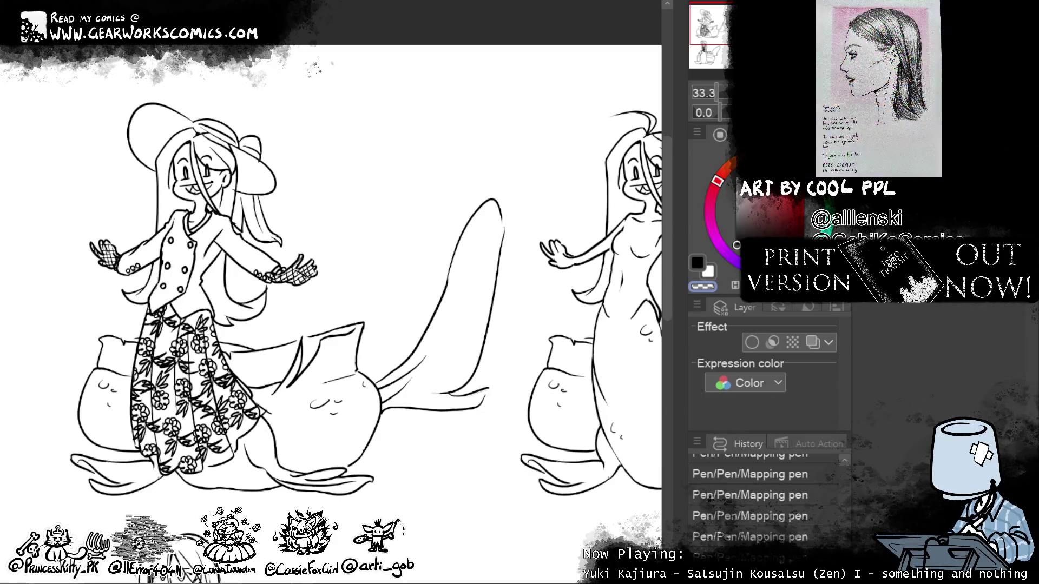
{"action": "mouse_move", "coordinate": [141, 281]}
{"action": "left_mouse_down"}
{"action": "mouse_move", "coordinate": [206, 427]}
{"action": "mouse_move", "coordinate": [306, 388]}
{"action": "left_mouse_up"}
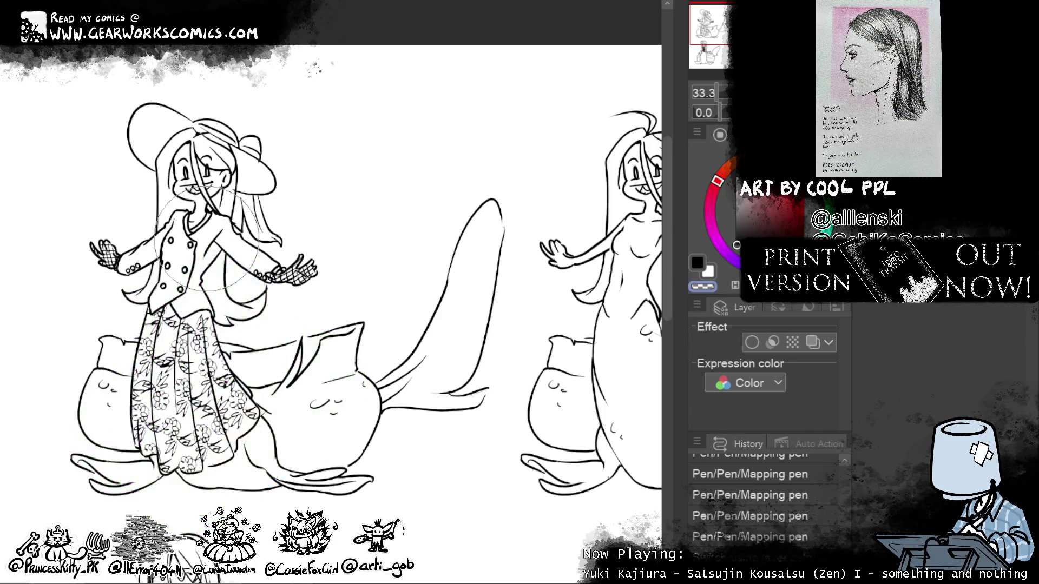
{"action": "scroll", "coordinate": [379, 432], "scroll_direction": "down", "scroll_amount": 3}
{"action": "scroll", "coordinate": [486, 503], "scroll_direction": "up", "scroll_amount": 3}
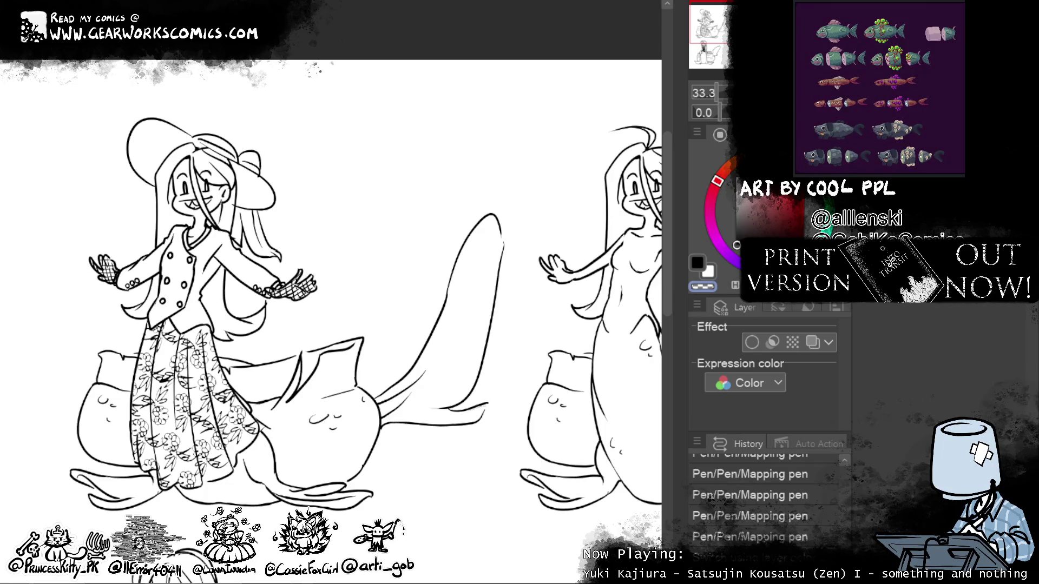
{"action": "scroll", "coordinate": [330, 292], "scroll_direction": "right", "scroll_amount": 5}
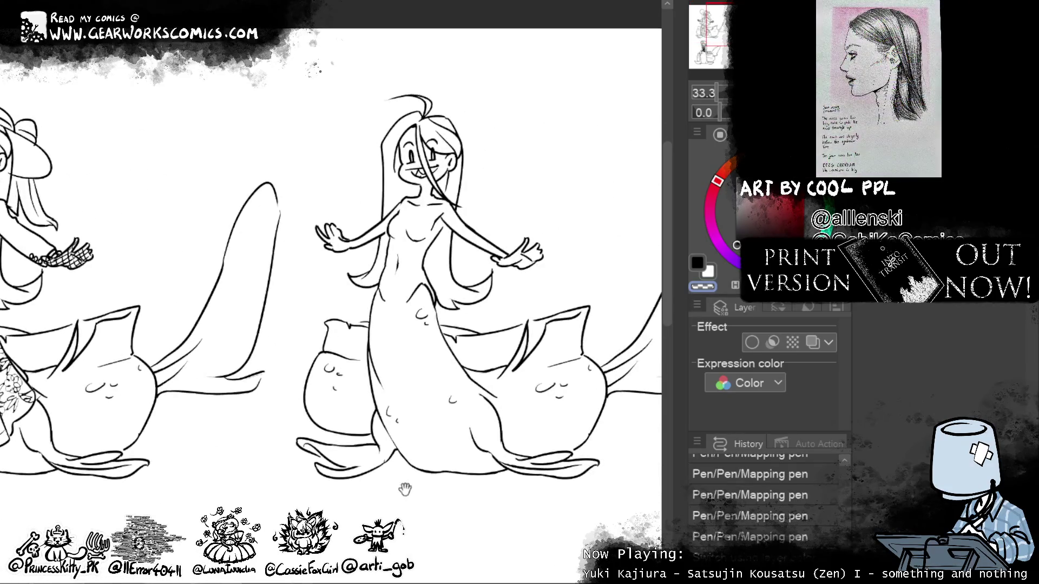
{"action": "scroll", "coordinate": [330, 292], "scroll_direction": "up", "scroll_amount": 1}
{"action": "left_click", "coordinate": [812, 342]}
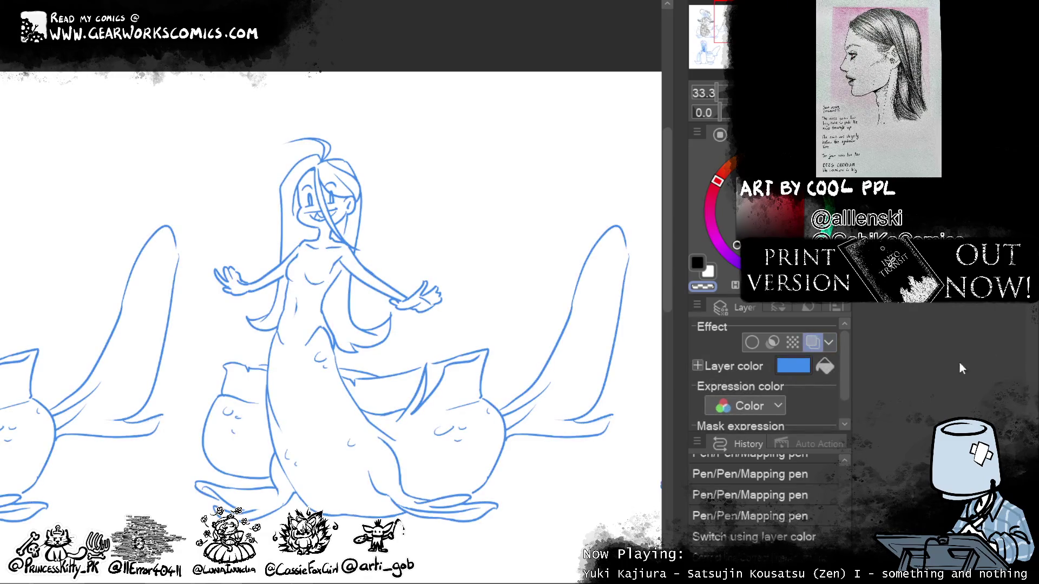
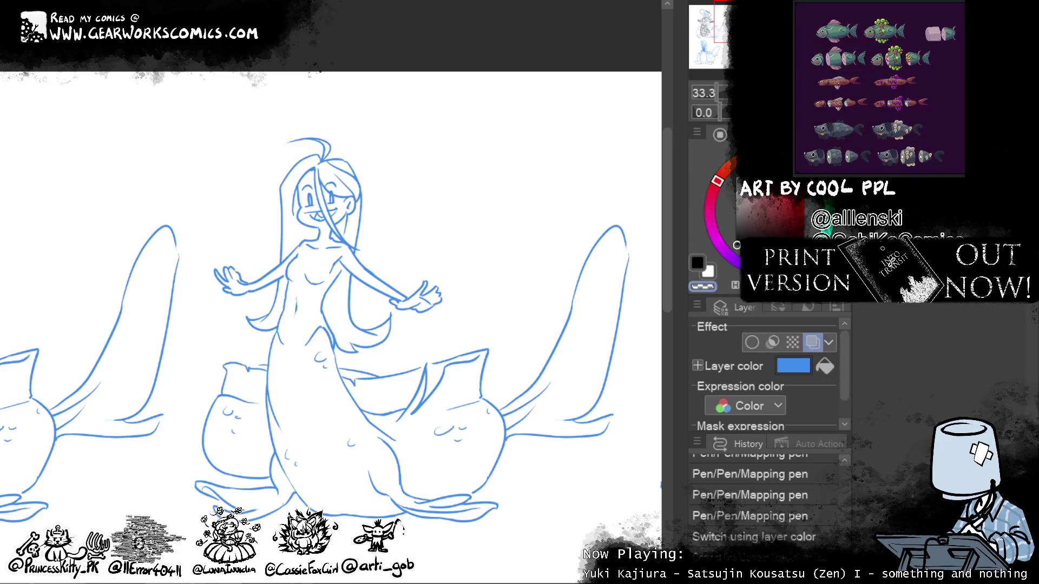
Step: Switch to the ink layer and make black the main drawing colour
{"action": "key", "text": "alt+bracketright"}
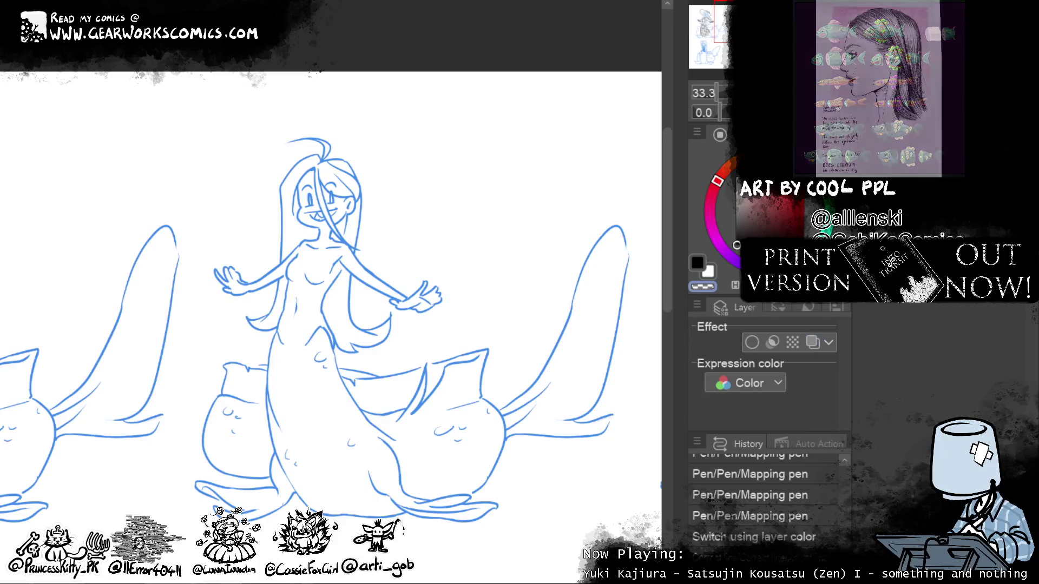
{"action": "mouse_move", "coordinate": [487, 347]}
{"action": "left_mouse_down"}
{"action": "mouse_move", "coordinate": [604, 342]}
{"action": "mouse_move", "coordinate": [508, 312]}
{"action": "left_mouse_up"}
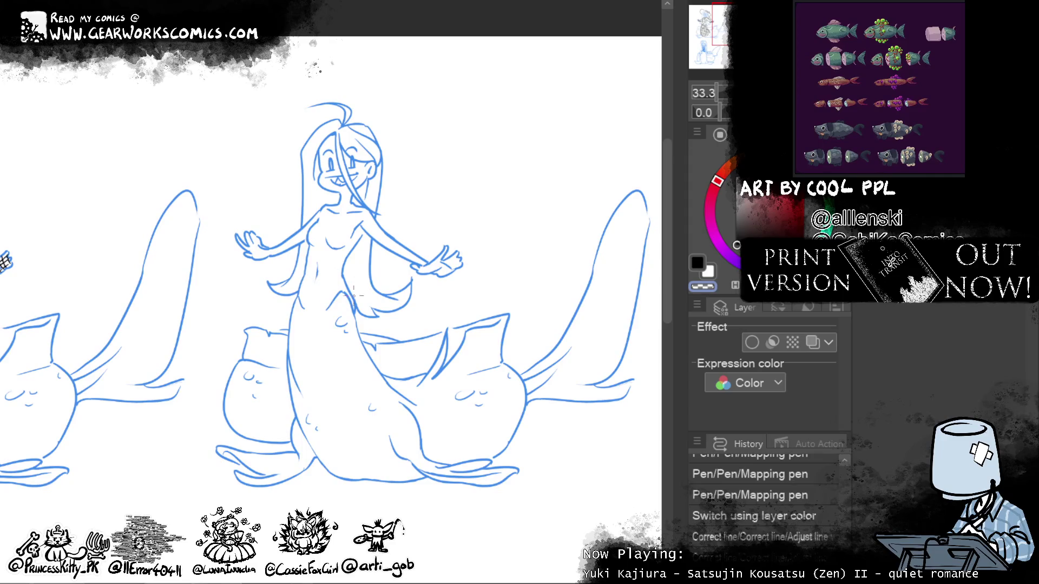
{"action": "key", "text": "c"}
Step: Ink the dress's left side and hem, redrawing the stroke until it sits right
{"action": "left_click_drag", "start_coordinate": [296, 291], "coordinate": [287, 397]}
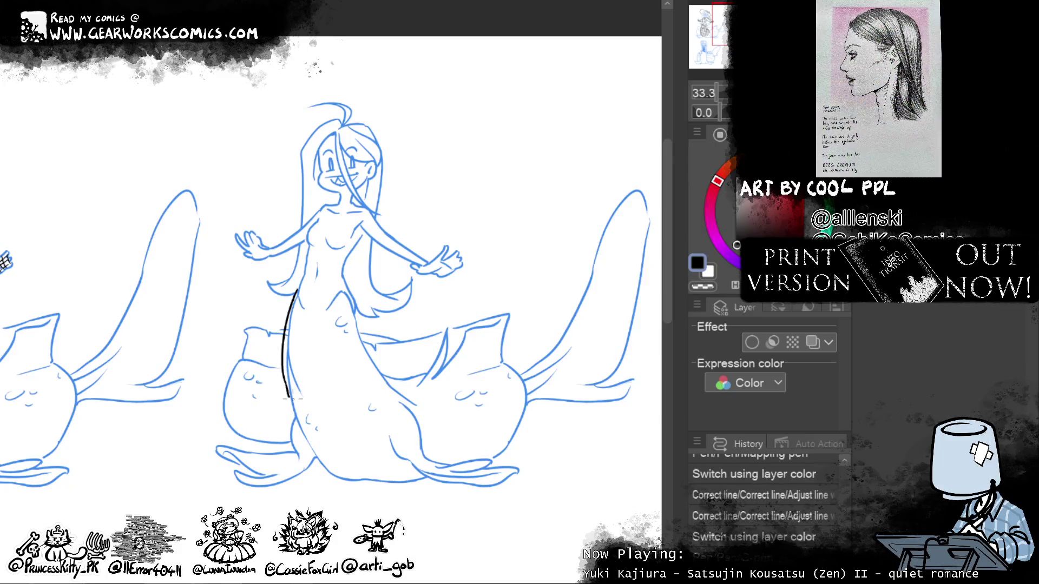
{"action": "key", "text": "ctrl+z"}
{"action": "left_click_drag", "start_coordinate": [296, 286], "coordinate": [287, 397]}
{"action": "key", "text": "ctrl+z"}
{"action": "left_click_drag", "start_coordinate": [297, 291], "coordinate": [358, 399]}
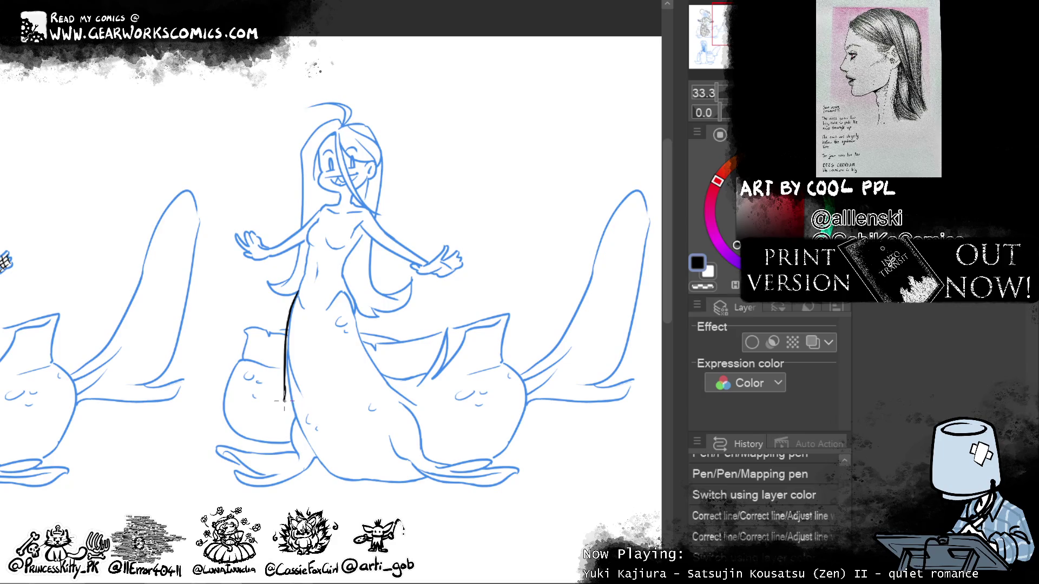
{"action": "mouse_move", "coordinate": [357, 400]}
{"action": "left_mouse_down"}
{"action": "mouse_move", "coordinate": [377, 371]}
{"action": "mouse_move", "coordinate": [357, 312]}
{"action": "left_mouse_up"}
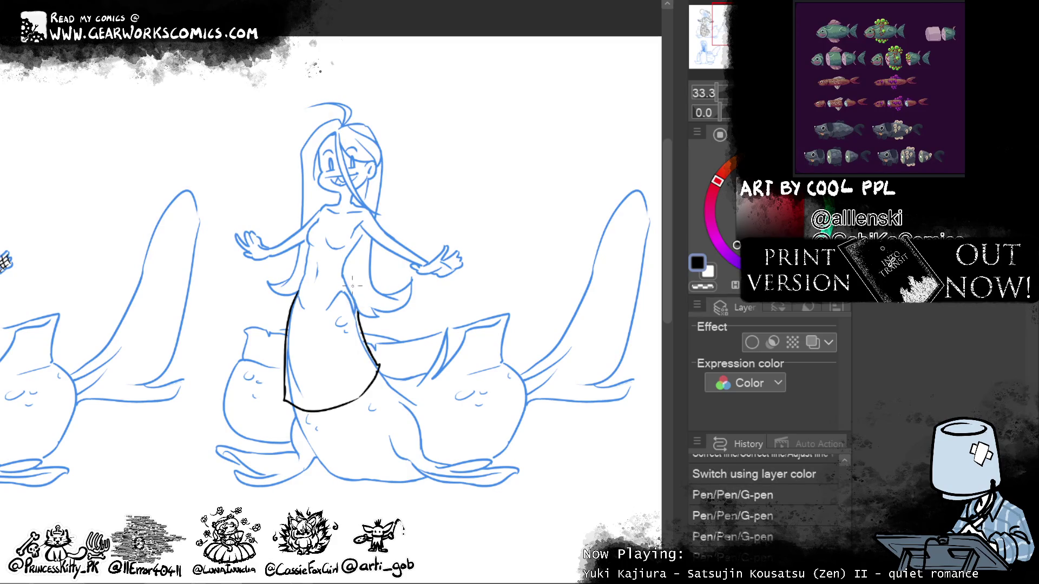
Step: Ink the dress's right edge and both shoulder and neck lines
{"action": "mouse_move", "coordinate": [358, 363]}
{"action": "left_mouse_down"}
{"action": "mouse_move", "coordinate": [355, 292]}
{"action": "mouse_move", "coordinate": [363, 311]}
{"action": "left_mouse_up"}
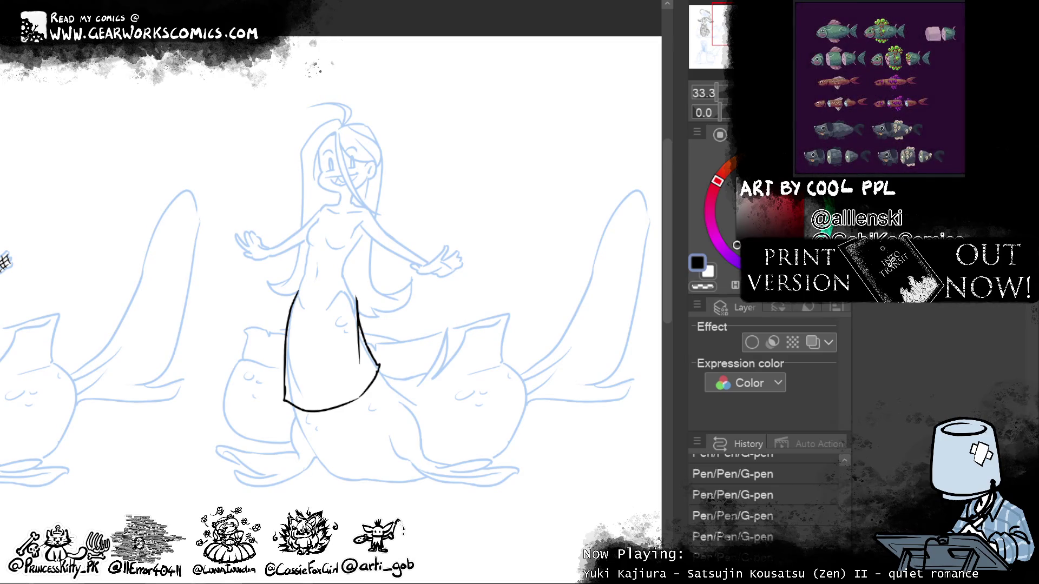
{"action": "mouse_move", "coordinate": [357, 200]}
{"action": "left_mouse_down"}
{"action": "mouse_move", "coordinate": [381, 215]}
{"action": "mouse_move", "coordinate": [315, 205]}
{"action": "left_mouse_up"}
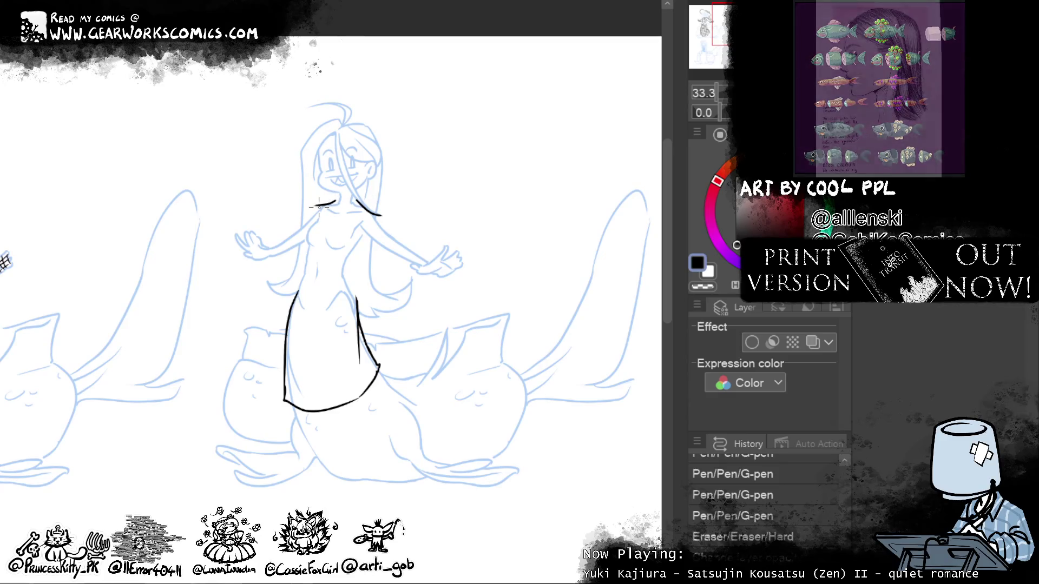
{"action": "left_click_drag", "start_coordinate": [380, 215], "coordinate": [384, 231]}
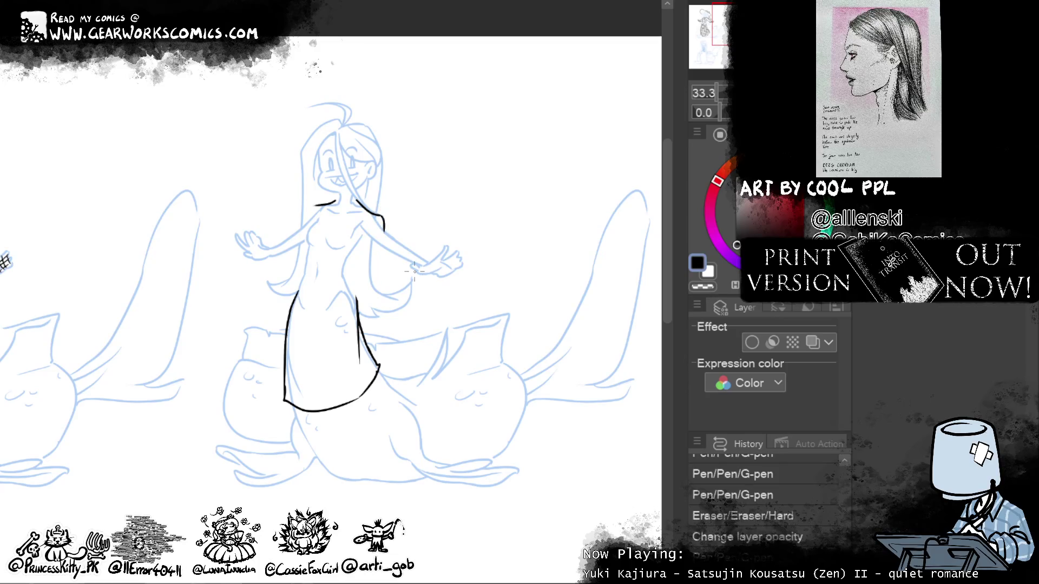
{"action": "left_click_drag", "start_coordinate": [317, 205], "coordinate": [310, 214]}
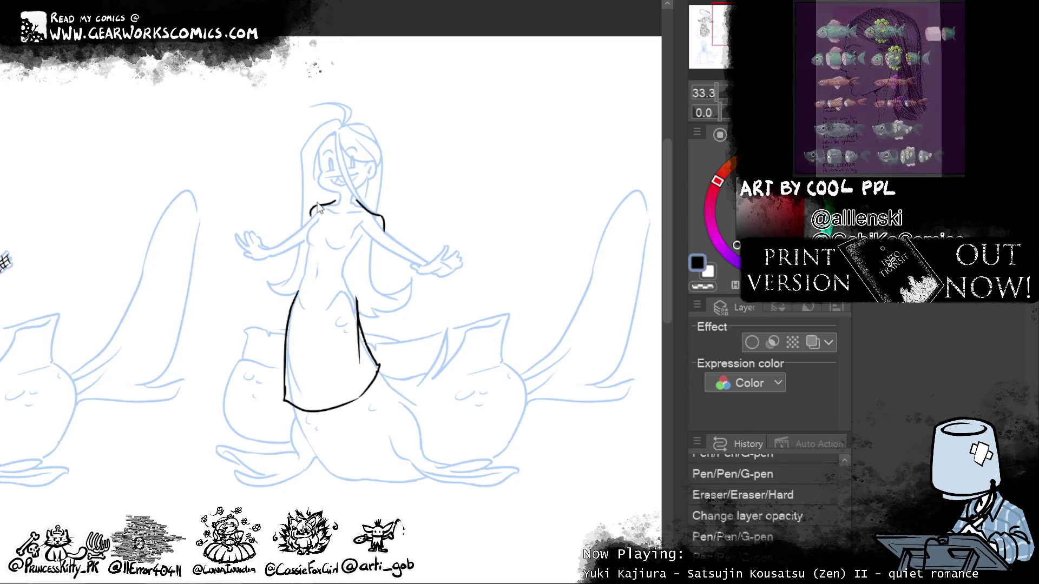
Step: Erase the shoulder line's overshoot and reshape the right shoulder with Liquify
{"action": "left_click_drag", "start_coordinate": [523, 131], "coordinate": [500, 101]}
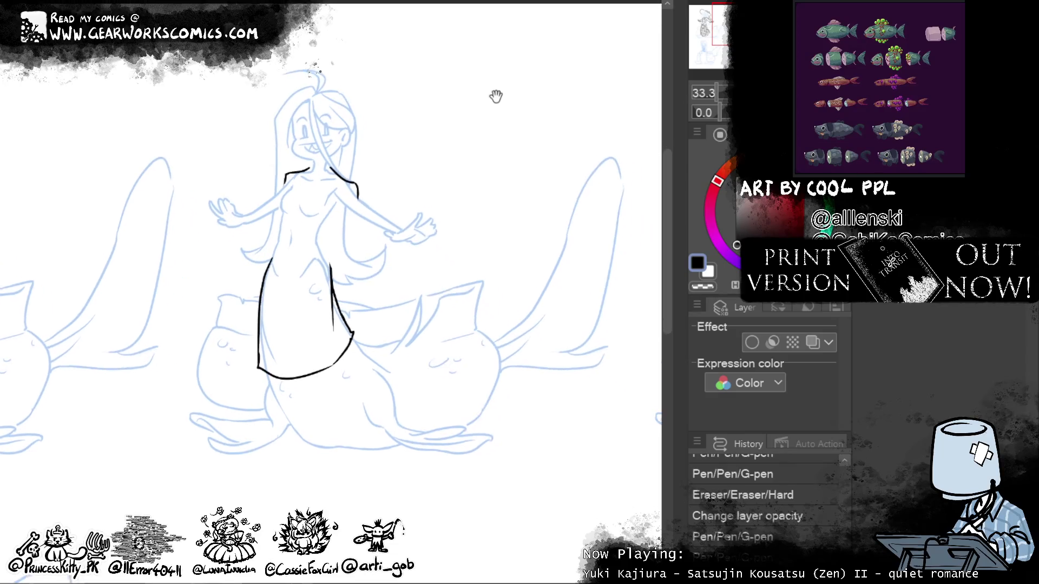
{"action": "left_click_drag", "start_coordinate": [502, 164], "coordinate": [514, 191]}
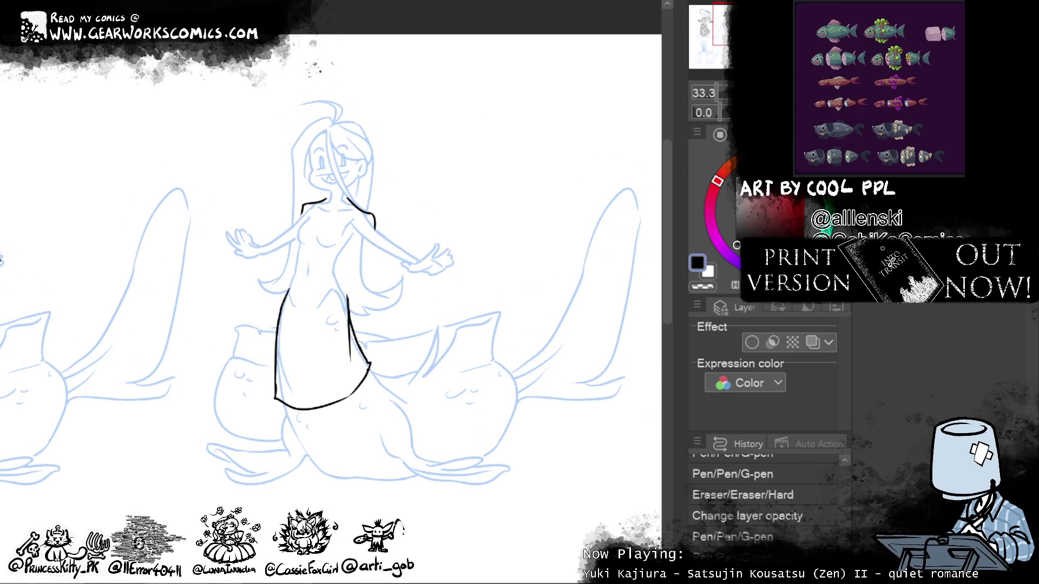
{"action": "left_click_drag", "start_coordinate": [414, 216], "coordinate": [406, 238]}
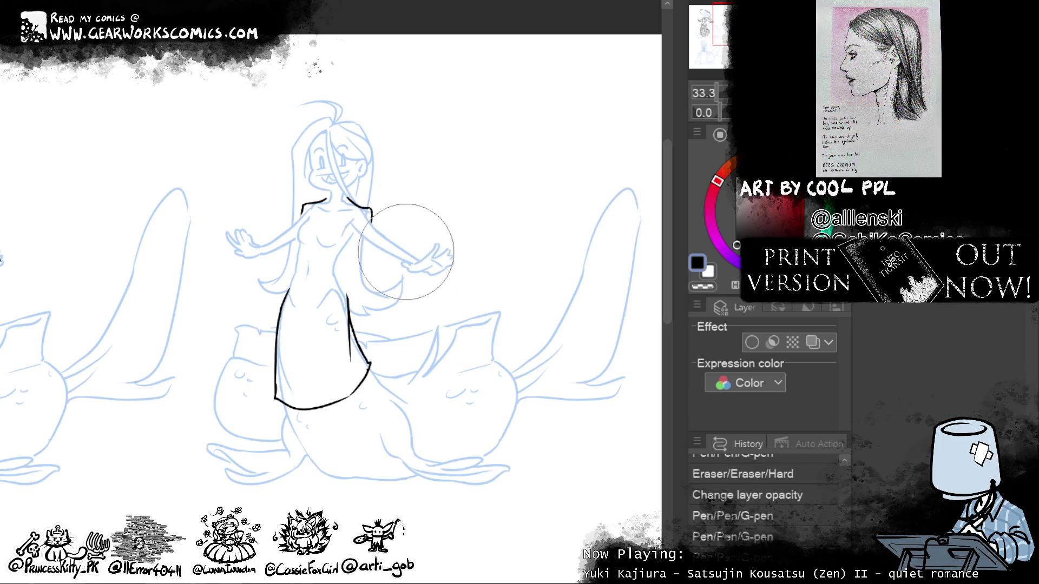
{"action": "left_click_drag", "start_coordinate": [382, 186], "coordinate": [410, 167]}
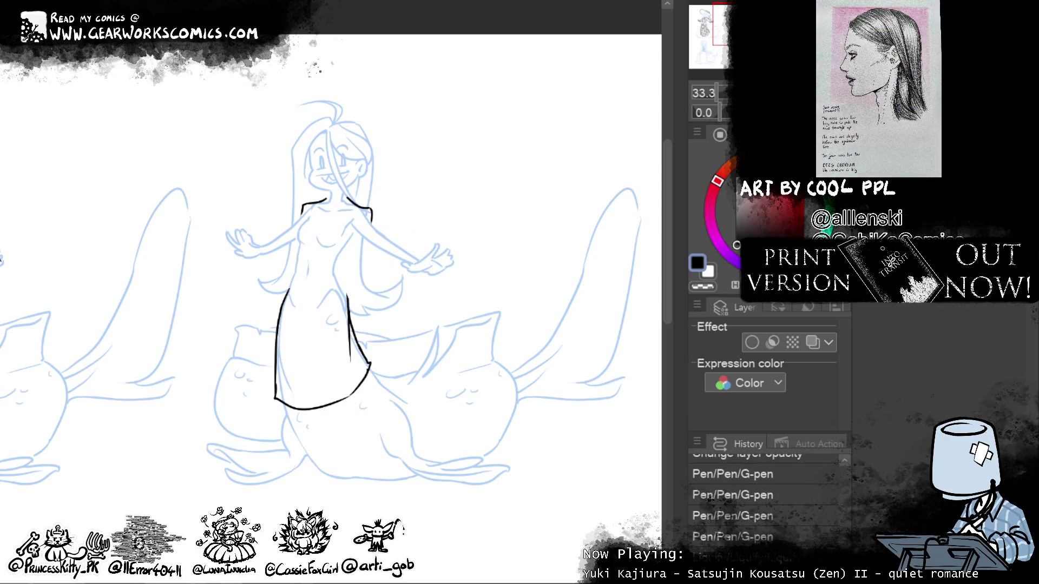
{"action": "left_click_drag", "start_coordinate": [563, 413], "coordinate": [568, 431]}
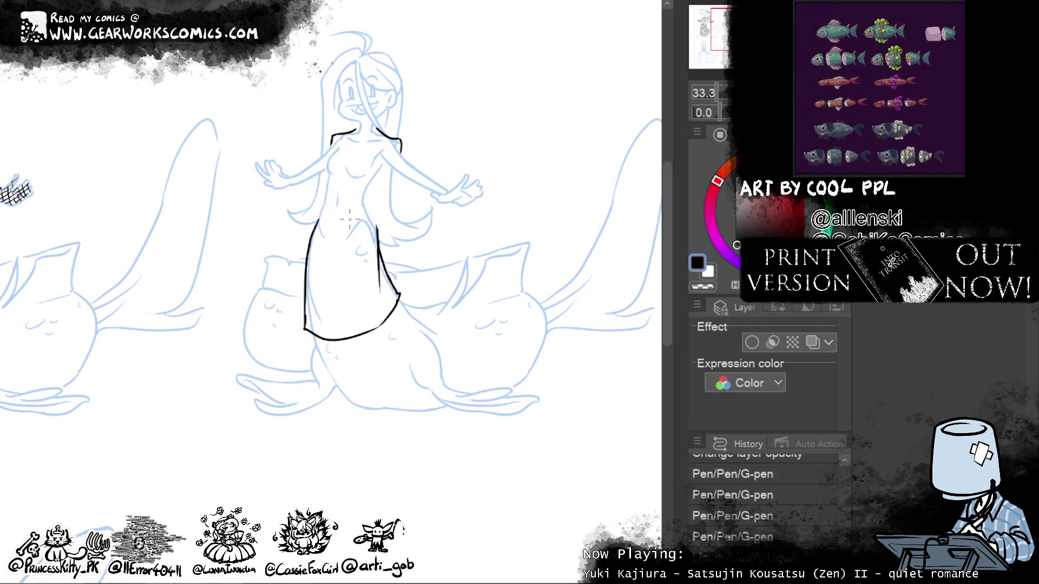
Step: Try pulling the neckline into a V with Liquify, then undo it
{"action": "left_click_drag", "start_coordinate": [364, 140], "coordinate": [386, 135]}
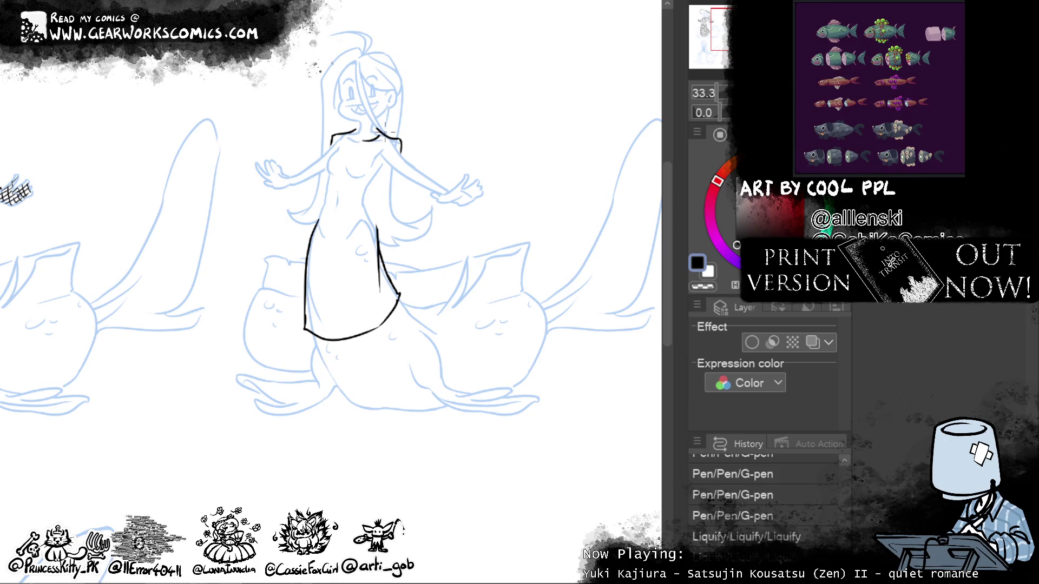
{"action": "mouse_move", "coordinate": [385, 130]}
{"action": "left_mouse_down"}
{"action": "mouse_move", "coordinate": [374, 138]}
{"action": "mouse_move", "coordinate": [377, 118]}
{"action": "left_mouse_up"}
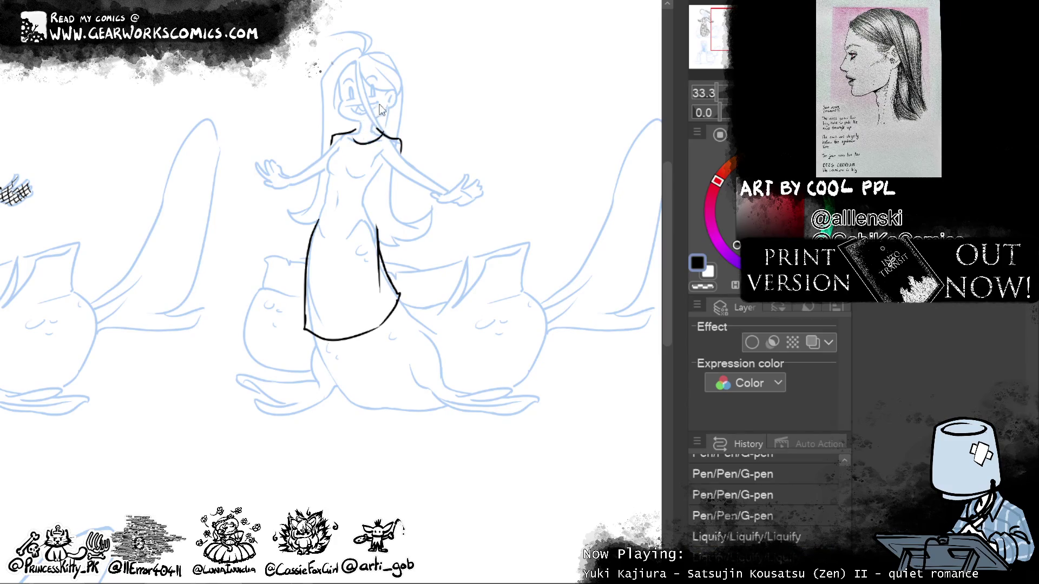
{"action": "left_click_drag", "start_coordinate": [380, 129], "coordinate": [392, 119]}
{"action": "key", "text": "ctrl+z"}
{"action": "key", "text": "ctrl+z"}
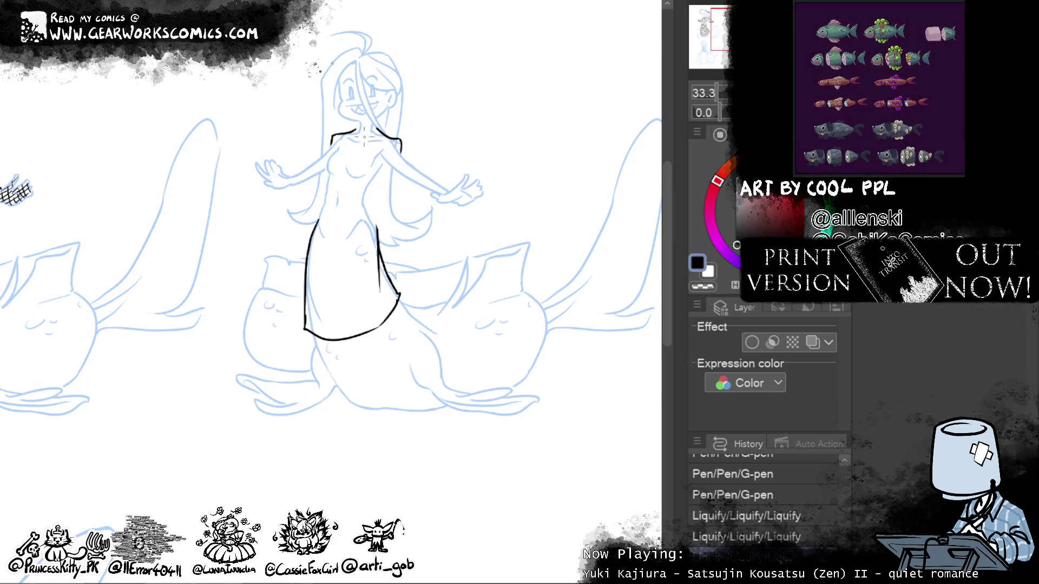
Step: Redraw the high collar, erase its stray bits, and ink the chest centre line
{"action": "left_click_drag", "start_coordinate": [357, 136], "coordinate": [386, 128]}
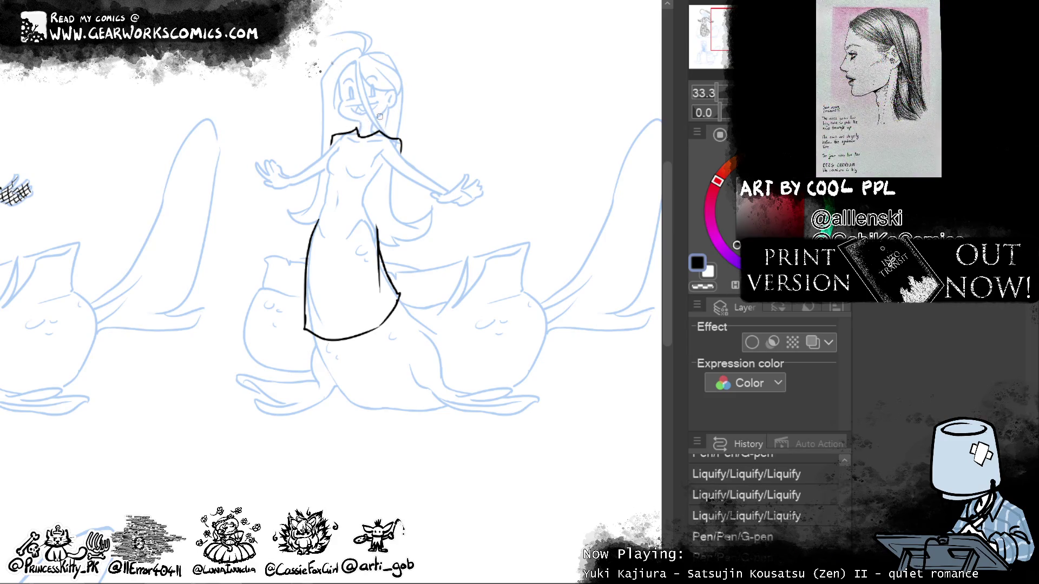
{"action": "left_click_drag", "start_coordinate": [361, 115], "coordinate": [357, 138]}
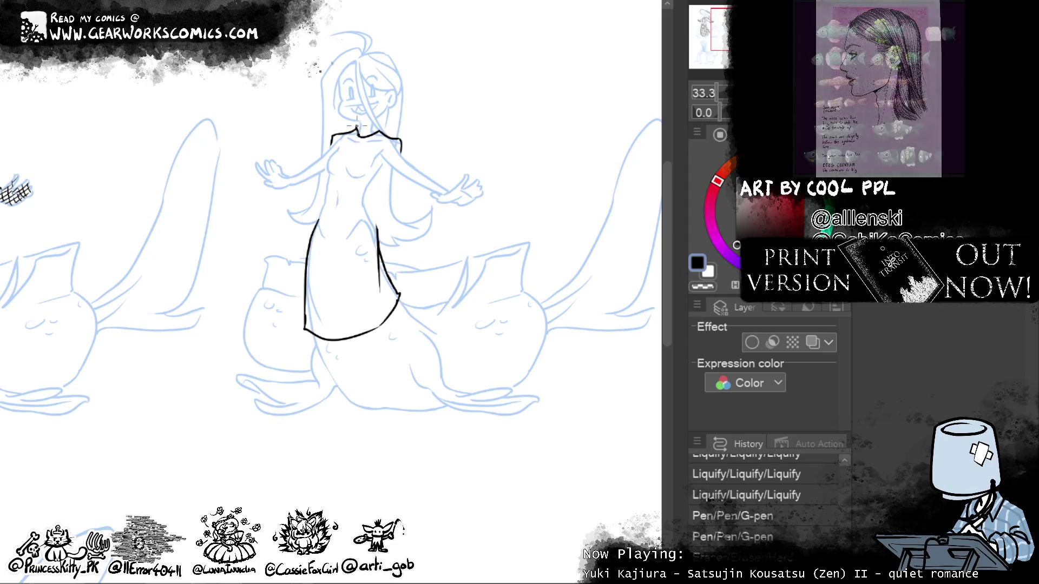
{"action": "left_click_drag", "start_coordinate": [351, 123], "coordinate": [385, 120]}
{"action": "mouse_move", "coordinate": [356, 172]}
{"action": "left_mouse_down"}
{"action": "mouse_move", "coordinate": [385, 186]}
{"action": "mouse_move", "coordinate": [376, 277]}
{"action": "left_mouse_up"}
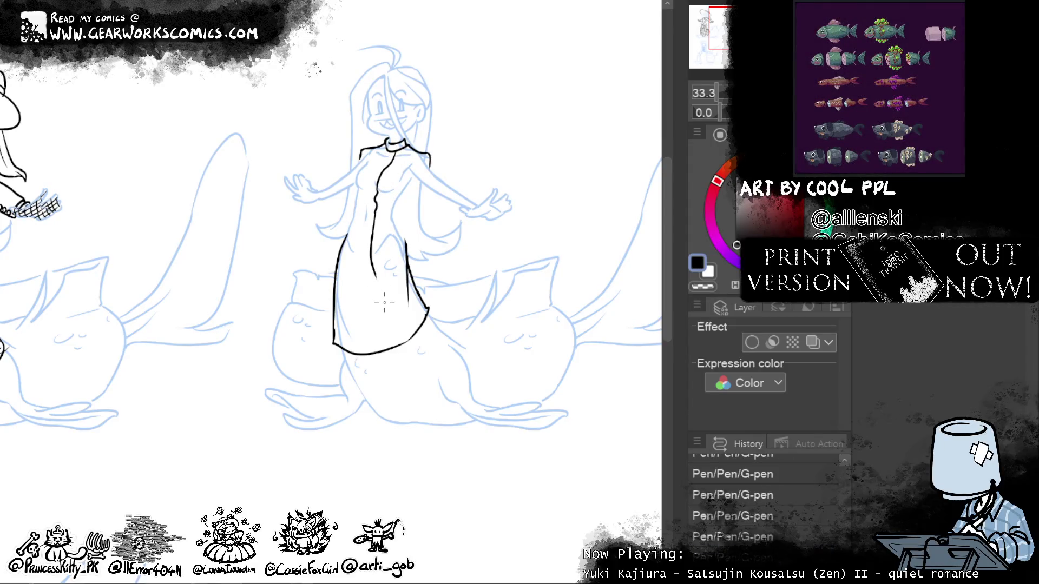
Step: Redraw the dress centre line and add the tunic's hip-level hem line
{"action": "key", "text": "ctrl+z"}
{"action": "left_click_drag", "start_coordinate": [375, 210], "coordinate": [371, 292]}
{"action": "key", "text": "ctrl+z"}
{"action": "left_click_drag", "start_coordinate": [375, 210], "coordinate": [354, 311]}
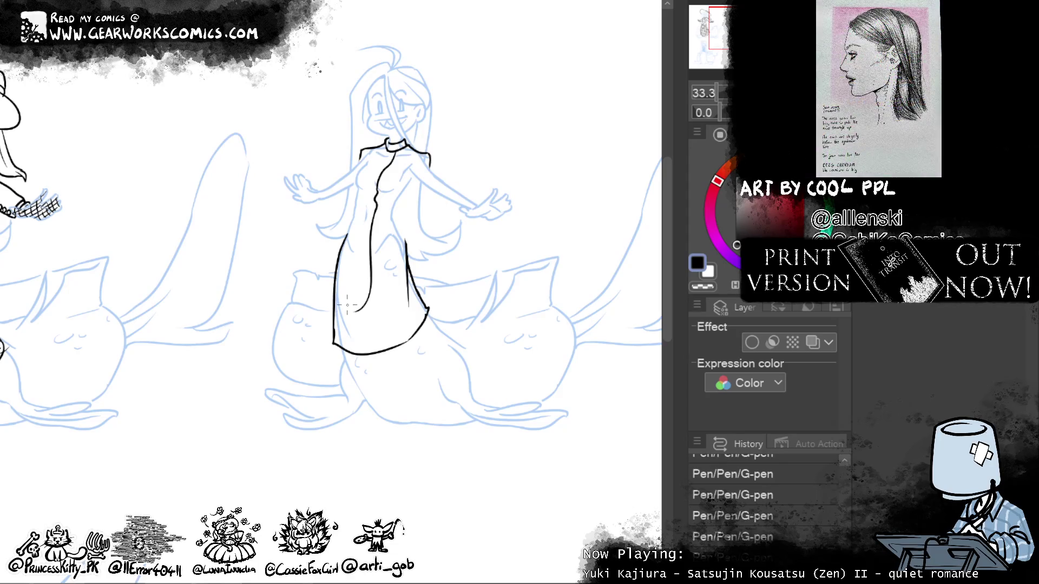
{"action": "key", "text": "ctrl+z"}
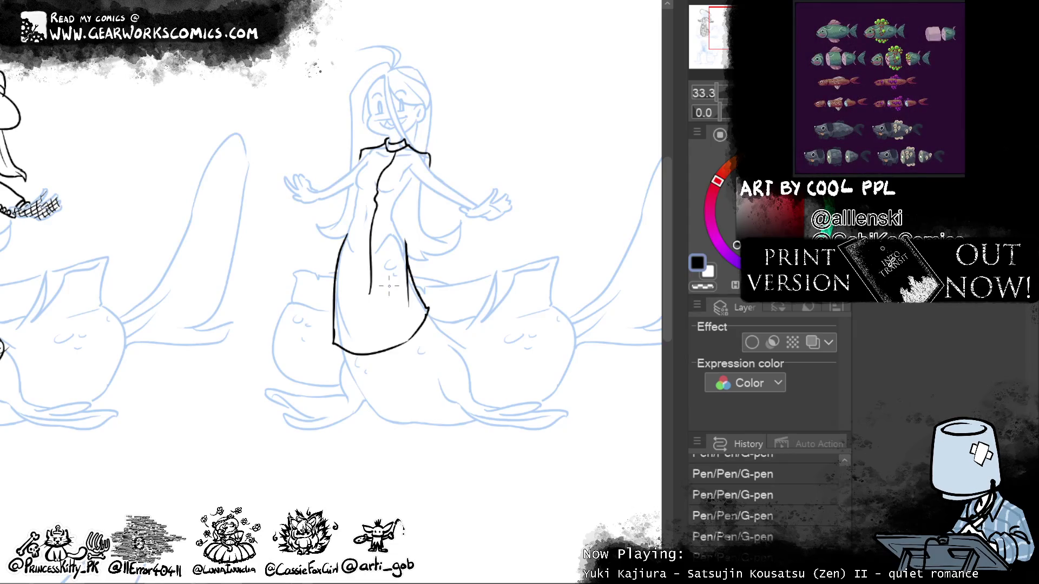
{"action": "mouse_move", "coordinate": [369, 292]}
{"action": "left_mouse_down"}
{"action": "mouse_move", "coordinate": [368, 301]}
{"action": "mouse_move", "coordinate": [324, 285]}
{"action": "mouse_move", "coordinate": [373, 299]}
{"action": "mouse_move", "coordinate": [403, 292]}
{"action": "left_mouse_up"}
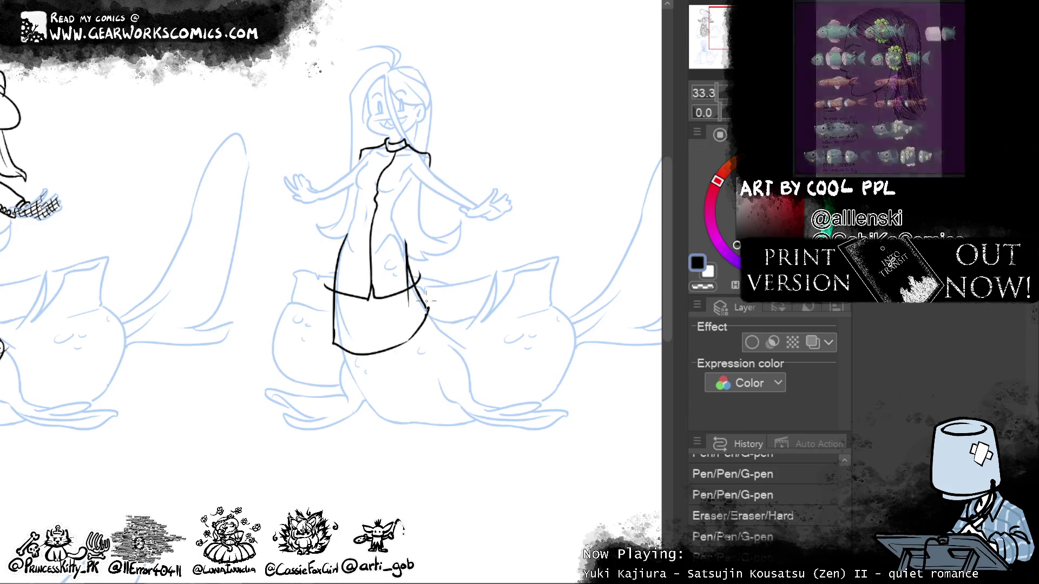
Step: Ink the torso's left side, erase the excess, and redo the erase steps
{"action": "left_click_drag", "start_coordinate": [484, 369], "coordinate": [504, 323]}
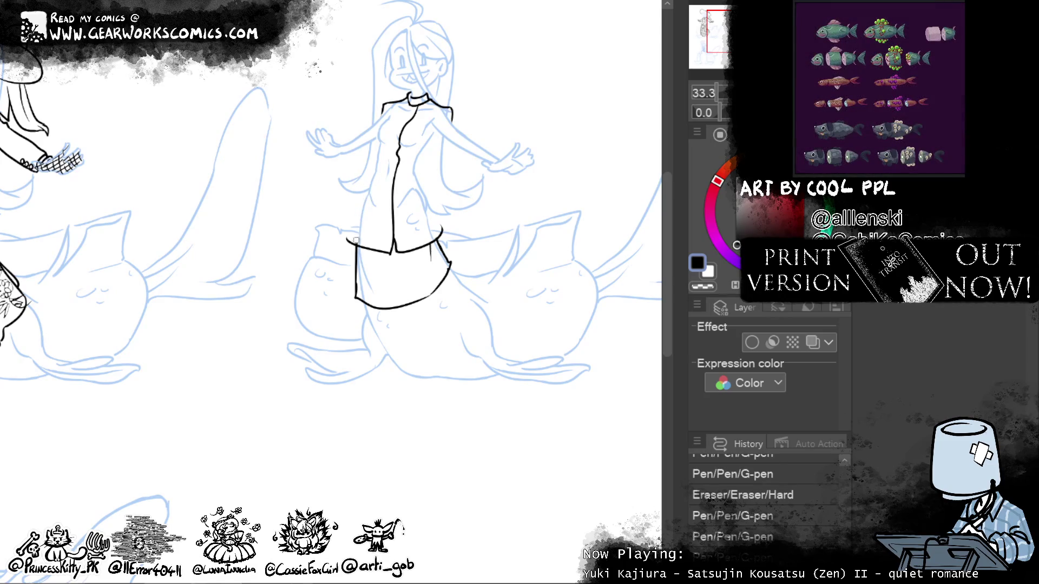
{"action": "left_click_drag", "start_coordinate": [370, 189], "coordinate": [356, 235]}
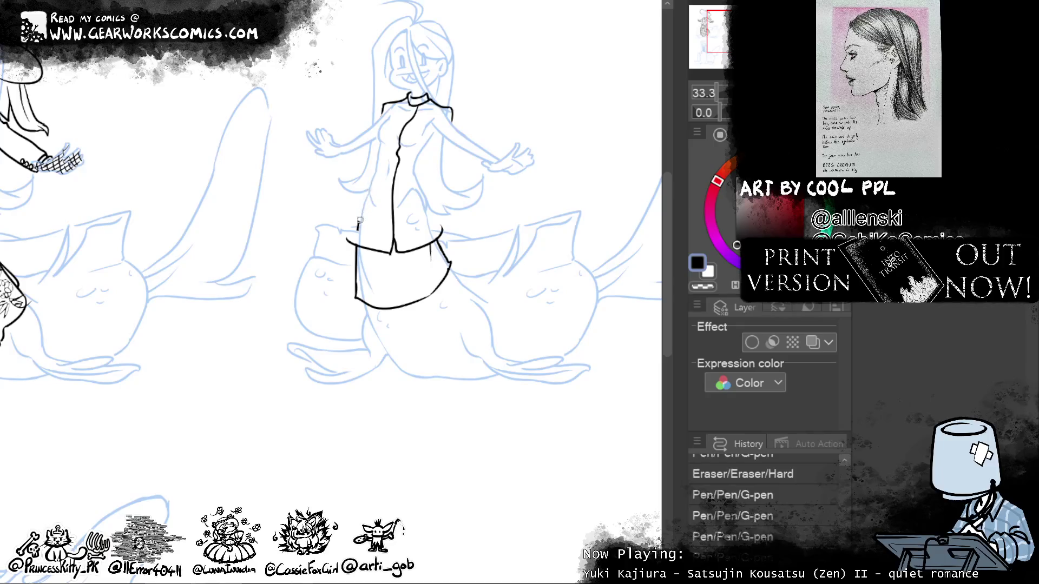
{"action": "left_click_drag", "start_coordinate": [373, 181], "coordinate": [358, 233]}
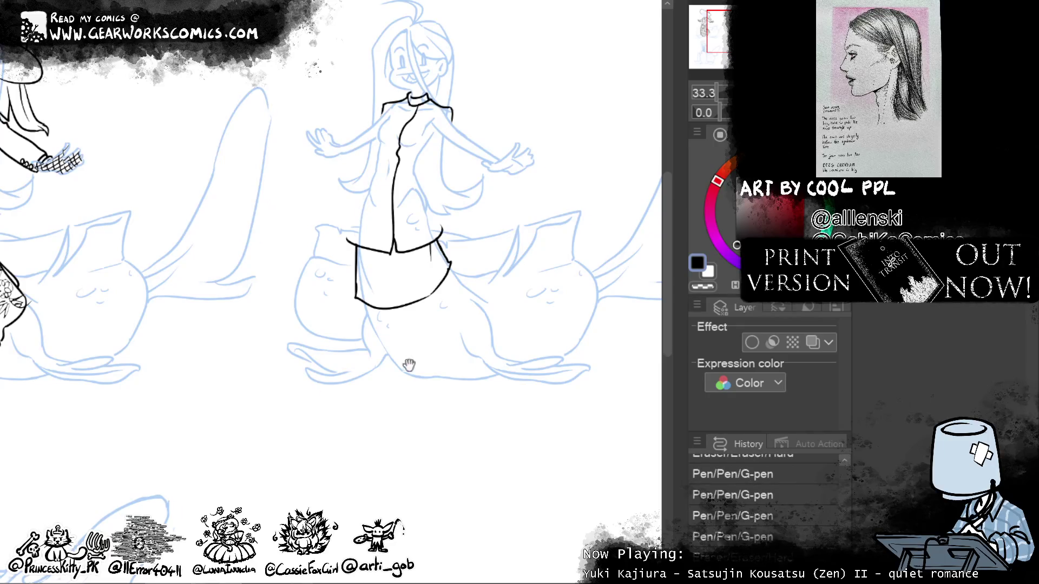
{"action": "key", "text": "ctrl+y"}
{"action": "key", "text": "ctrl+y"}
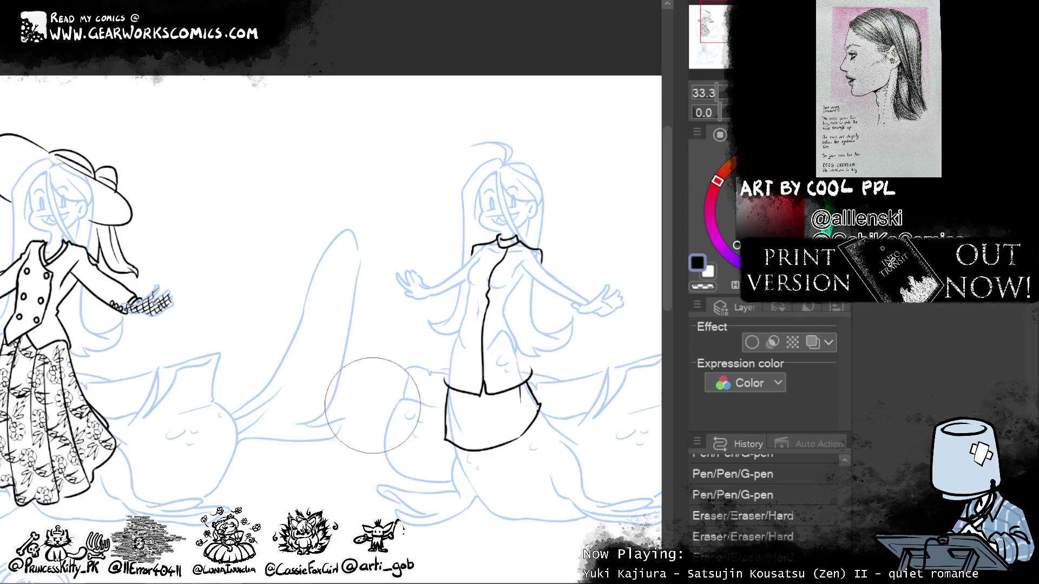
Step: Ink the tunic's left edge from the armpit to the hip hem, retrying until clean
{"action": "key", "text": "ctrl+y"}
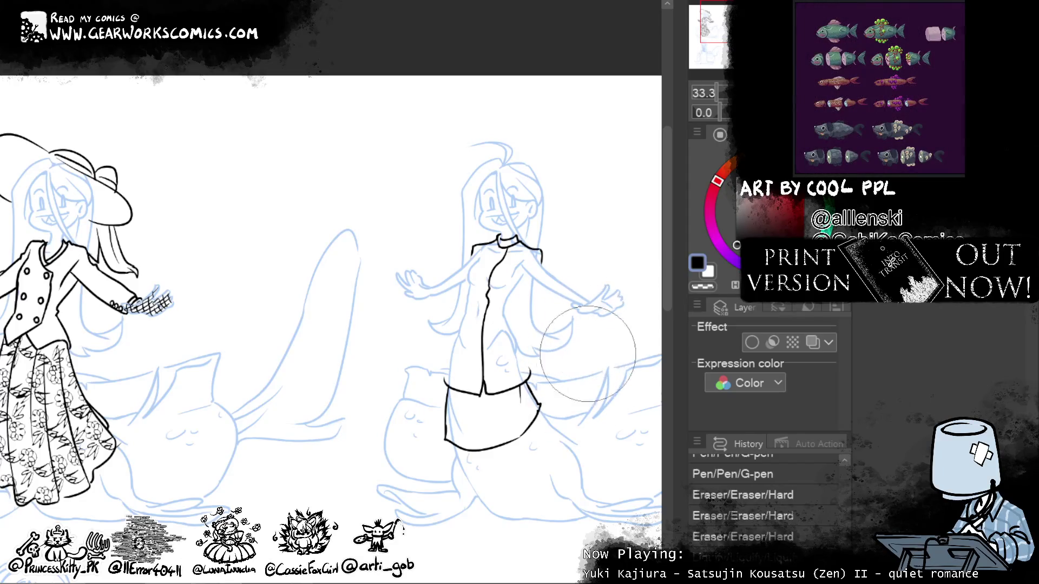
{"action": "key", "text": "ctrl+y"}
{"action": "key", "text": "ctrl+y"}
{"action": "key", "text": "ctrl+y"}
{"action": "key", "text": "ctrl+y"}
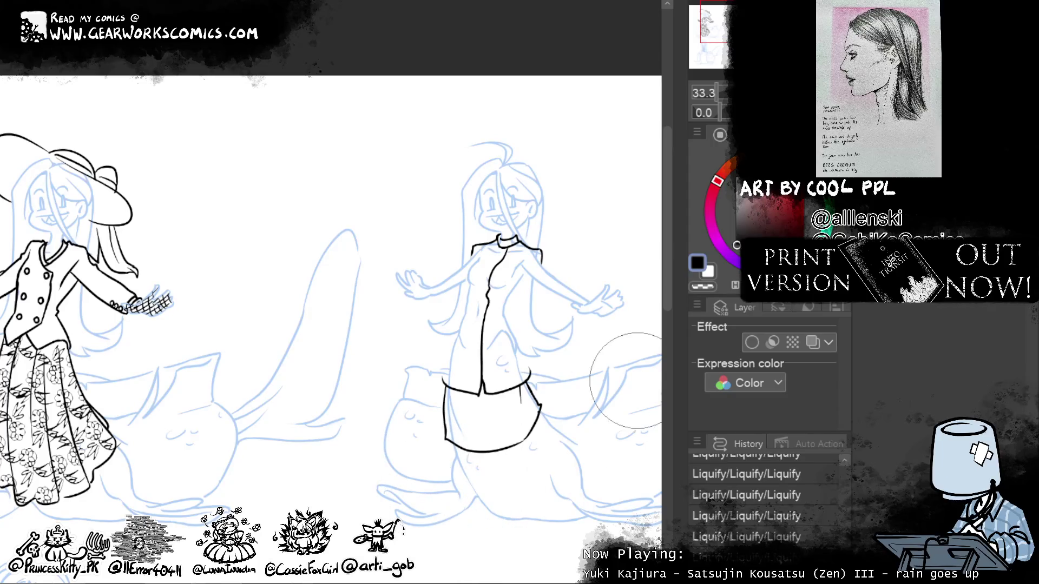
{"action": "mouse_move", "coordinate": [593, 290]}
{"action": "left_mouse_down"}
{"action": "mouse_move", "coordinate": [517, 265]}
{"action": "mouse_move", "coordinate": [523, 251]}
{"action": "left_mouse_up"}
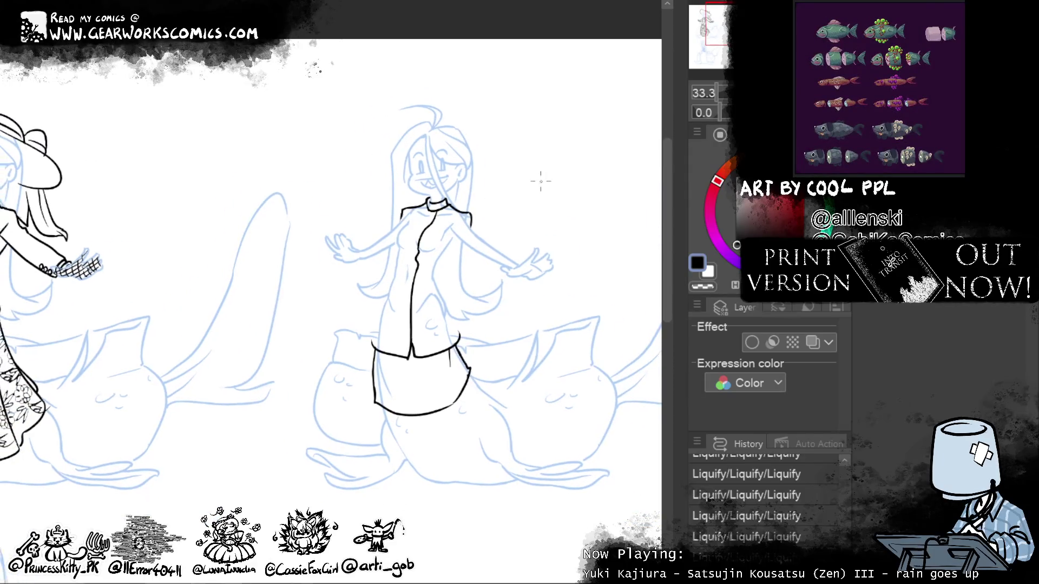
{"action": "mouse_move", "coordinate": [440, 265]}
{"action": "left_mouse_down"}
{"action": "mouse_move", "coordinate": [453, 222]}
{"action": "mouse_move", "coordinate": [446, 248]}
{"action": "left_mouse_up"}
{"action": "key", "text": "ctrl+z"}
{"action": "key", "text": "ctrl+z"}
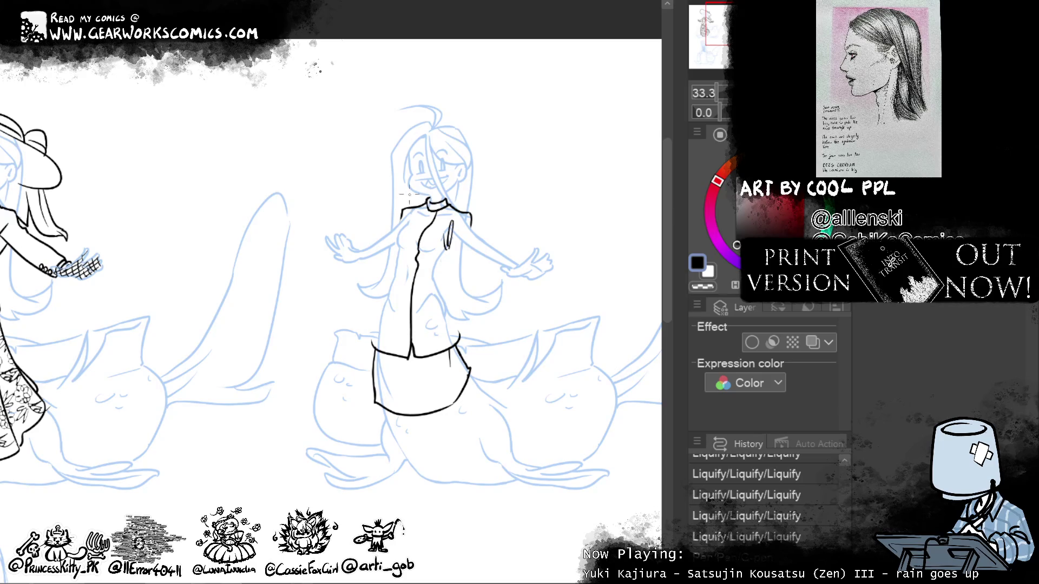
{"action": "mouse_move", "coordinate": [404, 212]}
{"action": "left_mouse_down"}
{"action": "mouse_move", "coordinate": [395, 301]}
{"action": "mouse_move", "coordinate": [396, 254]}
{"action": "mouse_move", "coordinate": [374, 331]}
{"action": "left_mouse_up"}
{"action": "key", "text": "ctrl+z"}
{"action": "key", "text": "ctrl+z"}
{"action": "left_click_drag", "start_coordinate": [394, 249], "coordinate": [373, 319]}
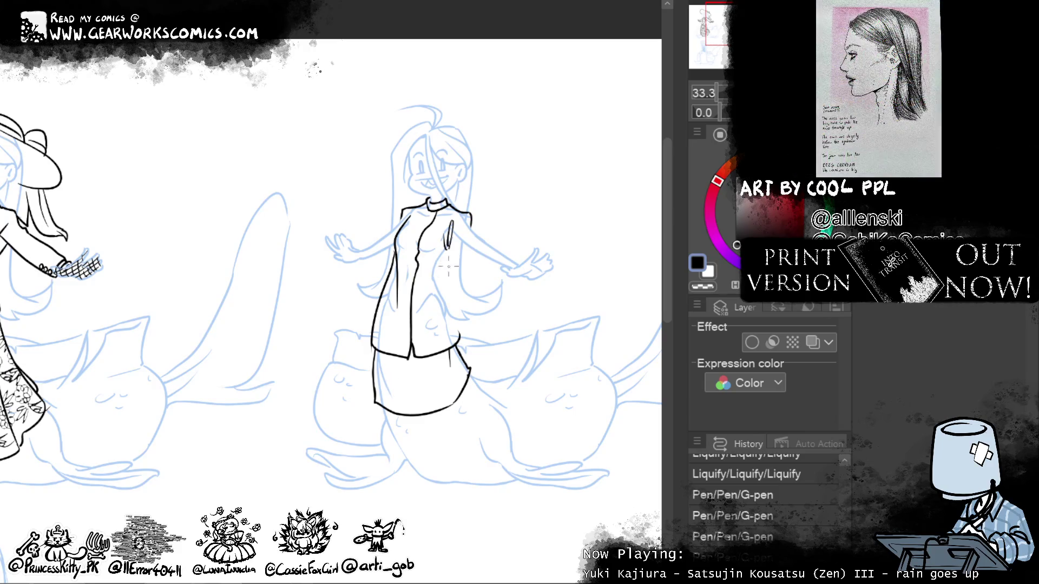
Step: Ink the tunic's right side from the shoulder down to the waist
{"action": "left_click_drag", "start_coordinate": [436, 301], "coordinate": [453, 247]}
{"action": "left_click_drag", "start_coordinate": [441, 321], "coordinate": [448, 275]}
{"action": "key", "text": "ctrl+z"}
{"action": "key", "text": "ctrl+z"}
{"action": "left_click_drag", "start_coordinate": [430, 319], "coordinate": [449, 258]}
{"action": "left_click_drag", "start_coordinate": [438, 316], "coordinate": [445, 272]}
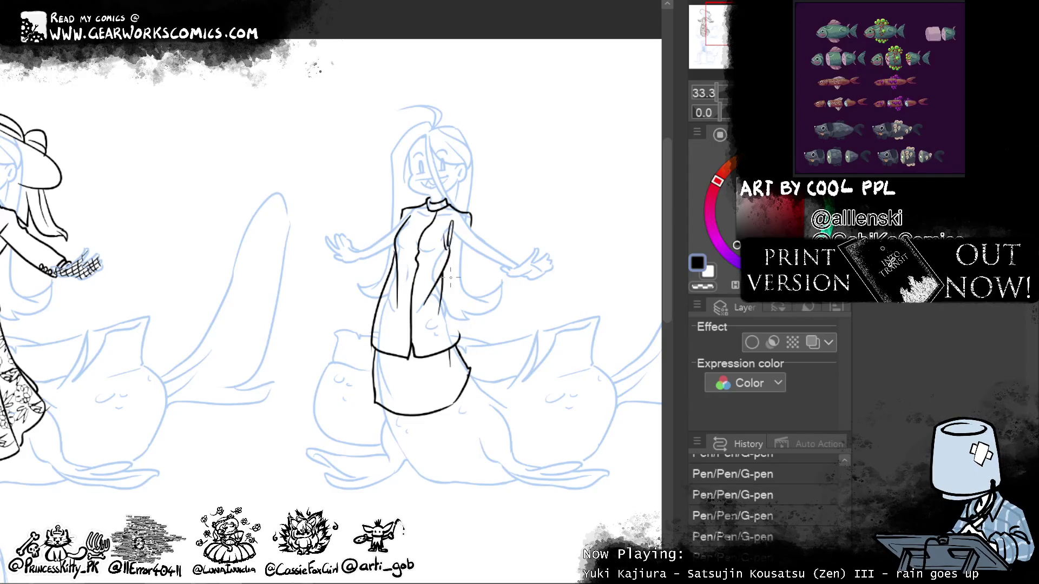
{"action": "left_click_drag", "start_coordinate": [444, 275], "coordinate": [459, 341]}
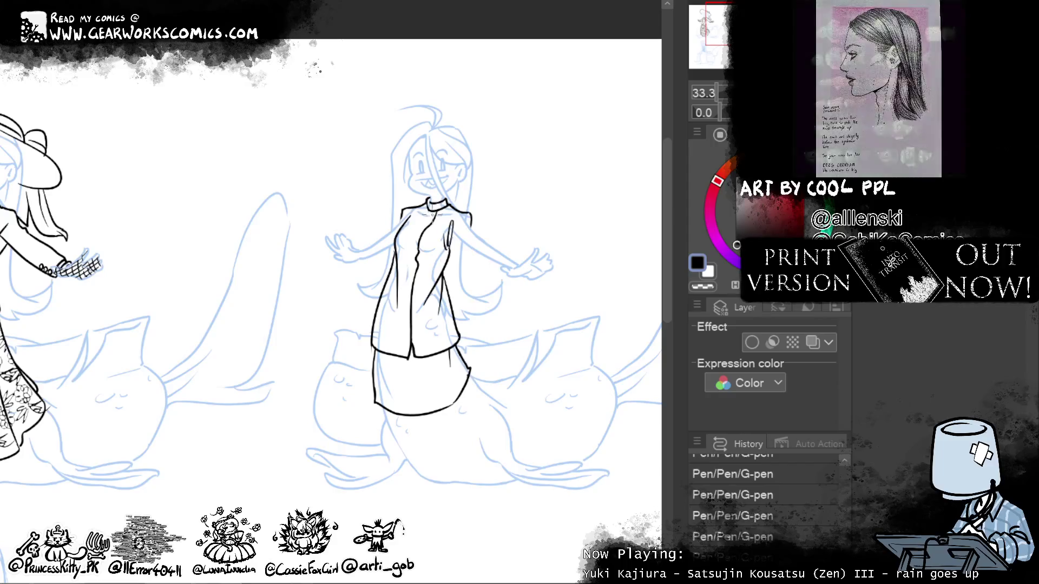
Step: Sketch a first set of tunic buttons, then undo them
{"action": "left_click_drag", "start_coordinate": [429, 211], "coordinate": [418, 233]}
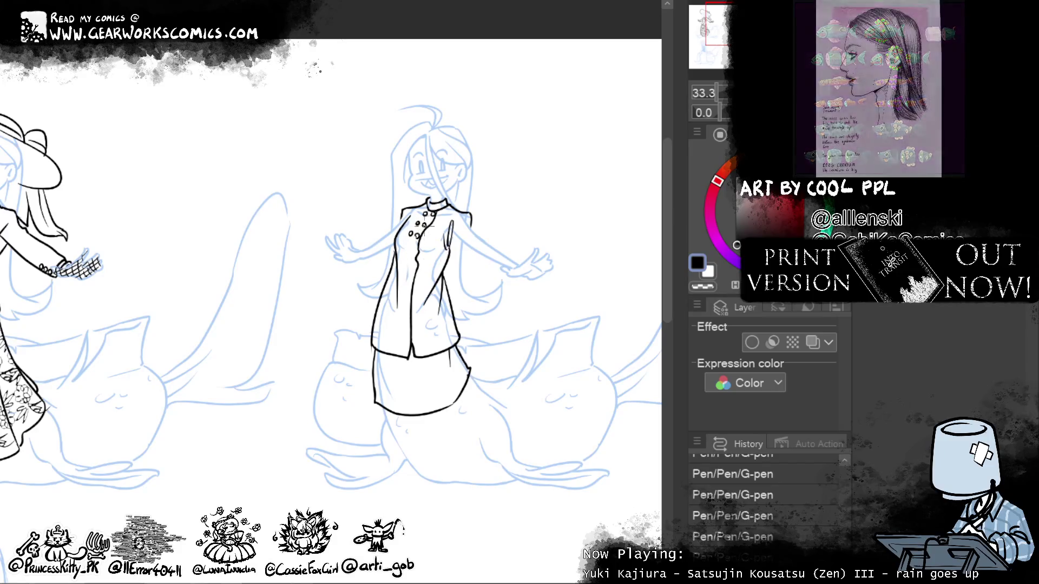
{"action": "left_click_drag", "start_coordinate": [407, 247], "coordinate": [415, 250]}
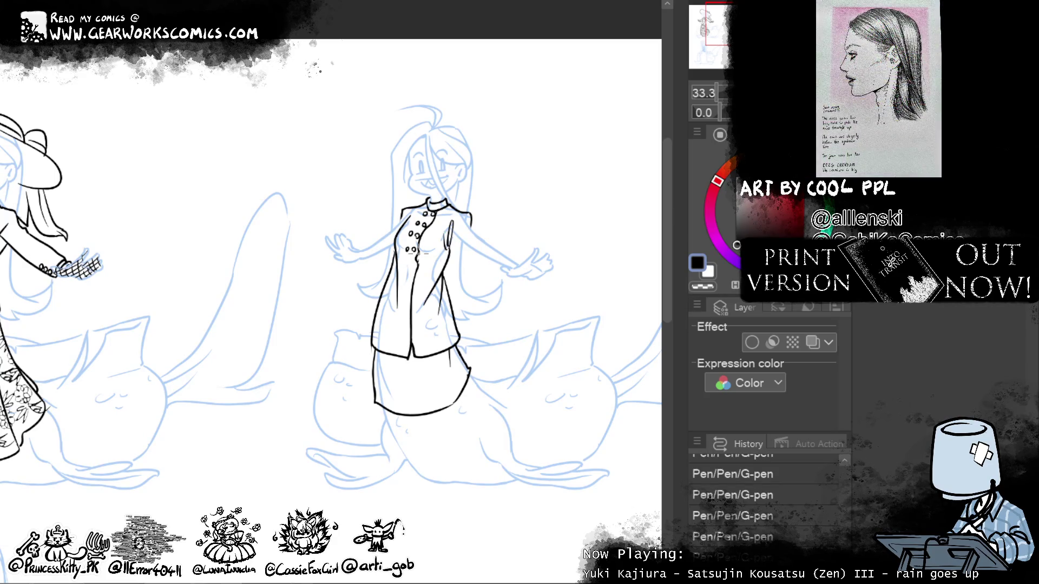
{"action": "left_click_drag", "start_coordinate": [546, 406], "coordinate": [539, 350]}
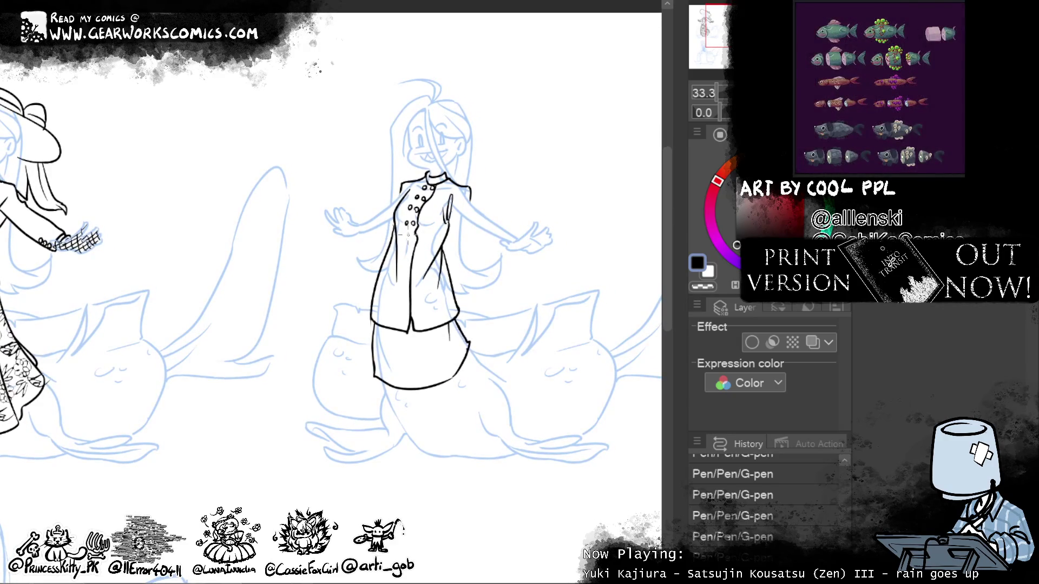
{"action": "mouse_move", "coordinate": [405, 234]}
{"action": "left_mouse_down"}
{"action": "mouse_move", "coordinate": [415, 236]}
{"action": "mouse_move", "coordinate": [406, 250]}
{"action": "left_mouse_up"}
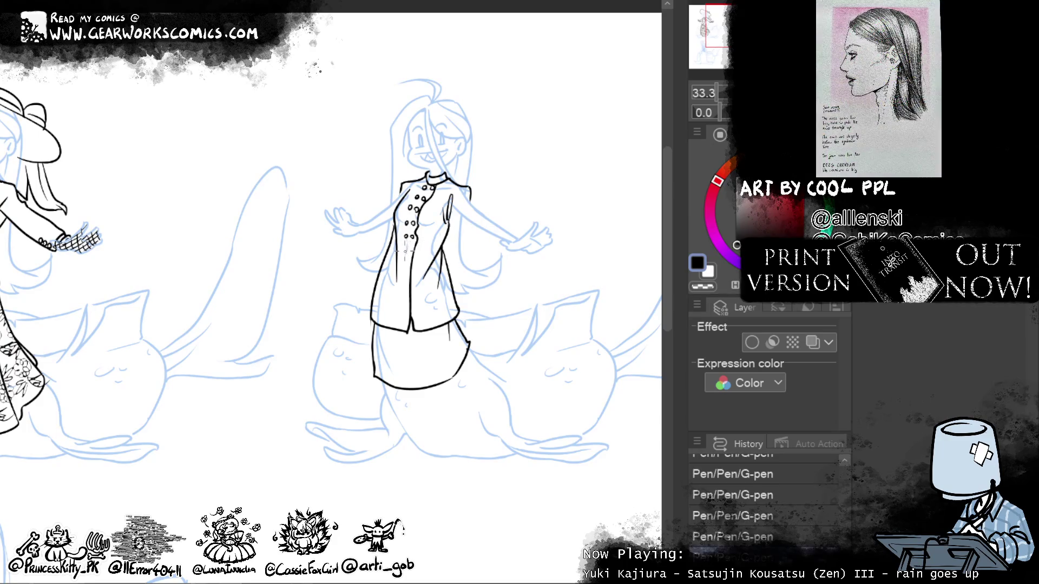
{"action": "left_click_drag", "start_coordinate": [409, 249], "coordinate": [402, 306]}
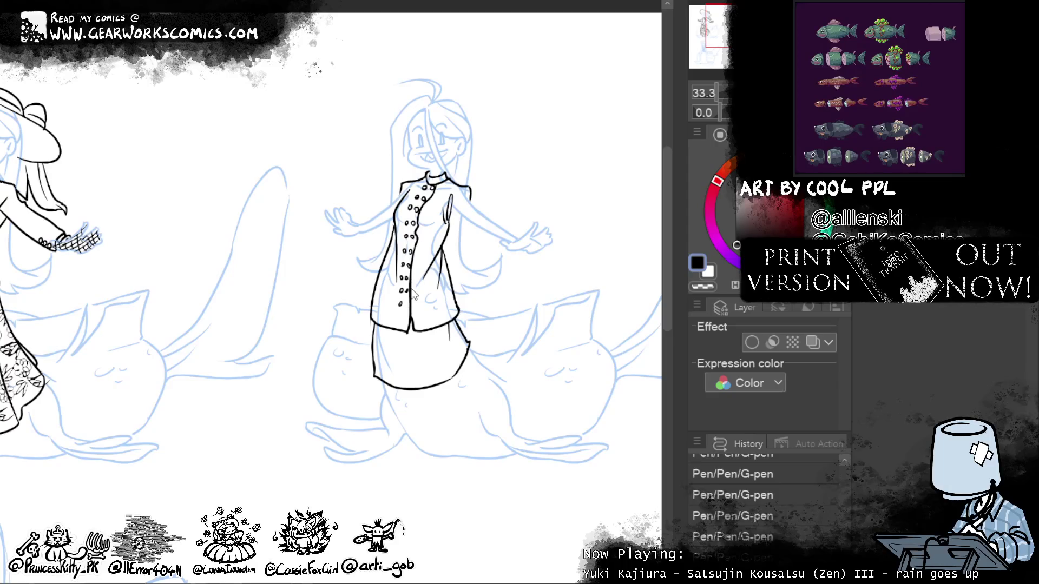
{"action": "key", "text": "ctrl+z"}
{"action": "key", "text": "ctrl+z"}
{"action": "key", "text": "ctrl+z"}
{"action": "key", "text": "ctrl+z"}
{"action": "key", "text": "ctrl+z"}
{"action": "key", "text": "ctrl+z"}
{"action": "key", "text": "ctrl+z"}
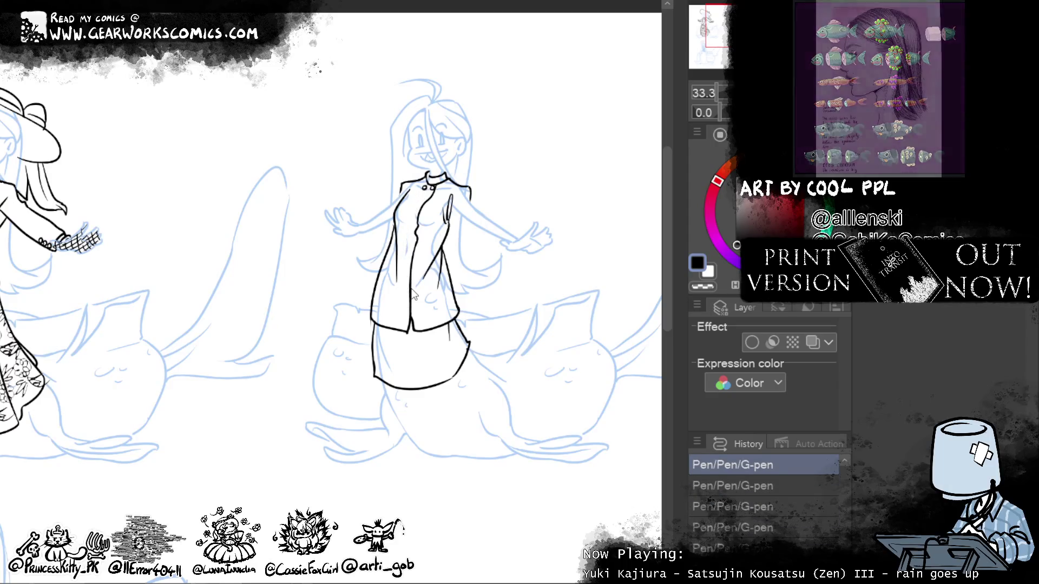
{"action": "key", "text": "ctrl+z"}
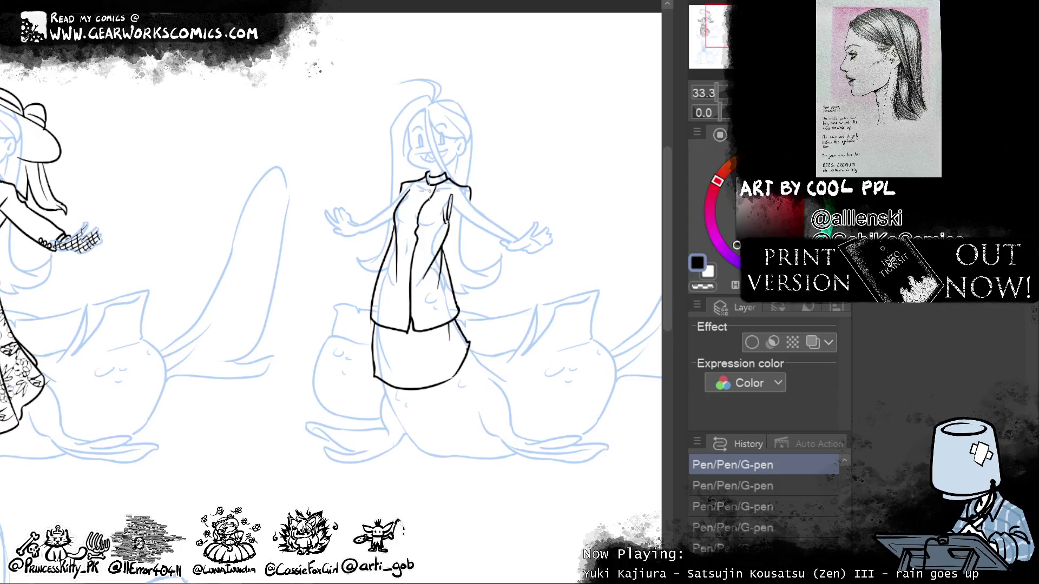
Step: Dot two columns of black buttons from the collar down the chest
{"action": "left_click", "coordinate": [430, 192]}
{"action": "left_click_drag", "start_coordinate": [429, 190], "coordinate": [431, 192]}
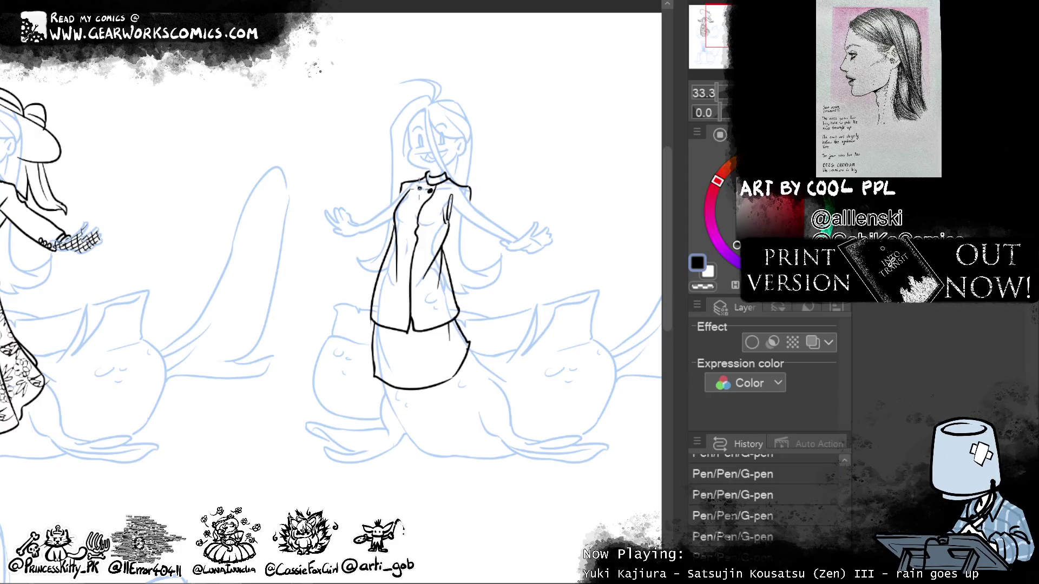
{"action": "left_click", "coordinate": [420, 202]}
{"action": "left_click", "coordinate": [412, 202]}
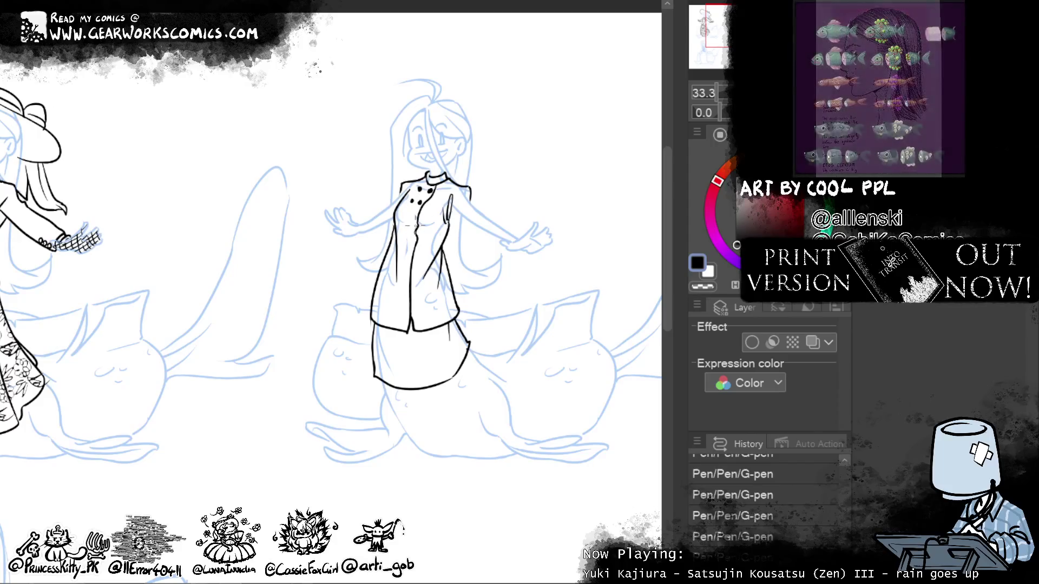
{"action": "left_click", "coordinate": [405, 215]}
{"action": "left_click", "coordinate": [413, 217]}
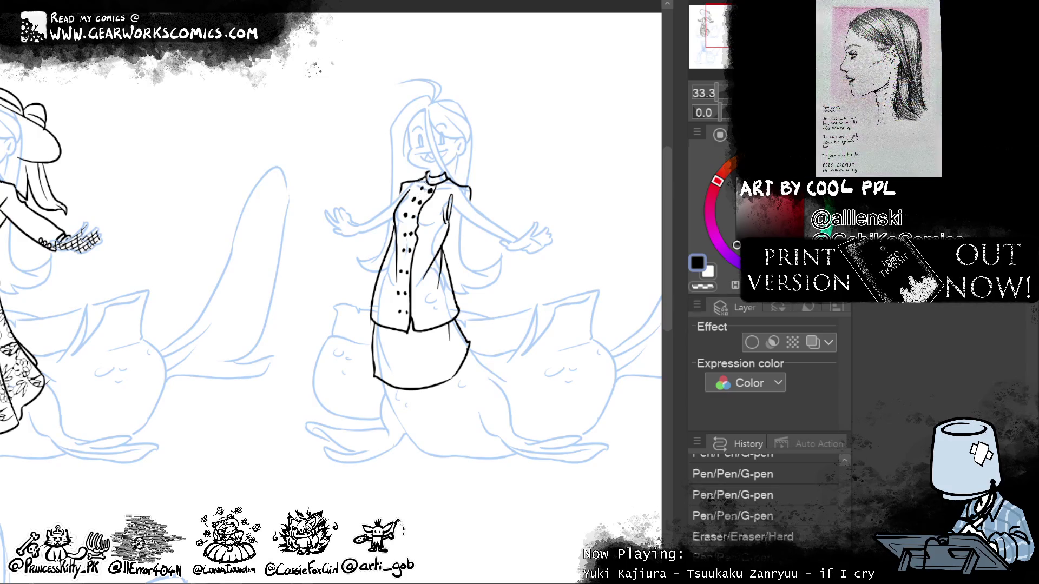
Step: Re-dot the double row of buttons from the collar down to the tunic hem
{"action": "left_click", "coordinate": [403, 312]}
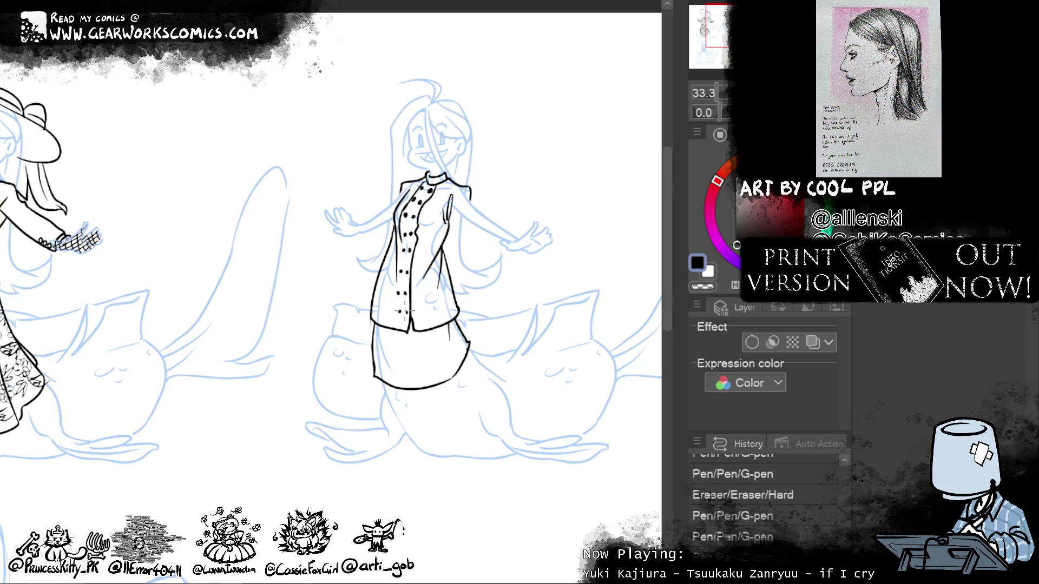
{"action": "left_click_drag", "start_coordinate": [447, 315], "coordinate": [448, 340]}
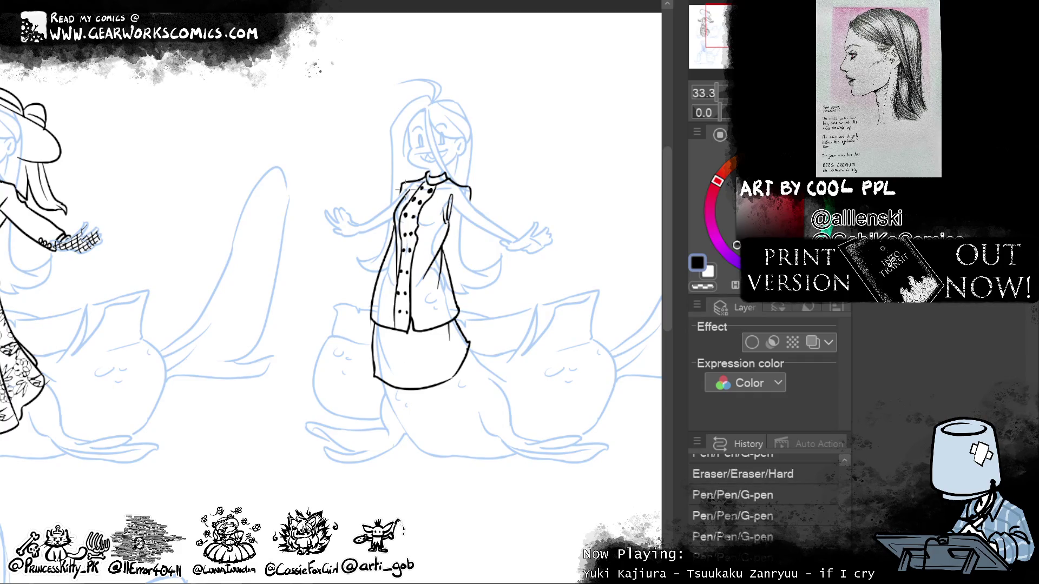
{"action": "key", "text": "ctrl+z"}
{"action": "key", "text": "ctrl+z"}
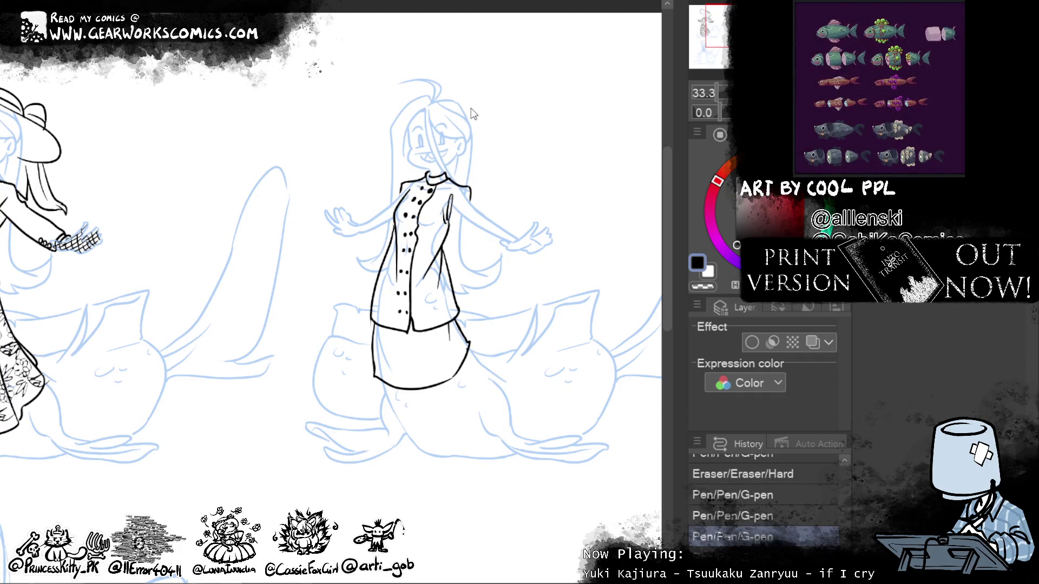
{"action": "key", "text": "ctrl+z"}
{"action": "key", "text": "ctrl+z"}
{"action": "key", "text": "ctrl+z"}
{"action": "key", "text": "ctrl+z"}
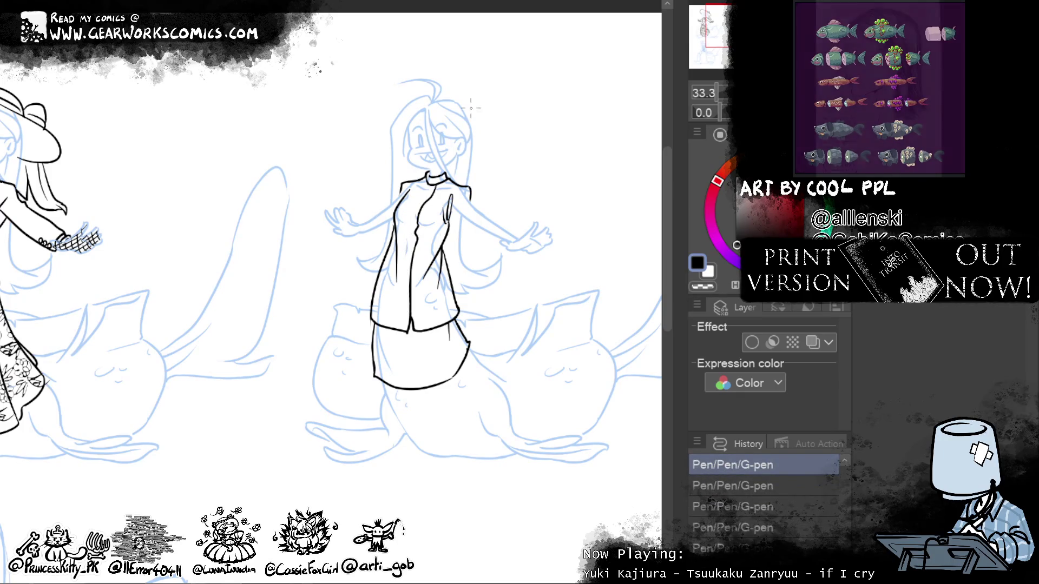
{"action": "left_click", "coordinate": [428, 195]}
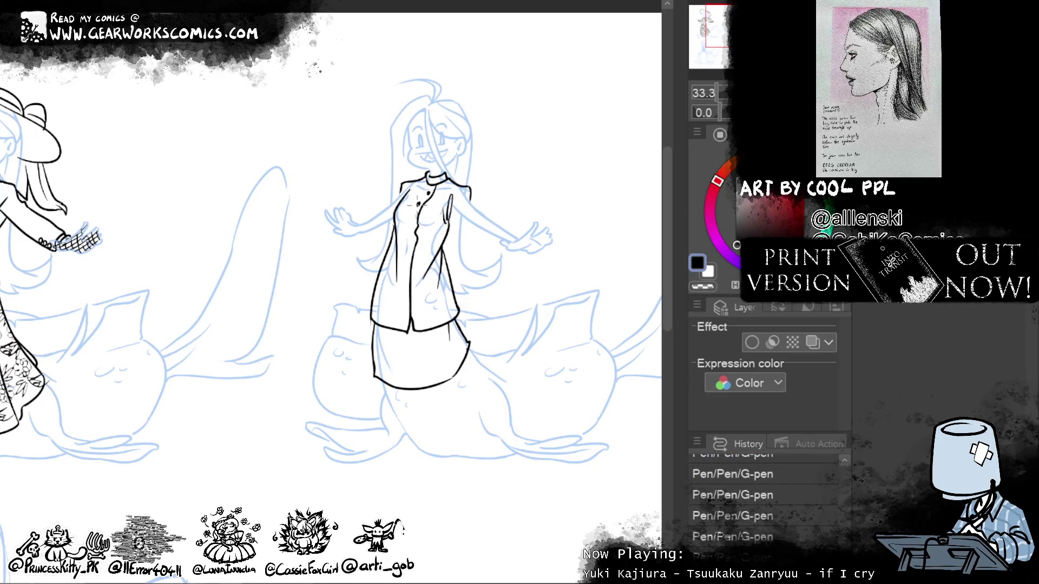
{"action": "left_click", "coordinate": [414, 219]}
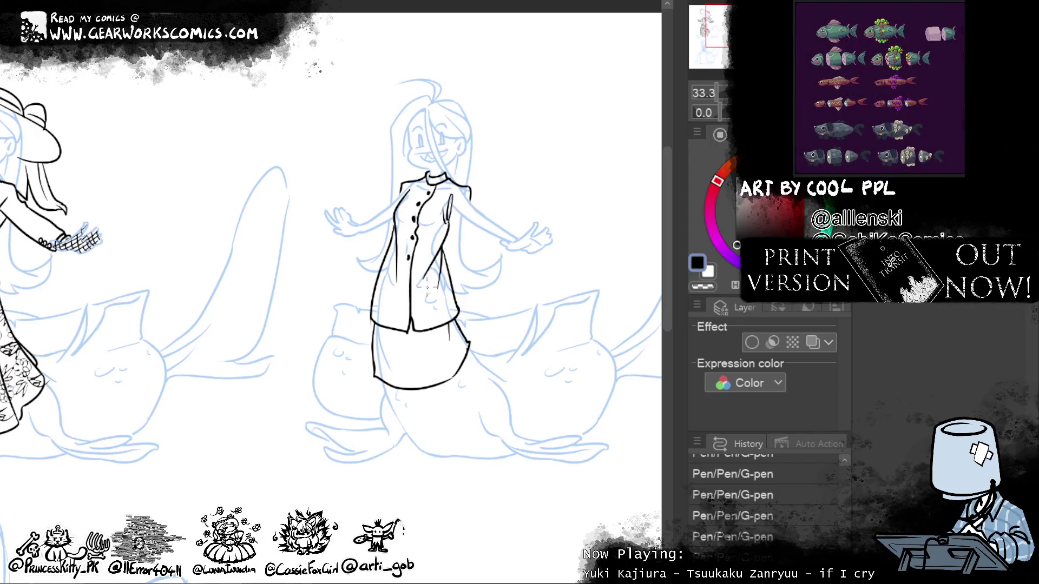
{"action": "left_click", "coordinate": [405, 305]}
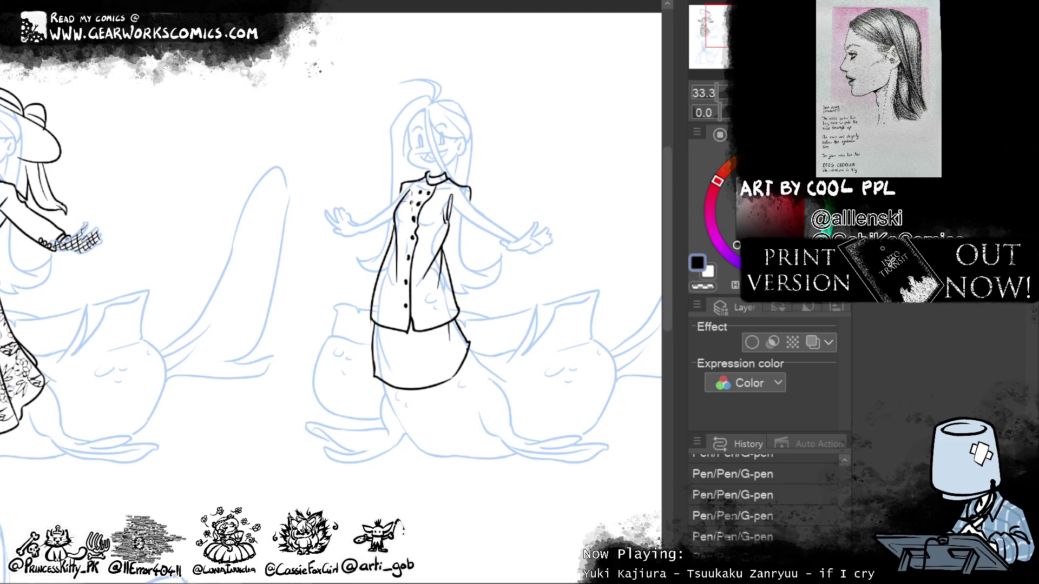
{"action": "left_click", "coordinate": [406, 220]}
{"action": "left_click", "coordinate": [404, 282]}
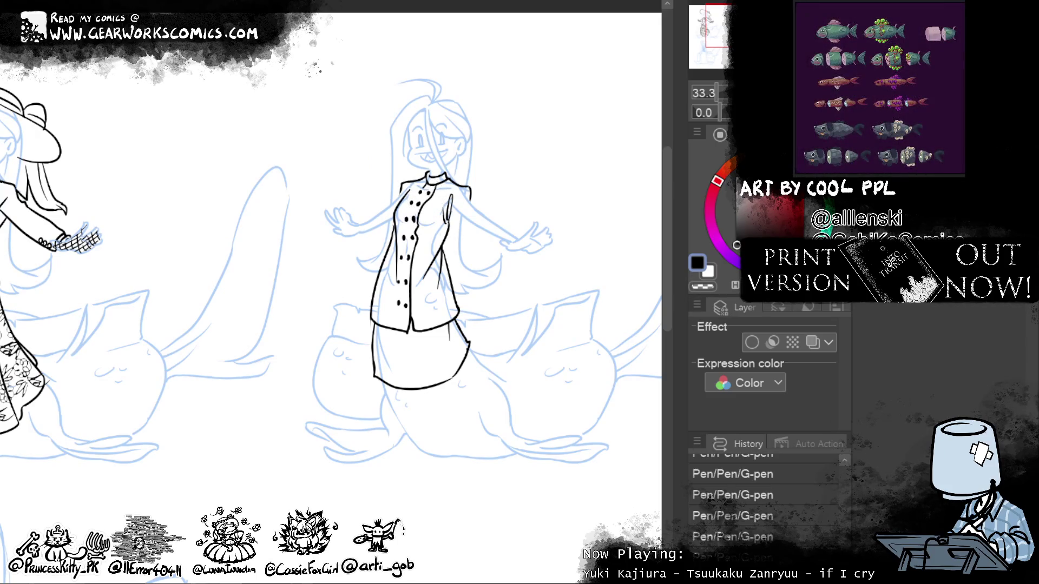
Step: Lasso-select the area around the button column
{"action": "left_click_drag", "start_coordinate": [436, 210], "coordinate": [434, 185]}
{"action": "left_click_drag", "start_coordinate": [405, 254], "coordinate": [414, 307]}
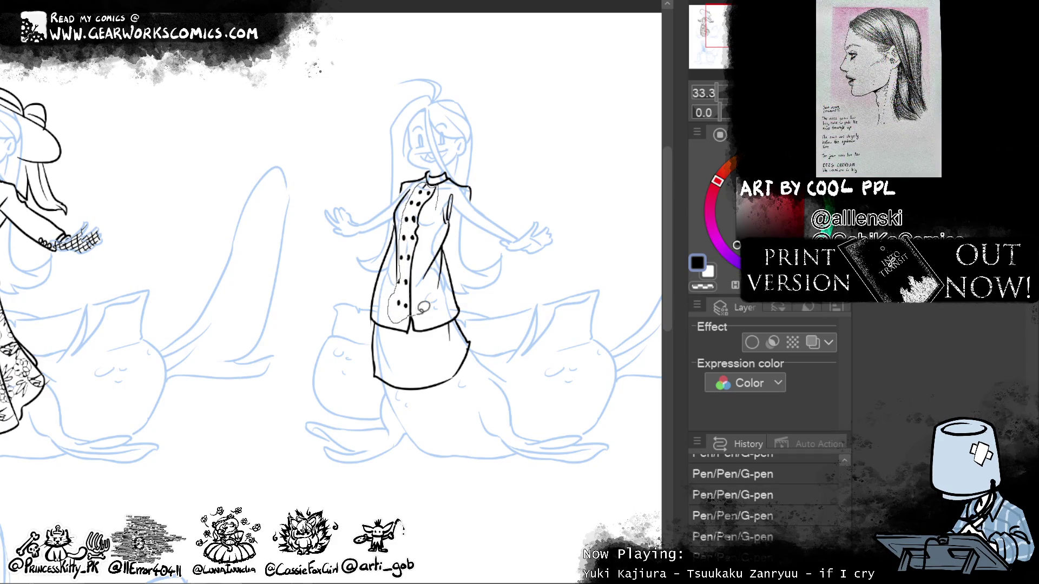
{"action": "left_click_drag", "start_coordinate": [414, 308], "coordinate": [445, 213]}
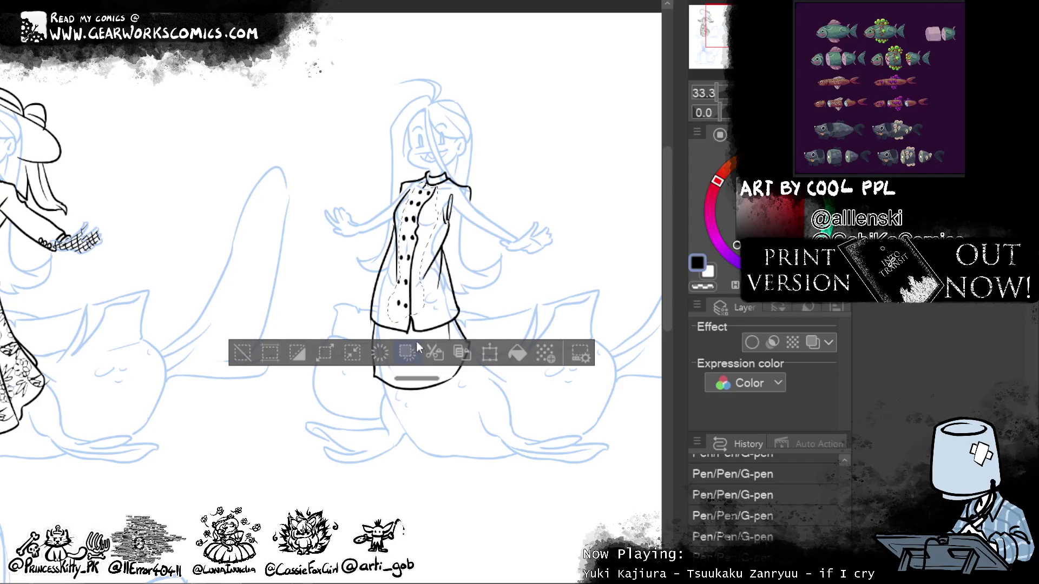
Step: Widen the button selection, Liquify the button rows and front lines tidier, then deselect
{"action": "left_click_drag", "start_coordinate": [395, 314], "coordinate": [399, 255]}
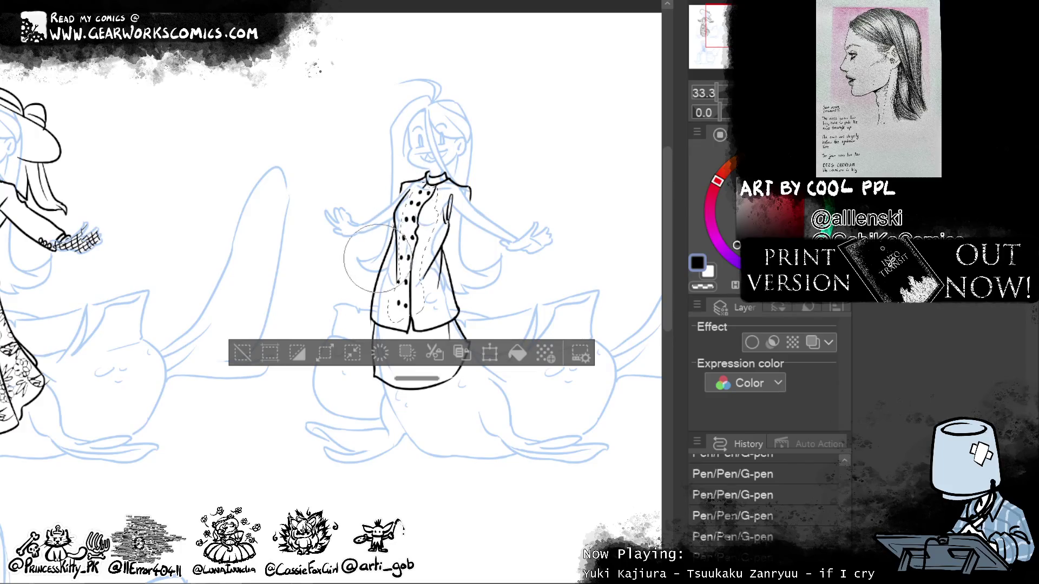
{"action": "mouse_move", "coordinate": [439, 219]}
{"action": "left_mouse_down"}
{"action": "mouse_move", "coordinate": [453, 251]}
{"action": "mouse_move", "coordinate": [441, 211]}
{"action": "mouse_move", "coordinate": [456, 179]}
{"action": "mouse_move", "coordinate": [443, 228]}
{"action": "mouse_move", "coordinate": [416, 157]}
{"action": "mouse_move", "coordinate": [379, 217]}
{"action": "left_mouse_up"}
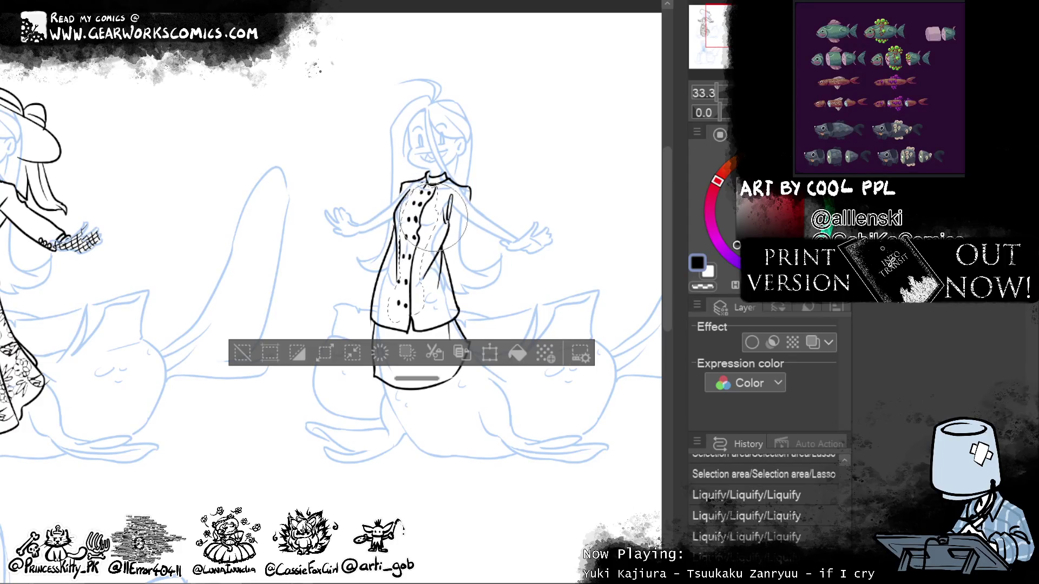
{"action": "left_click_drag", "start_coordinate": [455, 194], "coordinate": [454, 238]}
{"action": "left_click_drag", "start_coordinate": [474, 184], "coordinate": [470, 222]}
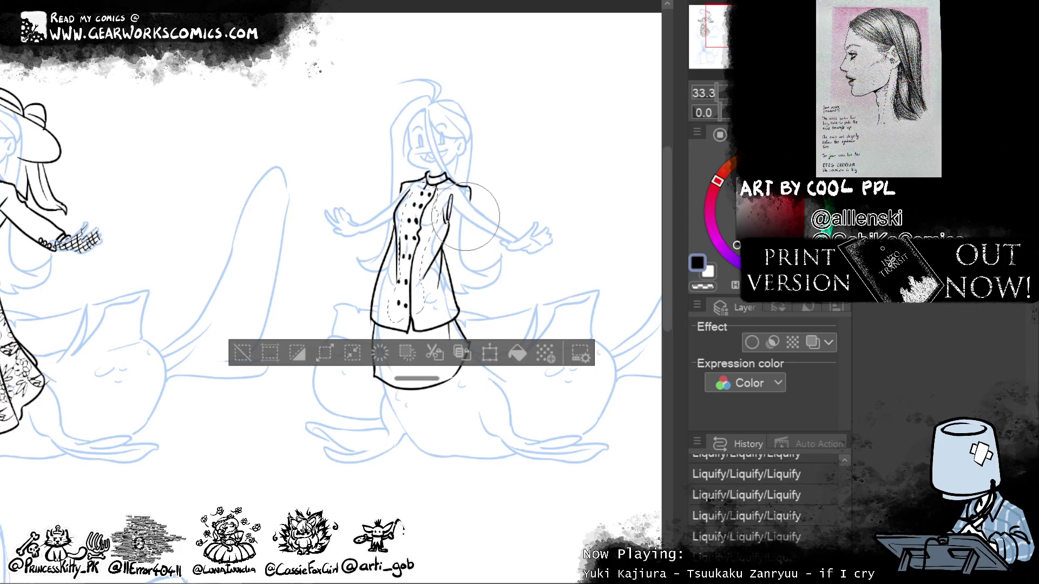
{"action": "mouse_move", "coordinate": [387, 190]}
{"action": "left_mouse_down"}
{"action": "mouse_move", "coordinate": [474, 196]}
{"action": "mouse_move", "coordinate": [389, 270]}
{"action": "left_mouse_up"}
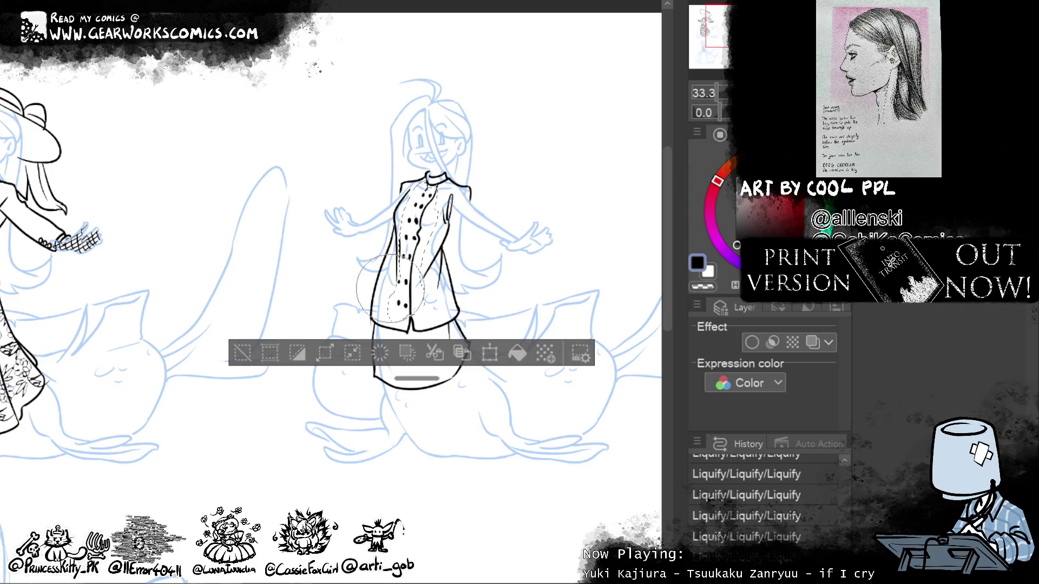
{"action": "mouse_move", "coordinate": [390, 271]}
{"action": "left_mouse_down"}
{"action": "mouse_move", "coordinate": [438, 280]}
{"action": "mouse_move", "coordinate": [383, 288]}
{"action": "mouse_move", "coordinate": [337, 327]}
{"action": "left_mouse_up"}
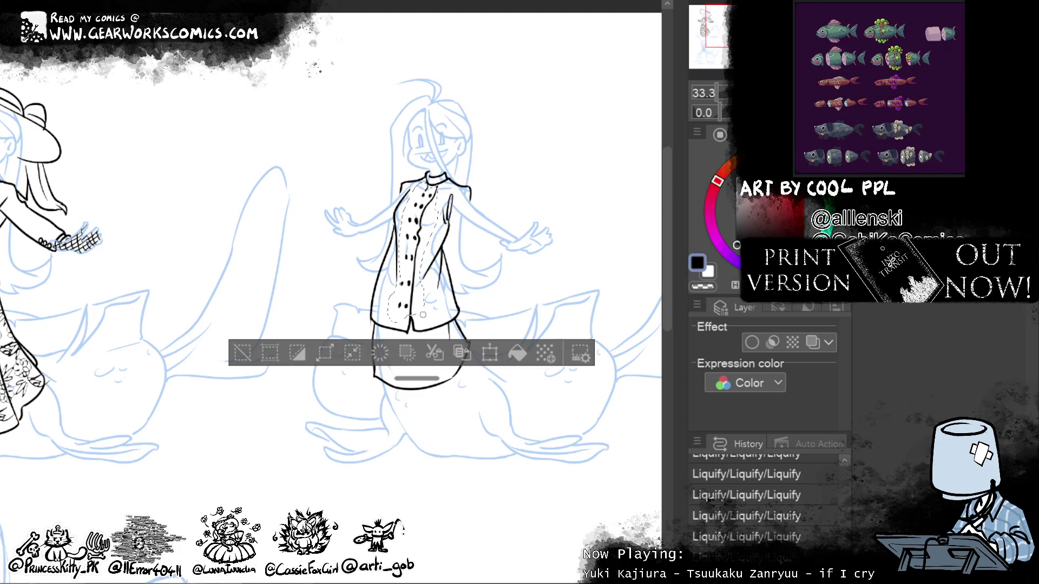
{"action": "left_click", "coordinate": [242, 353]}
{"action": "mouse_move", "coordinate": [542, 405]}
{"action": "left_mouse_down"}
{"action": "mouse_move", "coordinate": [430, 491]}
{"action": "mouse_move", "coordinate": [435, 505]}
{"action": "left_mouse_up"}
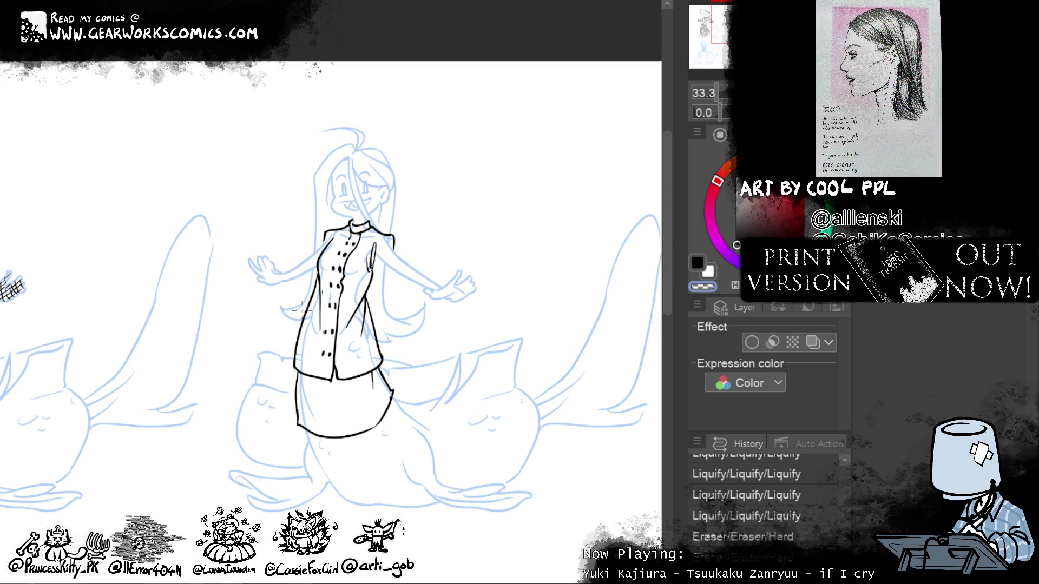
Step: Erase a stray bit of the jacket's left edge, return to black, and deselect
{"action": "left_click_drag", "start_coordinate": [320, 279], "coordinate": [320, 331]}
{"action": "left_click", "coordinate": [698, 262]}
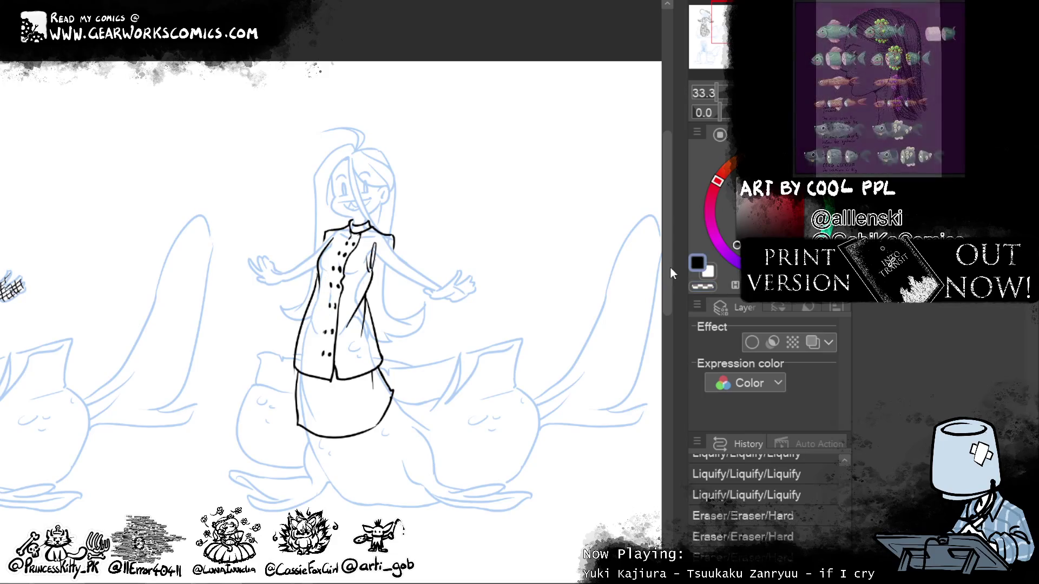
{"action": "key", "text": "ctrl+d"}
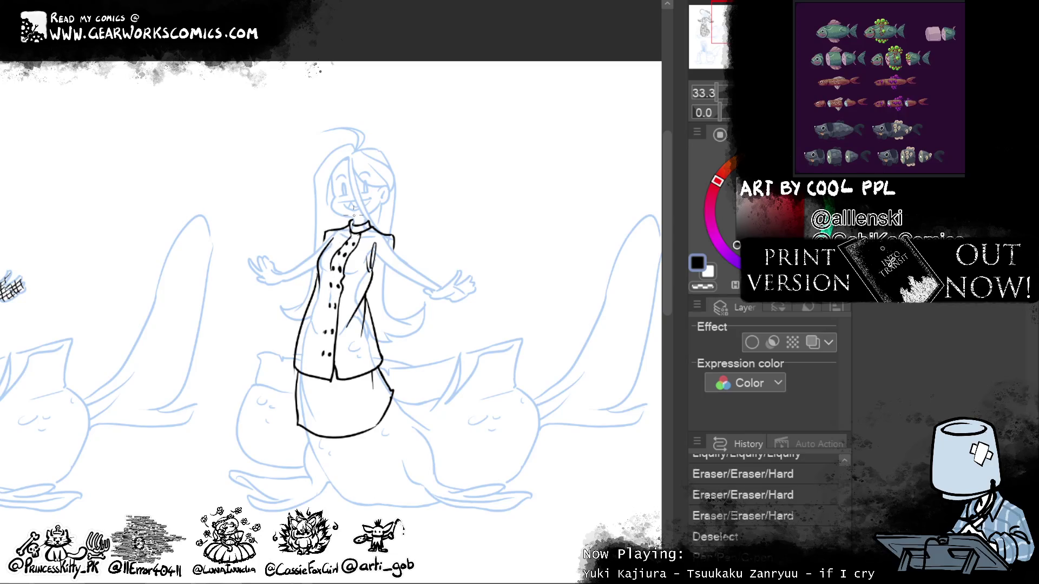
Step: Ink lines along the button row and add small marks on the chest
{"action": "mouse_move", "coordinate": [331, 271]}
{"action": "left_mouse_down"}
{"action": "mouse_move", "coordinate": [339, 286]}
{"action": "mouse_move", "coordinate": [325, 311]}
{"action": "left_mouse_up"}
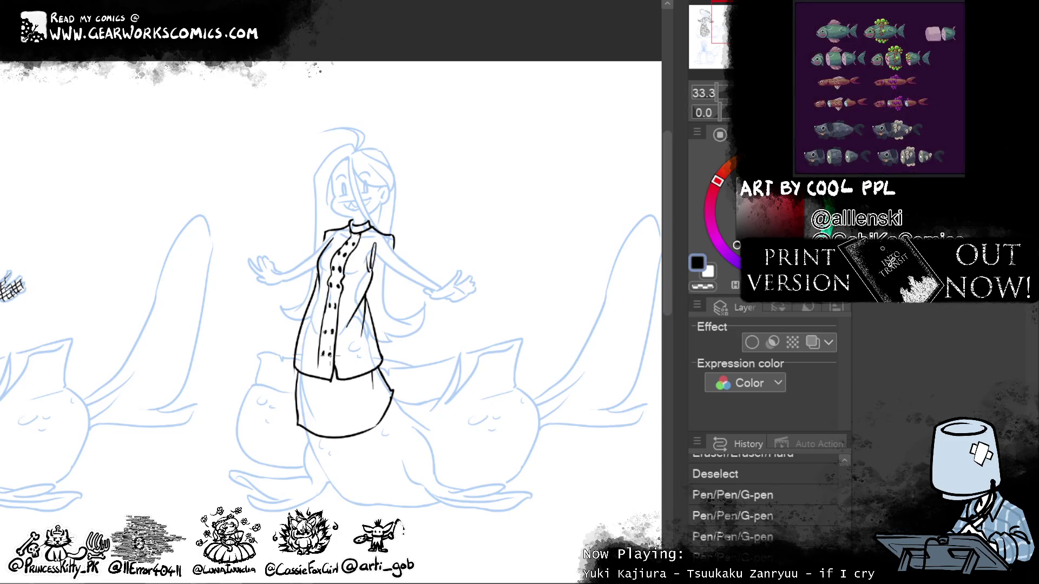
{"action": "left_click_drag", "start_coordinate": [324, 307], "coordinate": [323, 368]}
{"action": "left_click_drag", "start_coordinate": [322, 359], "coordinate": [320, 378]}
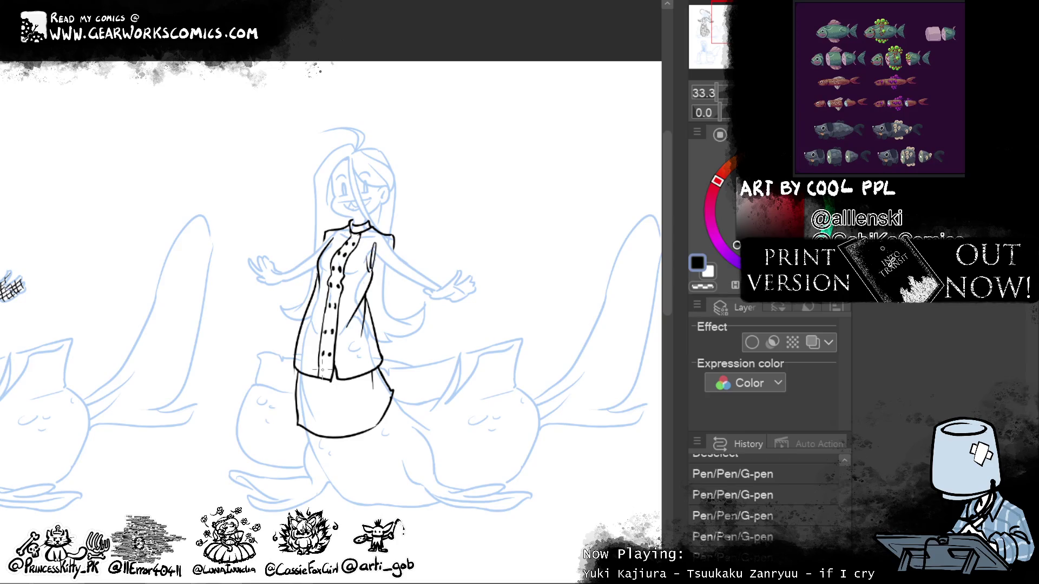
{"action": "left_click_drag", "start_coordinate": [504, 304], "coordinate": [526, 253]}
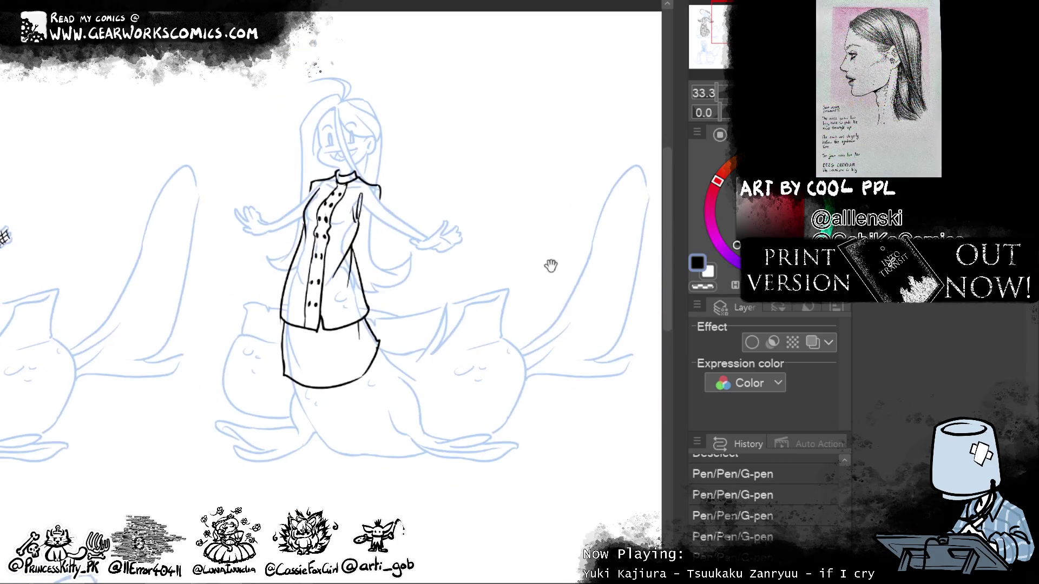
{"action": "mouse_move", "coordinate": [533, 417]}
{"action": "left_mouse_down"}
{"action": "mouse_move", "coordinate": [542, 361]}
{"action": "mouse_move", "coordinate": [525, 465]}
{"action": "mouse_move", "coordinate": [523, 439]}
{"action": "left_mouse_up"}
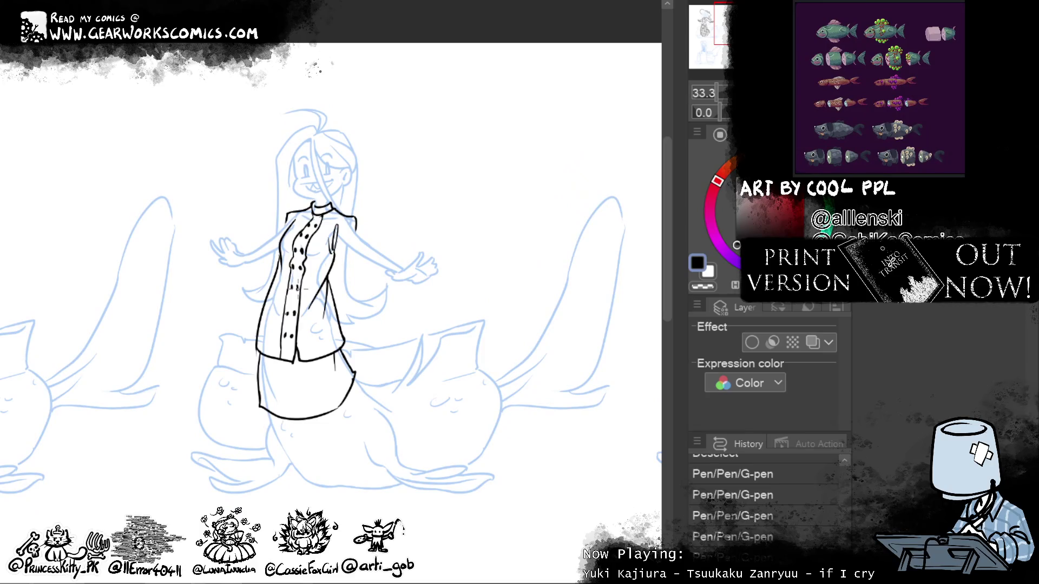
{"action": "left_click_drag", "start_coordinate": [301, 288], "coordinate": [306, 282]}
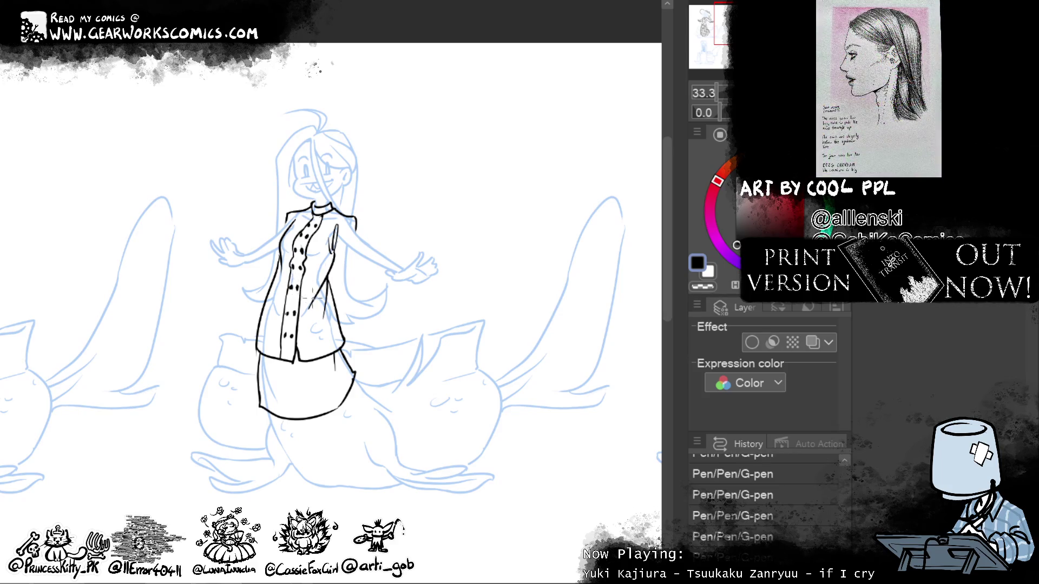
{"action": "left_click_drag", "start_coordinate": [313, 298], "coordinate": [318, 309]}
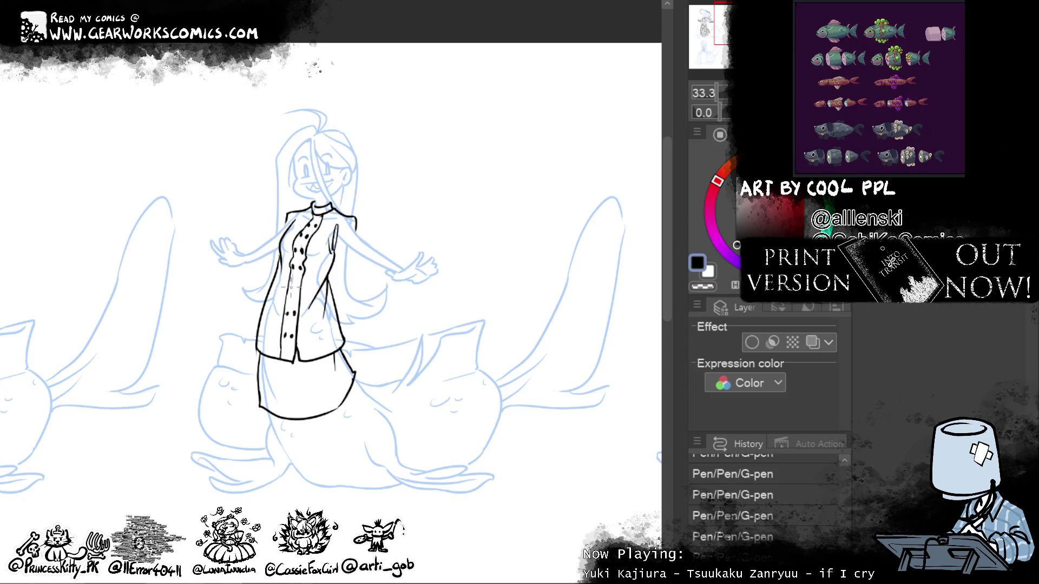
{"action": "left_click", "coordinate": [303, 293]}
Step: Ink the upper edges of both jacket sleeves along the sketched arms
{"action": "left_click_drag", "start_coordinate": [569, 223], "coordinate": [524, 202]}
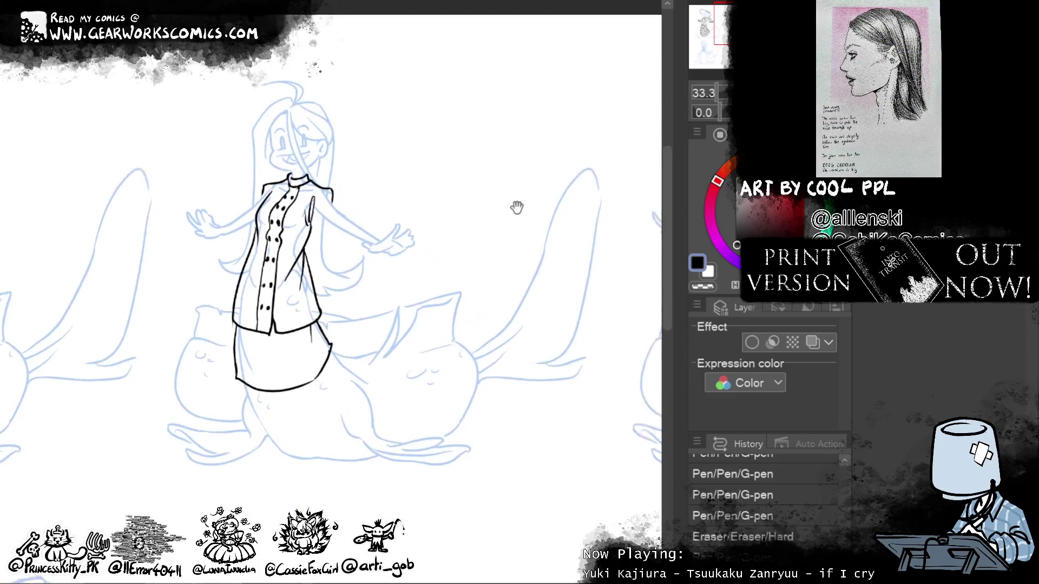
{"action": "left_click_drag", "start_coordinate": [312, 223], "coordinate": [372, 253]}
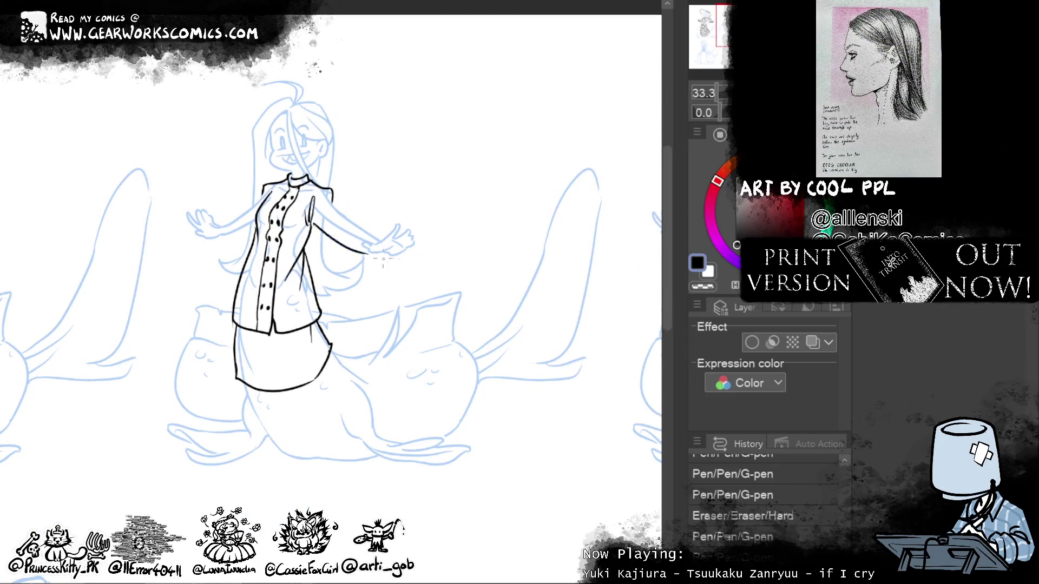
{"action": "key", "text": "ctrl+z"}
{"action": "left_click_drag", "start_coordinate": [316, 226], "coordinate": [373, 255]}
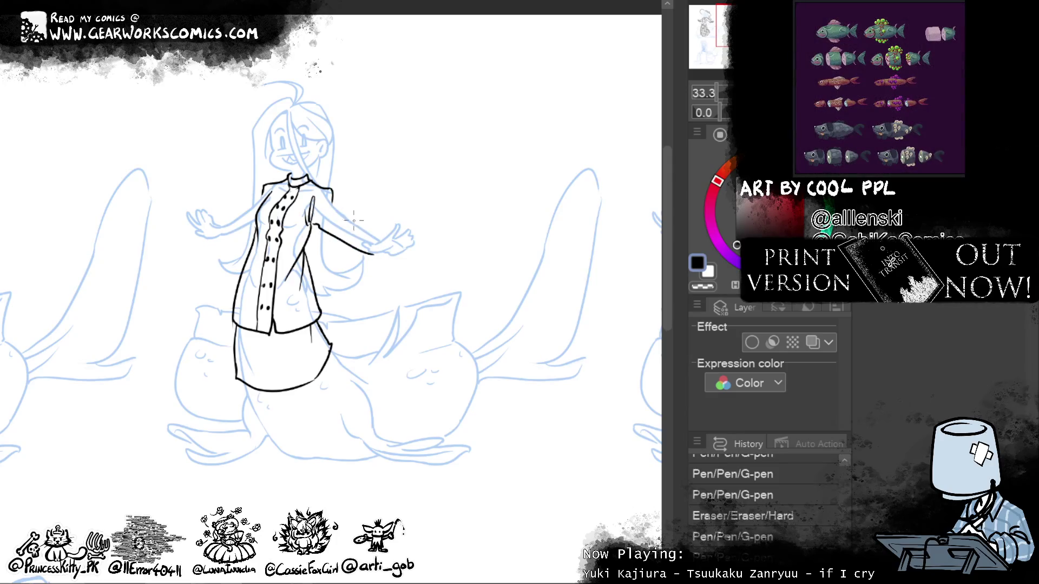
{"action": "mouse_move", "coordinate": [331, 193]}
{"action": "left_mouse_down"}
{"action": "mouse_move", "coordinate": [381, 230]}
{"action": "mouse_move", "coordinate": [382, 244]}
{"action": "left_mouse_up"}
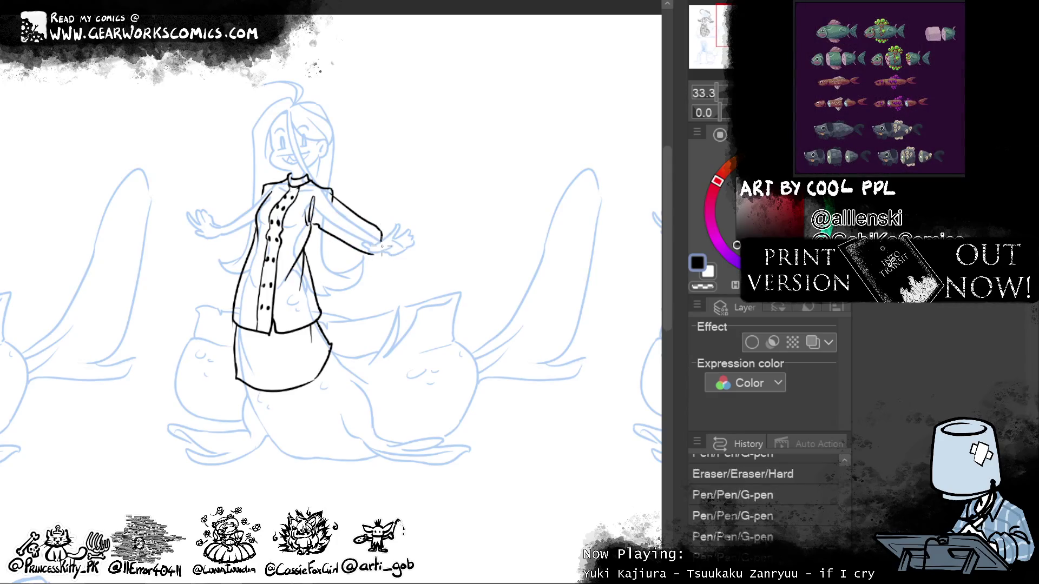
{"action": "mouse_move", "coordinate": [262, 190]}
{"action": "left_mouse_down"}
{"action": "mouse_move", "coordinate": [227, 221]}
{"action": "mouse_move", "coordinate": [226, 243]}
{"action": "left_mouse_up"}
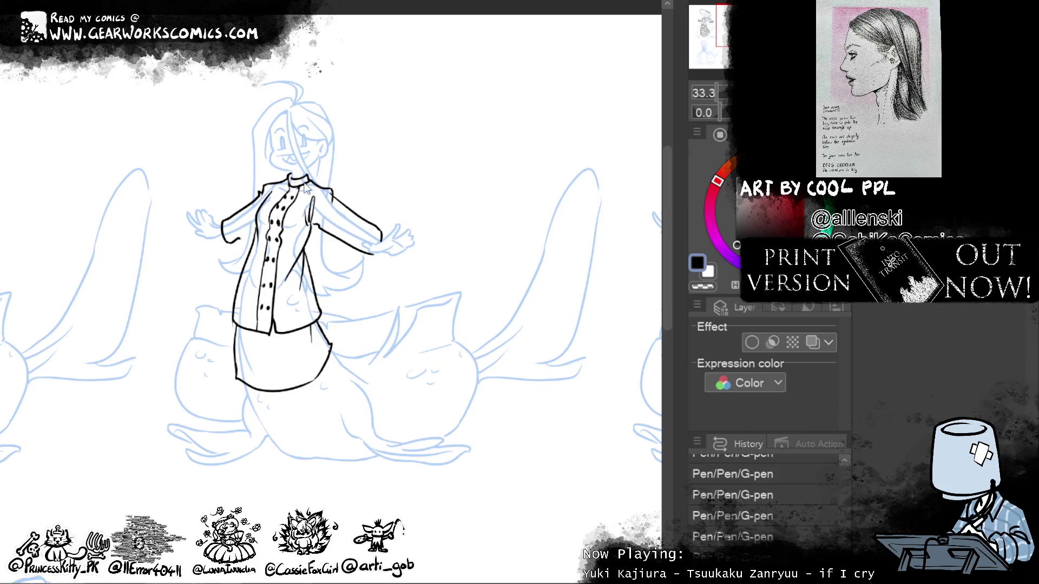
{"action": "left_click_drag", "start_coordinate": [225, 248], "coordinate": [254, 231]}
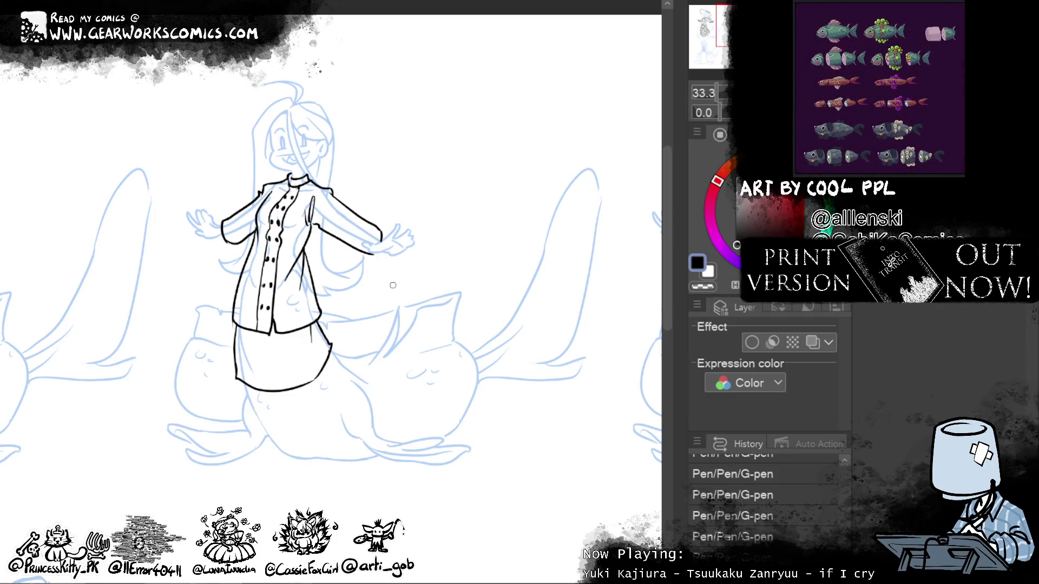
Step: Tidy the left collar line by erasing and redrawing it
{"action": "left_click_drag", "start_coordinate": [326, 196], "coordinate": [321, 223]}
{"action": "key", "text": "ctrl+z"}
{"action": "left_click_drag", "start_coordinate": [266, 184], "coordinate": [258, 207]}
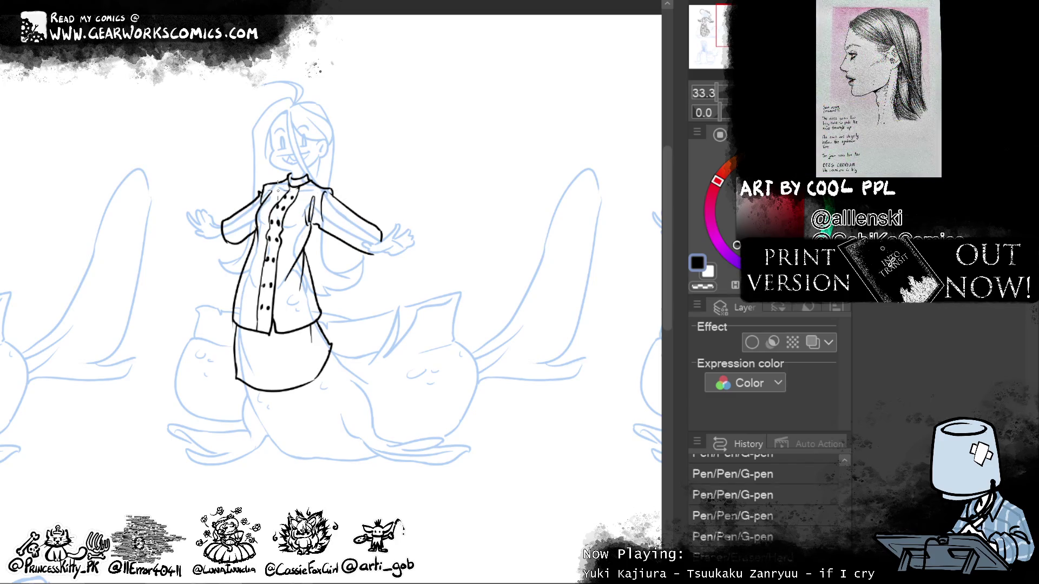
{"action": "left_click_drag", "start_coordinate": [264, 184], "coordinate": [249, 230]}
{"action": "key", "text": "ctrl+z"}
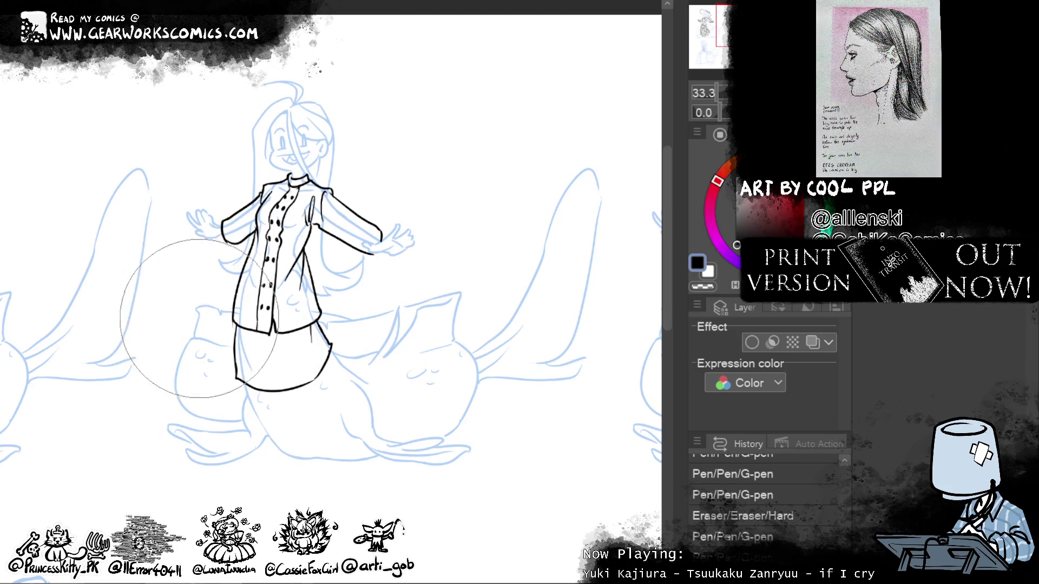
Step: Liquify the jacket's left edge inward, erase a stray inner line, and ink a diagonal fold
{"action": "left_click_drag", "start_coordinate": [205, 322], "coordinate": [218, 331]}
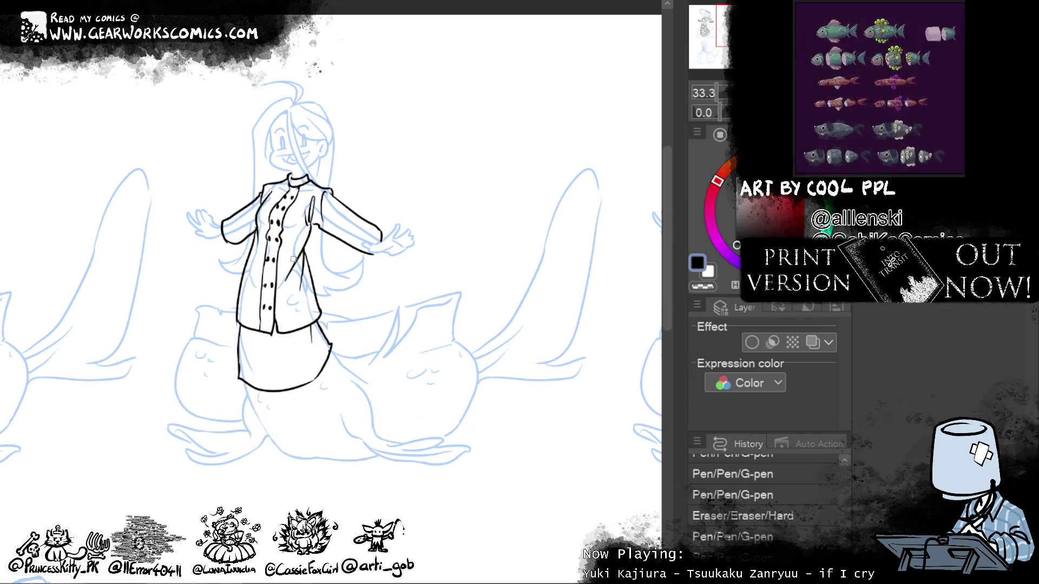
{"action": "left_click_drag", "start_coordinate": [286, 280], "coordinate": [297, 261]}
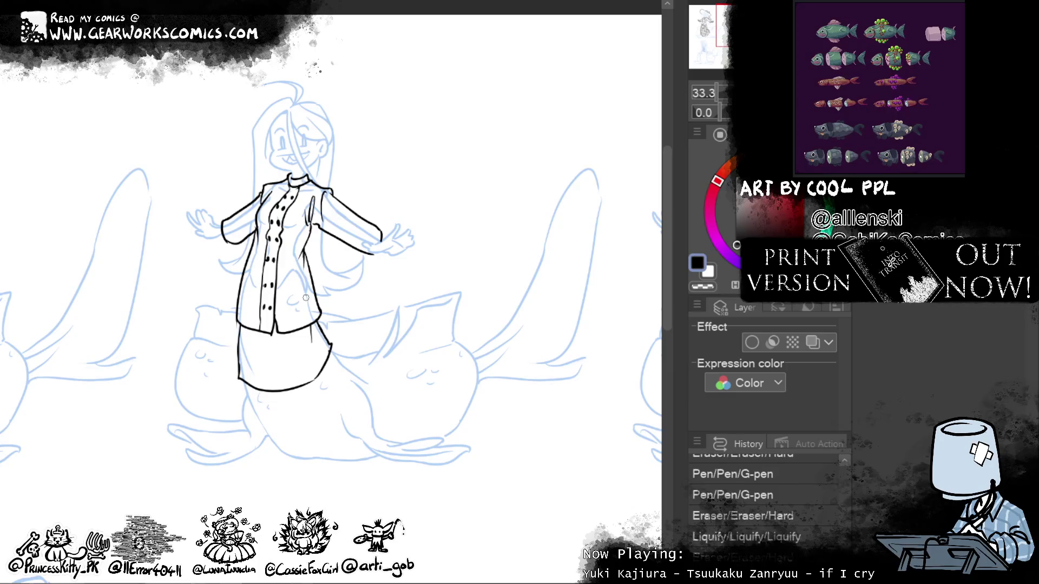
{"action": "left_click_drag", "start_coordinate": [258, 259], "coordinate": [290, 314]}
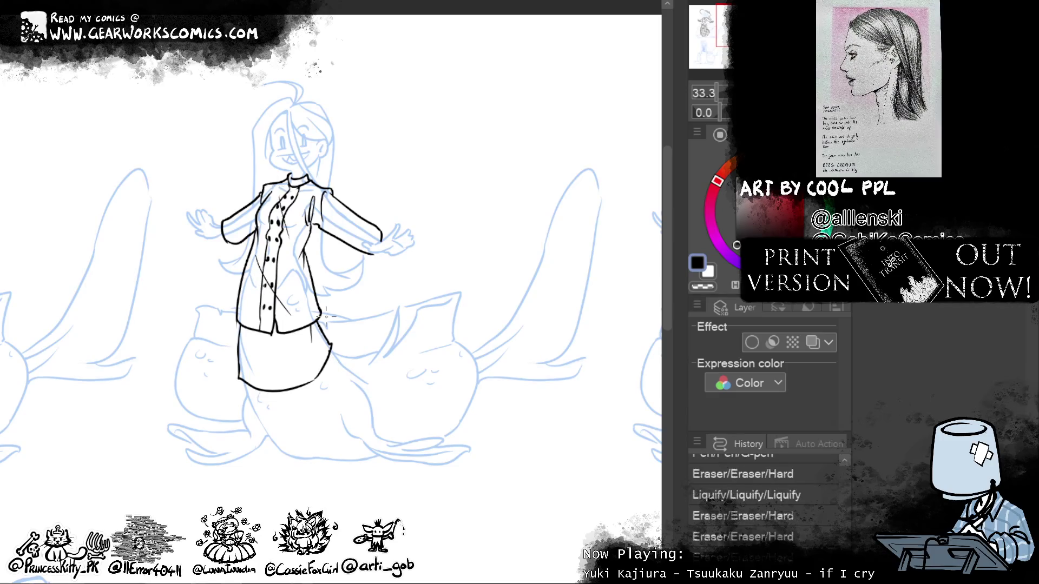
Step: Ink a short vertical fold line beside the jacket's button column, redoing an overlong attempt
{"action": "left_click_drag", "start_coordinate": [275, 186], "coordinate": [288, 268]}
{"action": "key", "text": "ctrl+z"}
{"action": "left_click_drag", "start_coordinate": [279, 190], "coordinate": [276, 246]}
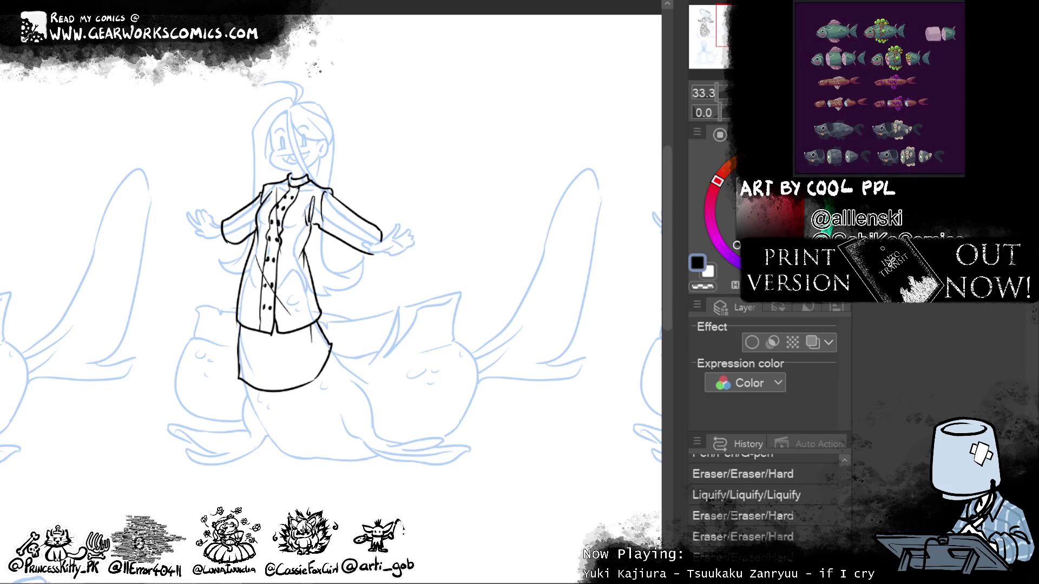
Step: Warp the jacket and skirt lines leftward and reshape the button column and lapel with Liquify
{"action": "left_click_drag", "start_coordinate": [552, 360], "coordinate": [575, 387]}
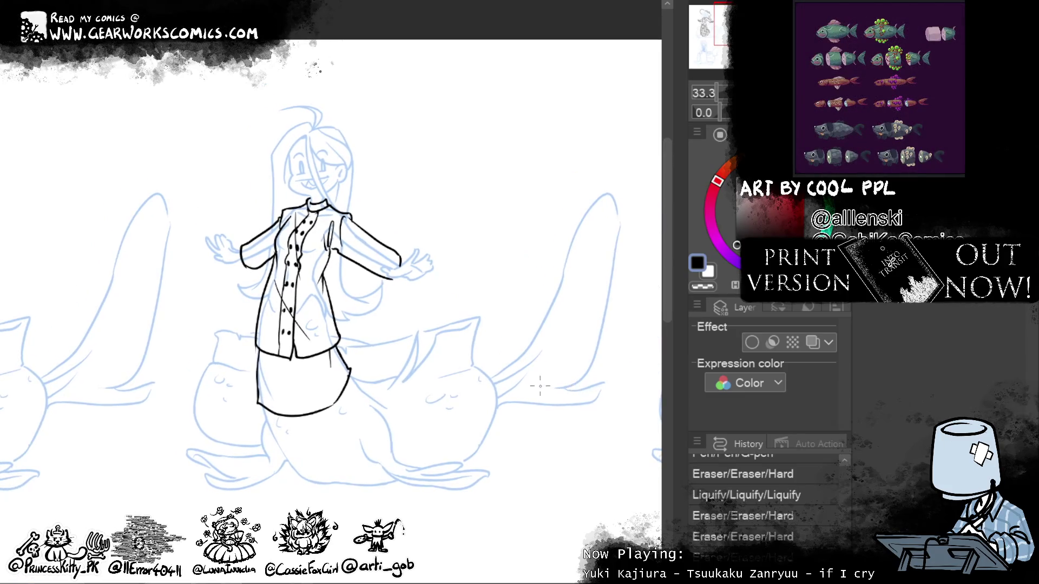
{"action": "left_click_drag", "start_coordinate": [370, 334], "coordinate": [381, 410]}
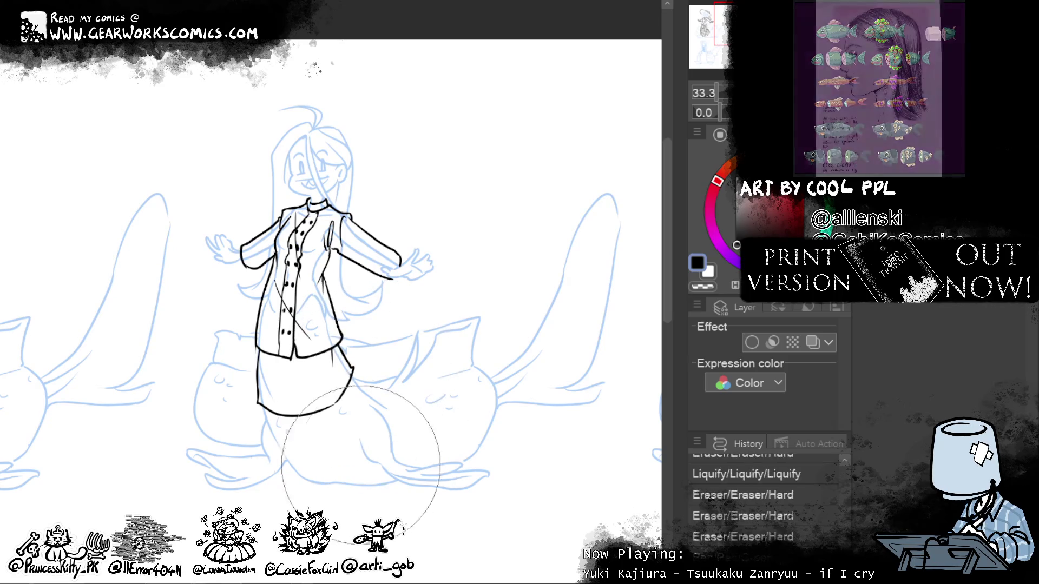
{"action": "left_click_drag", "start_coordinate": [285, 329], "coordinate": [278, 346]}
{"action": "left_click_drag", "start_coordinate": [227, 433], "coordinate": [258, 353]}
{"action": "left_click_drag", "start_coordinate": [201, 377], "coordinate": [210, 377]}
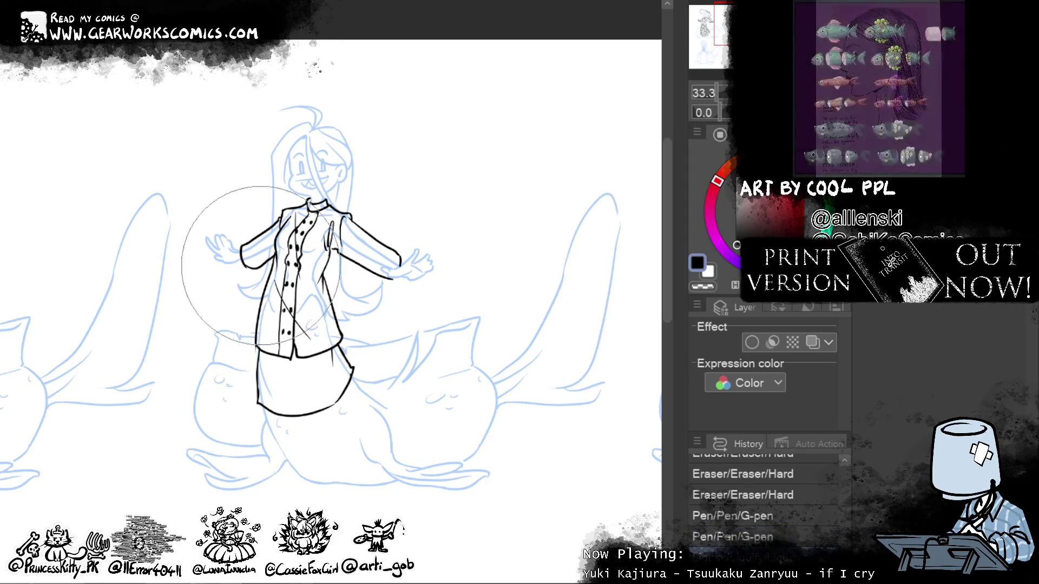
{"action": "left_click_drag", "start_coordinate": [303, 260], "coordinate": [260, 259]}
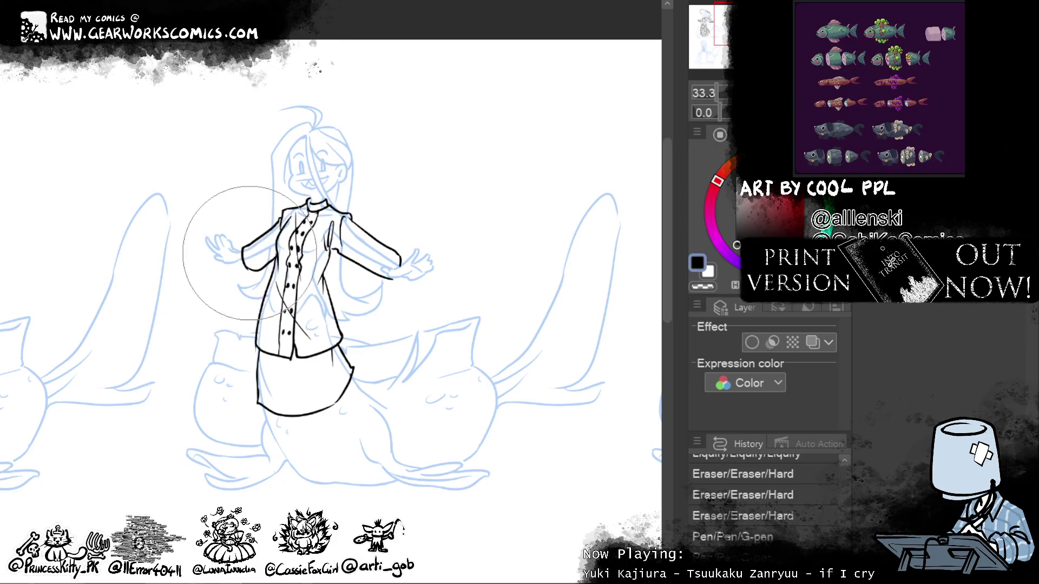
Step: Reshape the jacket outline and right sleeve cuff, then ink short lines on both sleeves
{"action": "left_click_drag", "start_coordinate": [395, 227], "coordinate": [357, 271]}
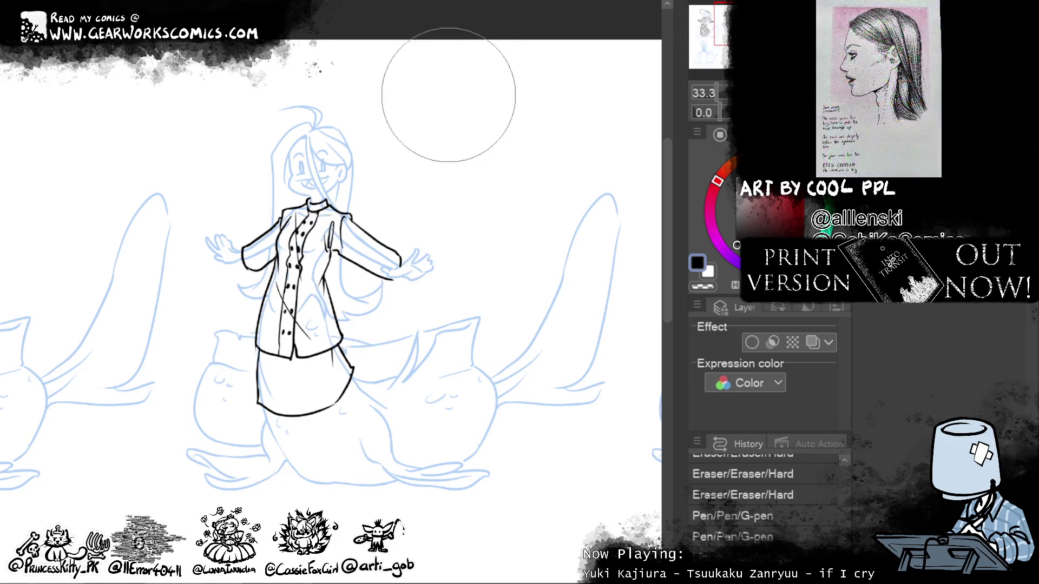
{"action": "left_click_drag", "start_coordinate": [386, 219], "coordinate": [388, 195]}
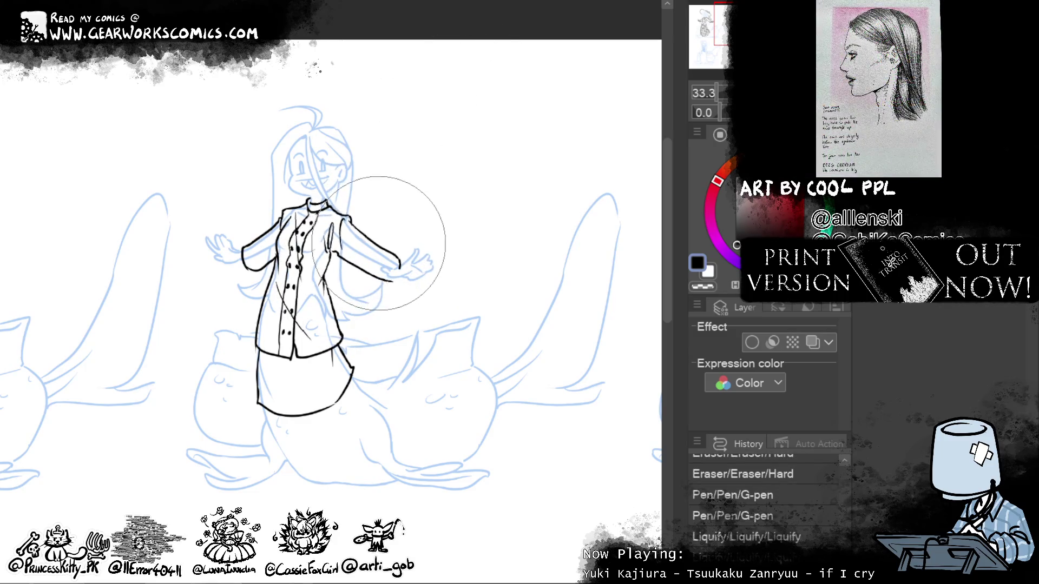
{"action": "left_click_drag", "start_coordinate": [246, 195], "coordinate": [240, 146]}
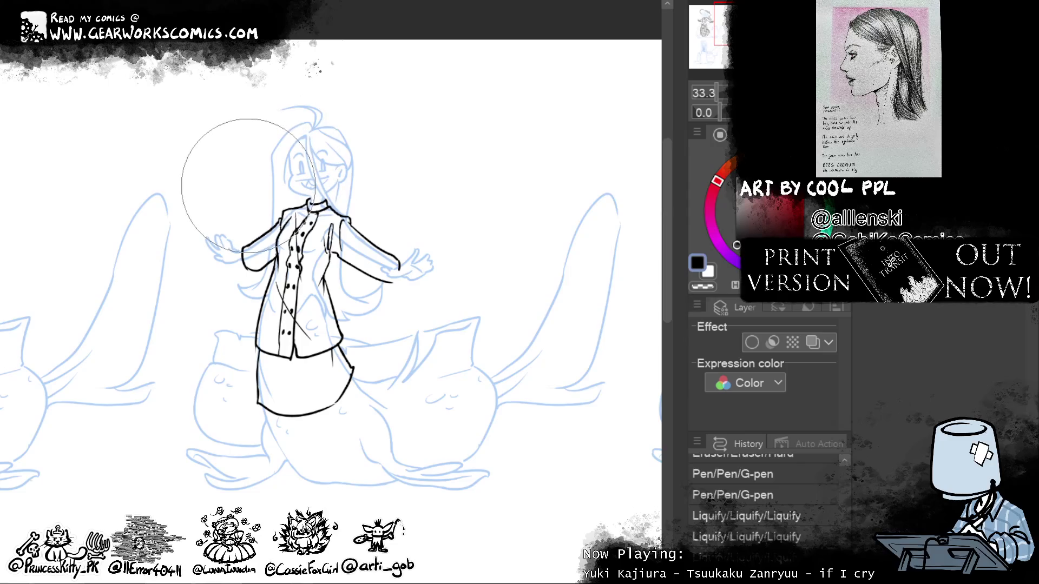
{"action": "left_click", "coordinate": [409, 320]}
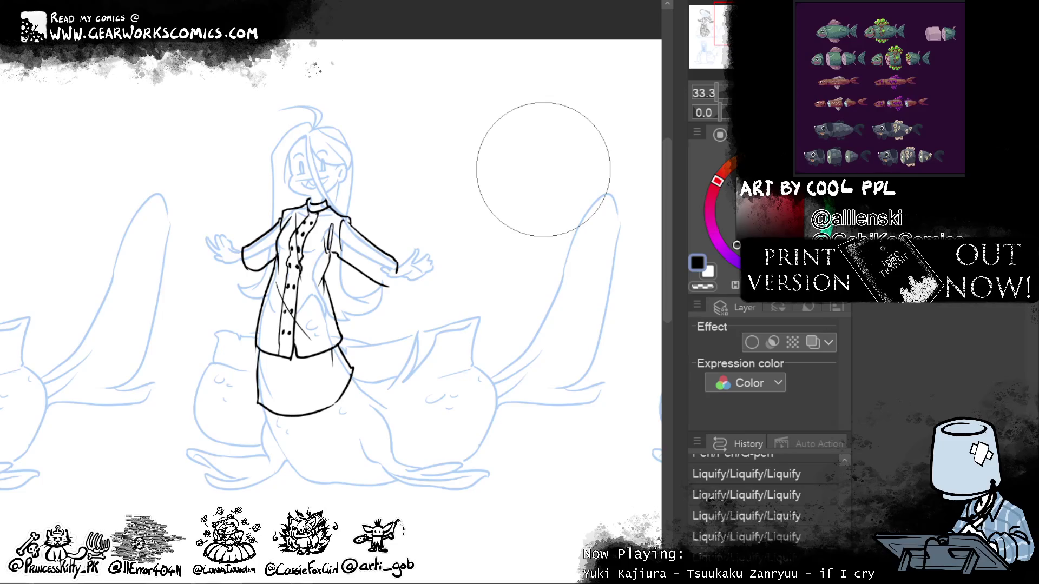
{"action": "left_click_drag", "start_coordinate": [391, 265], "coordinate": [399, 260]}
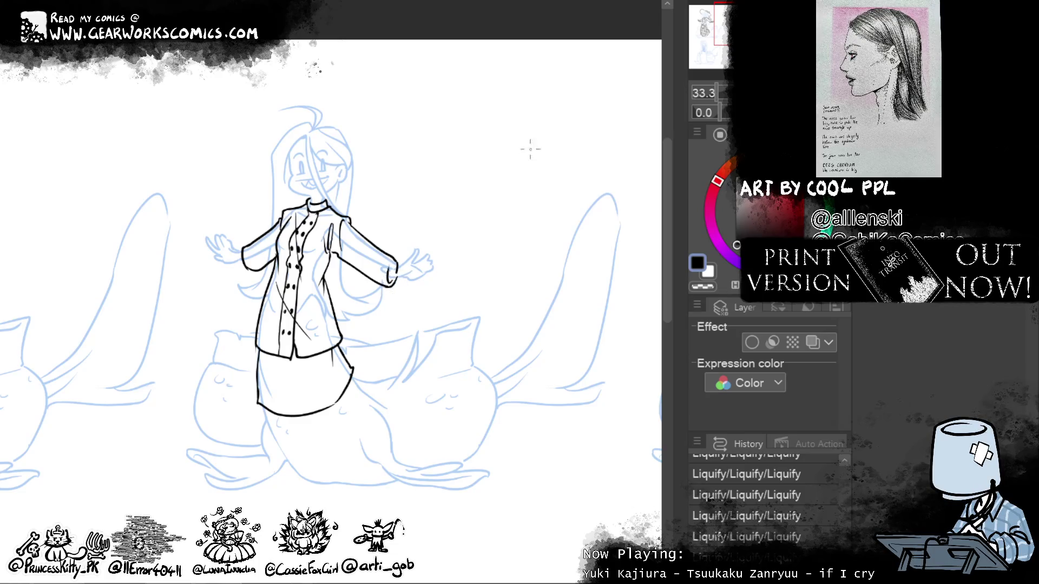
{"action": "left_click_drag", "start_coordinate": [352, 233], "coordinate": [372, 270]}
{"action": "left_click_drag", "start_coordinate": [258, 265], "coordinate": [271, 237]}
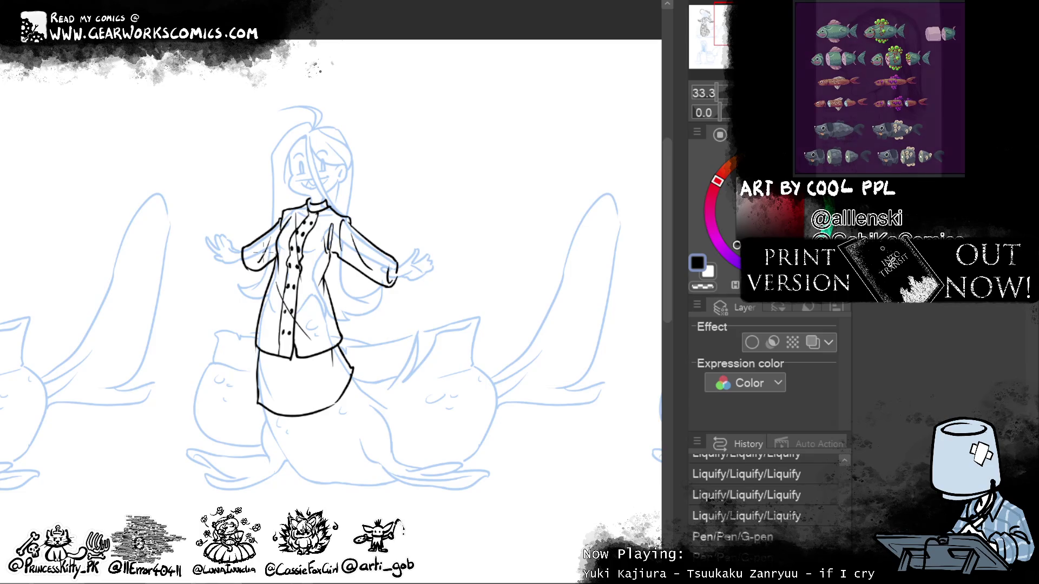
Step: Hatch the whole skirt with dense G-pen strokes from left edge to right edge
{"action": "left_click_drag", "start_coordinate": [261, 406], "coordinate": [258, 395]}
{"action": "left_click_drag", "start_coordinate": [264, 410], "coordinate": [261, 355]}
{"action": "mouse_move", "coordinate": [295, 416]}
{"action": "left_mouse_down"}
{"action": "mouse_move", "coordinate": [265, 346]}
{"action": "mouse_move", "coordinate": [287, 357]}
{"action": "left_mouse_up"}
{"action": "mouse_move", "coordinate": [322, 410]}
{"action": "left_mouse_down"}
{"action": "mouse_move", "coordinate": [296, 368]}
{"action": "mouse_move", "coordinate": [299, 356]}
{"action": "mouse_move", "coordinate": [319, 356]}
{"action": "left_mouse_up"}
{"action": "left_click_drag", "start_coordinate": [344, 388], "coordinate": [328, 354]}
{"action": "left_click_drag", "start_coordinate": [350, 373], "coordinate": [332, 348]}
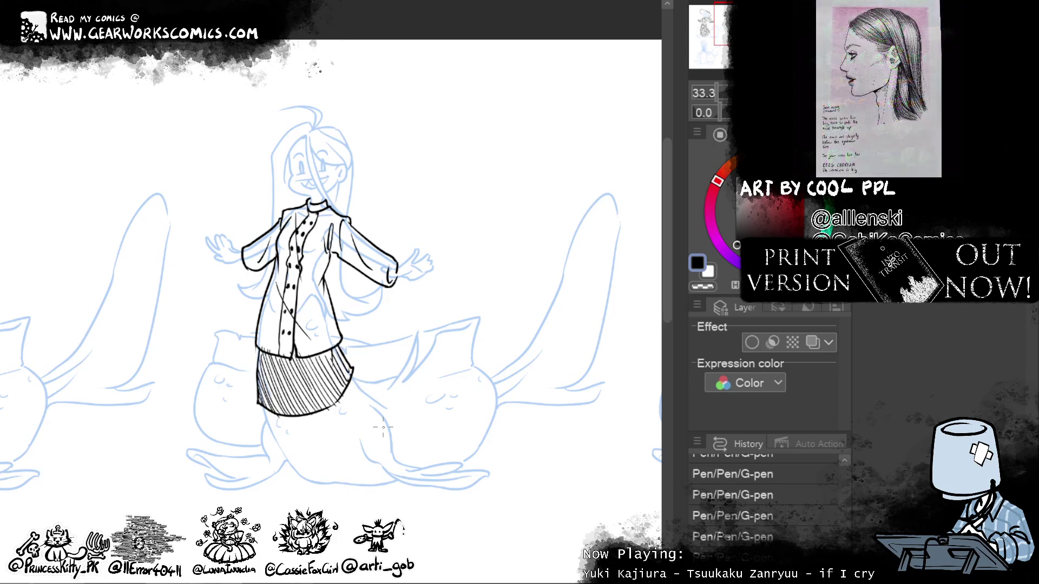
{"action": "mouse_move", "coordinate": [274, 411]}
{"action": "left_mouse_down"}
{"action": "mouse_move", "coordinate": [258, 376]}
{"action": "mouse_move", "coordinate": [266, 353]}
{"action": "left_mouse_up"}
{"action": "left_click_drag", "start_coordinate": [305, 421], "coordinate": [279, 359]}
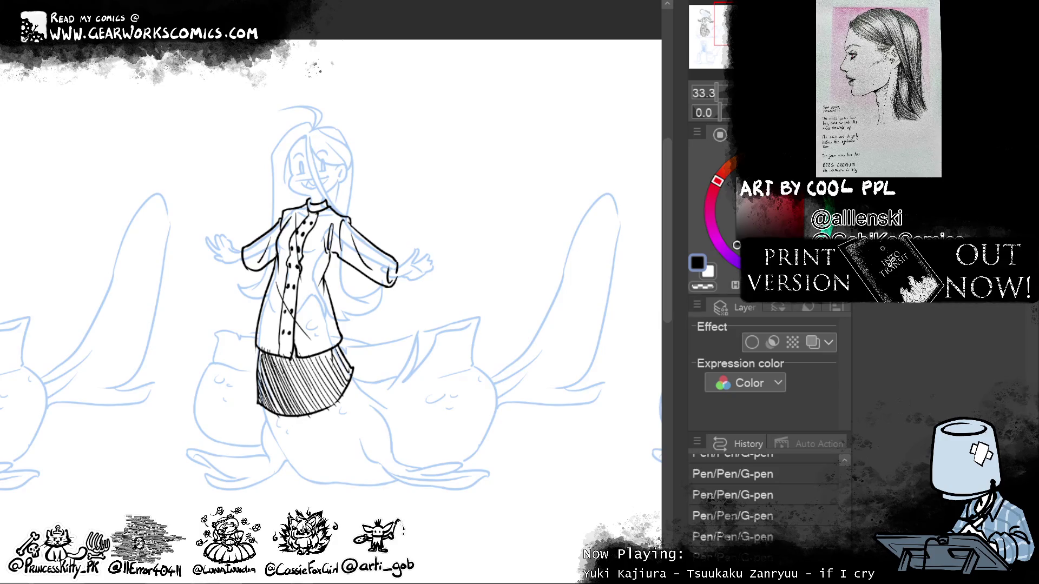
{"action": "mouse_move", "coordinate": [310, 410]}
{"action": "left_mouse_down"}
{"action": "mouse_move", "coordinate": [284, 357]}
{"action": "mouse_move", "coordinate": [300, 359]}
{"action": "left_mouse_up"}
{"action": "left_click_drag", "start_coordinate": [338, 403], "coordinate": [313, 357]}
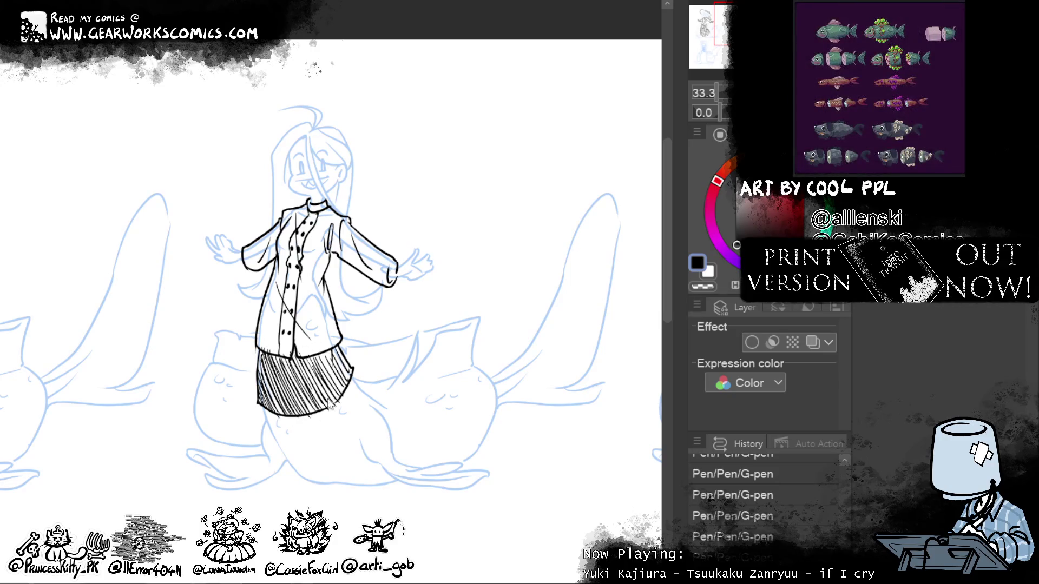
{"action": "left_click_drag", "start_coordinate": [331, 407], "coordinate": [314, 358]}
{"action": "left_click_drag", "start_coordinate": [333, 392], "coordinate": [319, 354]}
{"action": "left_click_drag", "start_coordinate": [351, 394], "coordinate": [327, 352]}
{"action": "mouse_move", "coordinate": [347, 386]}
{"action": "left_mouse_down"}
{"action": "mouse_move", "coordinate": [329, 350]}
{"action": "mouse_move", "coordinate": [337, 349]}
{"action": "left_mouse_up"}
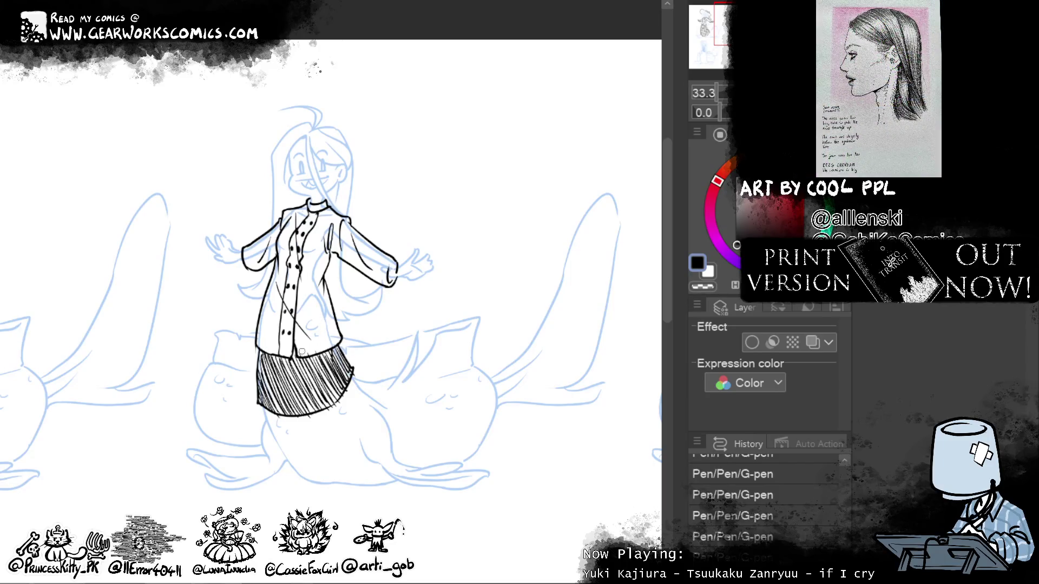
Step: Erase stray marks around the skirt and trim its lower-right edge with the Hard eraser
{"action": "left_click_drag", "start_coordinate": [302, 353], "coordinate": [320, 349]}
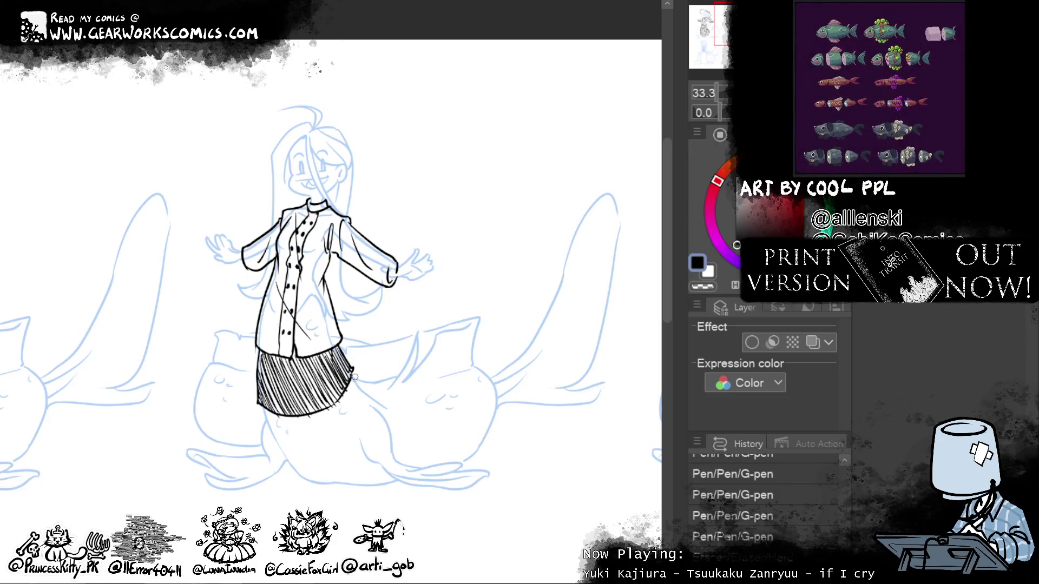
{"action": "left_click_drag", "start_coordinate": [354, 376], "coordinate": [349, 392]}
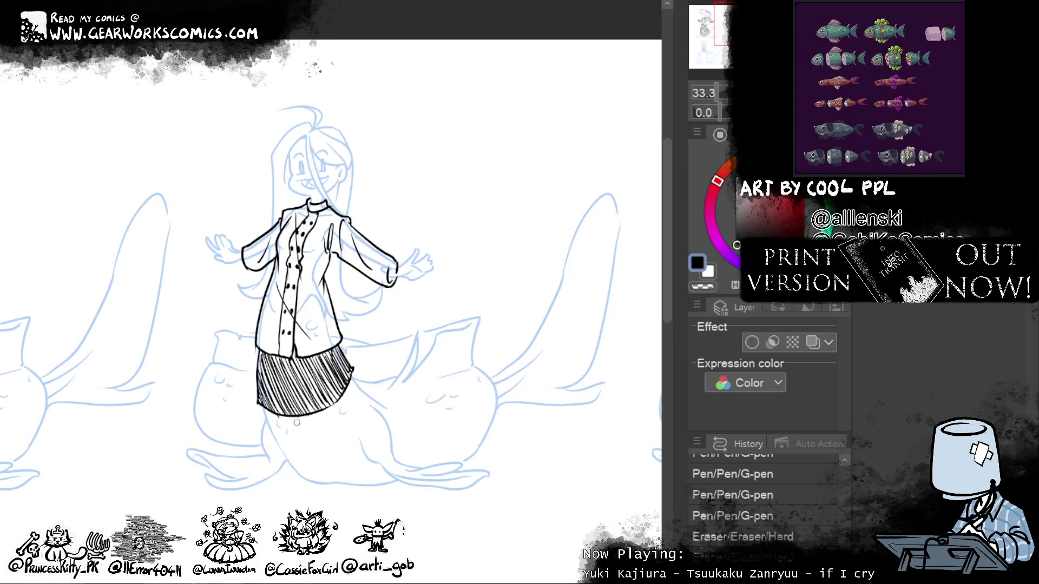
{"action": "left_click_drag", "start_coordinate": [302, 421], "coordinate": [287, 423]}
{"action": "left_click", "coordinate": [278, 423]}
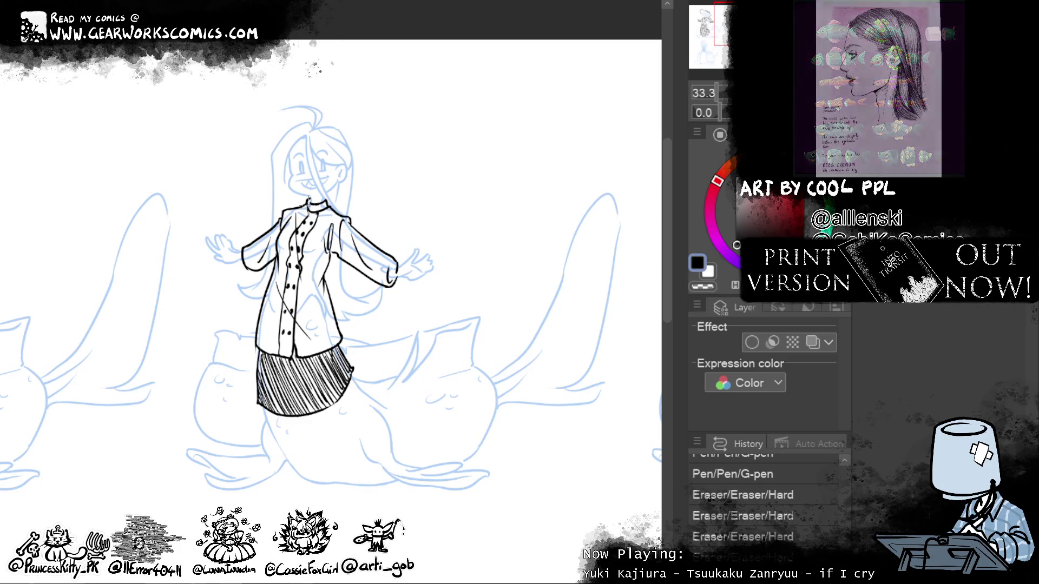
Step: Erase the old collar line, re-ink it as a darker band, and close the right cuff
{"action": "left_click", "coordinate": [310, 208]}
{"action": "left_click_drag", "start_coordinate": [311, 199], "coordinate": [313, 216]}
{"action": "left_click_drag", "start_coordinate": [319, 195], "coordinate": [324, 214]}
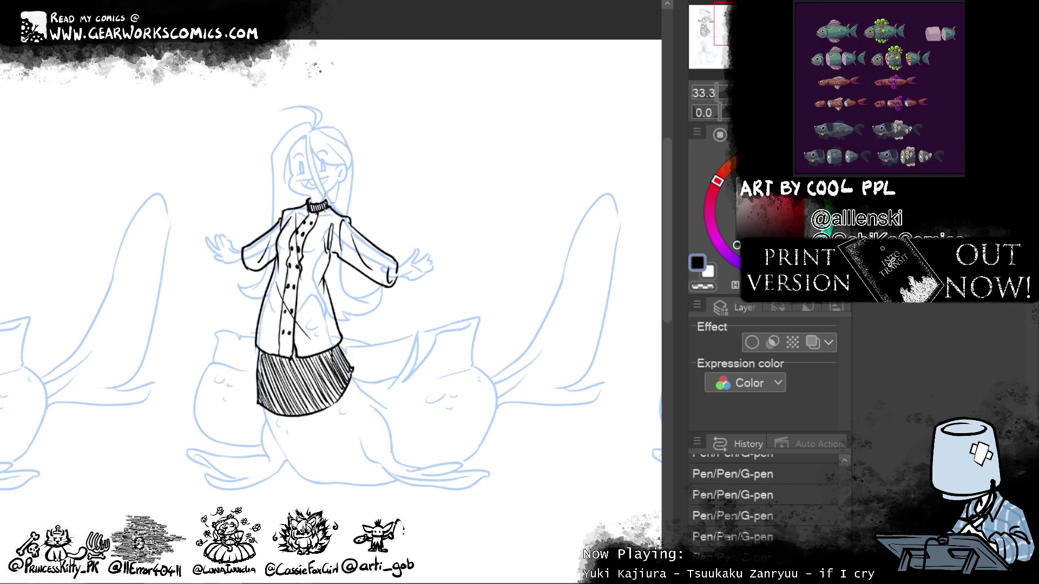
{"action": "left_click_drag", "start_coordinate": [391, 258], "coordinate": [395, 278]}
{"action": "left_click_drag", "start_coordinate": [372, 307], "coordinate": [485, 467]}
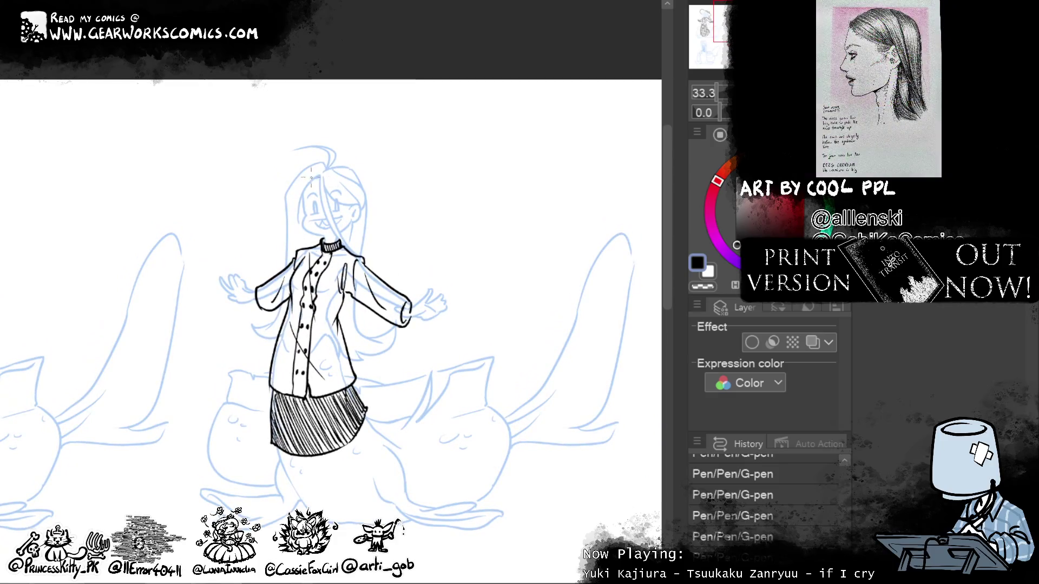
Step: Ink the hat's base arc, left side and top arc over the head, retrying the arc
{"action": "mouse_move", "coordinate": [295, 182]}
{"action": "left_mouse_down"}
{"action": "mouse_move", "coordinate": [349, 186]}
{"action": "mouse_move", "coordinate": [315, 179]}
{"action": "left_mouse_up"}
{"action": "key", "text": "ctrl+z"}
{"action": "left_click_drag", "start_coordinate": [315, 179], "coordinate": [364, 195]}
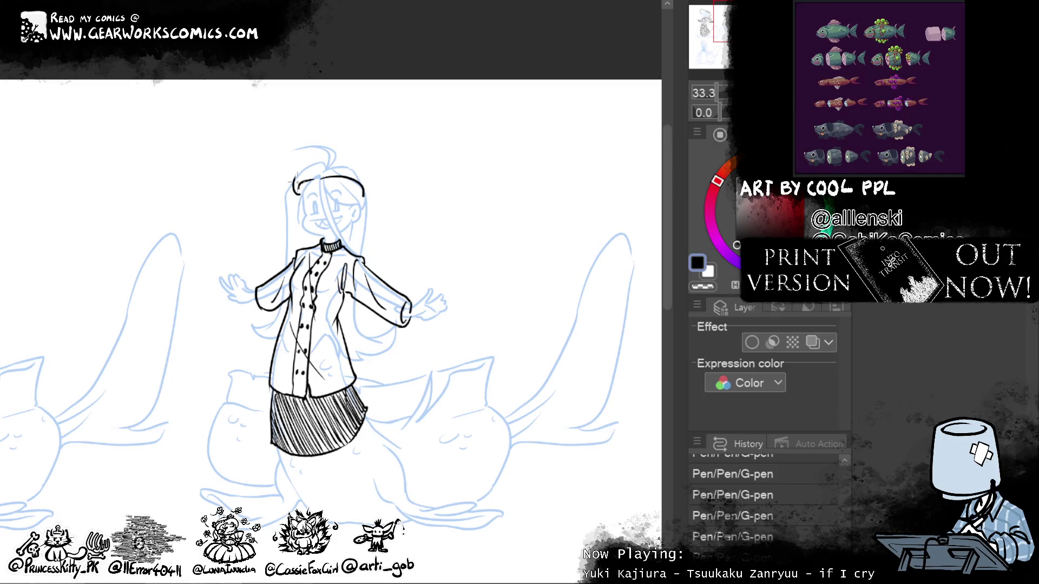
{"action": "left_click_drag", "start_coordinate": [296, 191], "coordinate": [288, 134]}
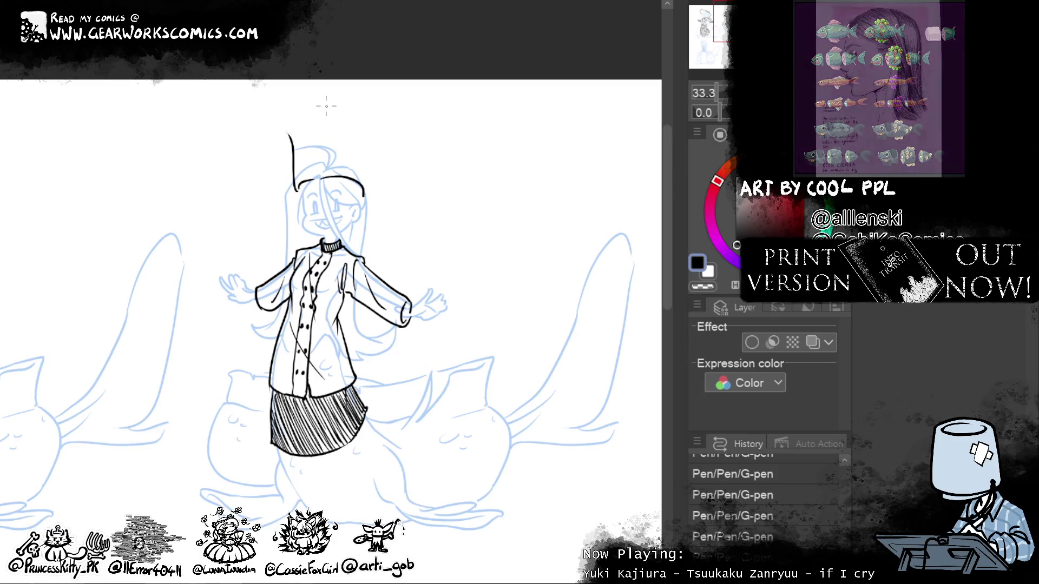
{"action": "left_click_drag", "start_coordinate": [293, 148], "coordinate": [384, 156]}
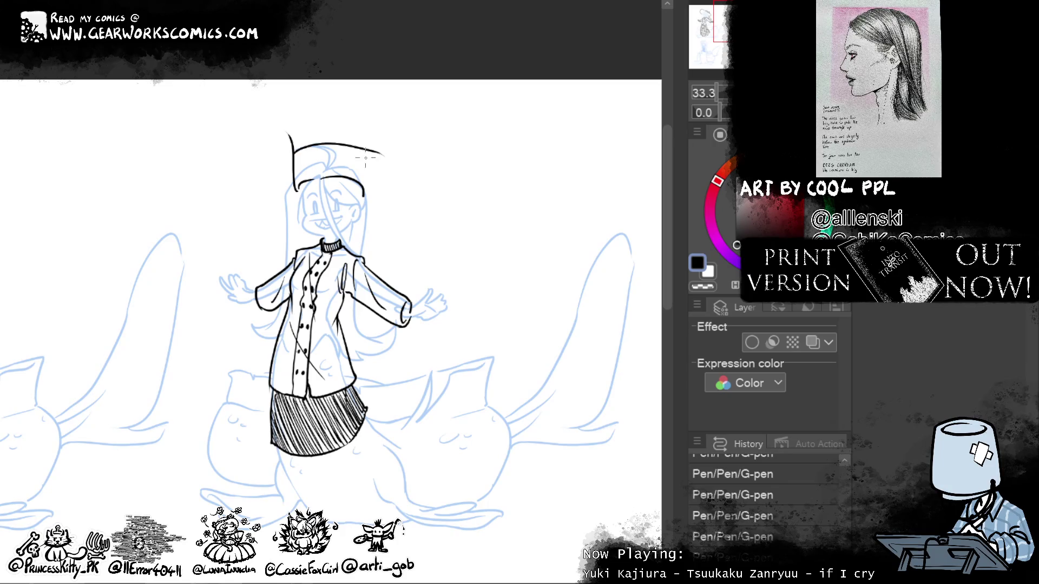
{"action": "key", "text": "ctrl+z"}
{"action": "left_click_drag", "start_coordinate": [294, 158], "coordinate": [380, 187]}
{"action": "key", "text": "ctrl+z"}
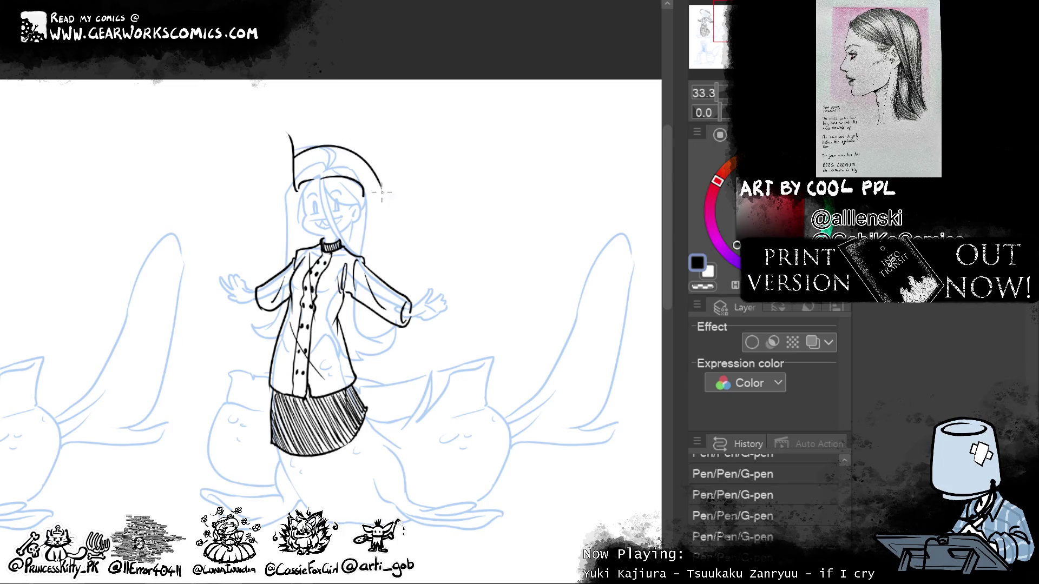
{"action": "key", "text": "ctrl+z"}
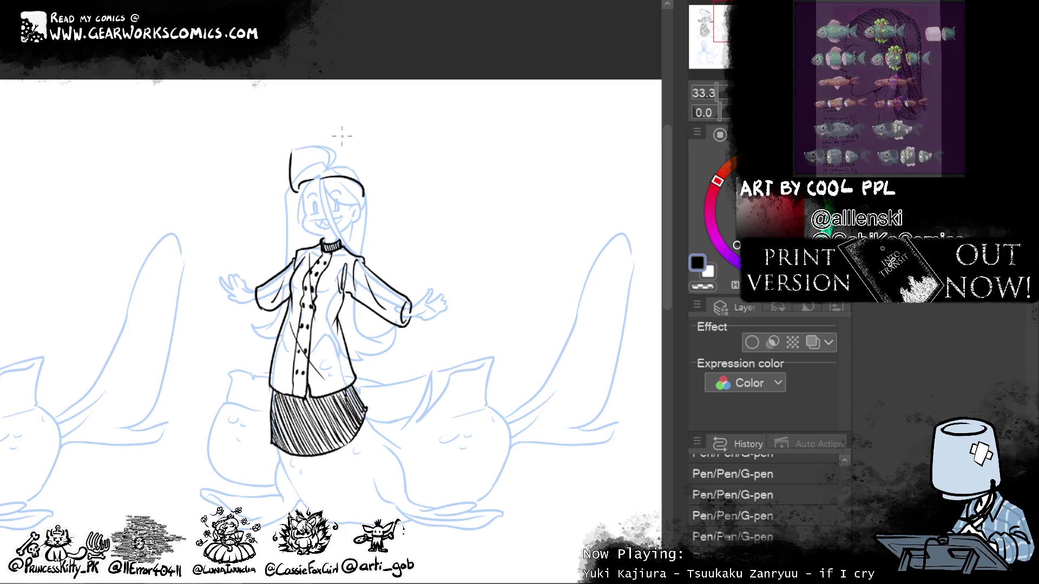
{"action": "left_click_drag", "start_coordinate": [291, 158], "coordinate": [394, 161]}
Step: Reshape the hat's top arc and right edge with Liquify, then erase excess ink at the top
{"action": "key", "text": "e"}
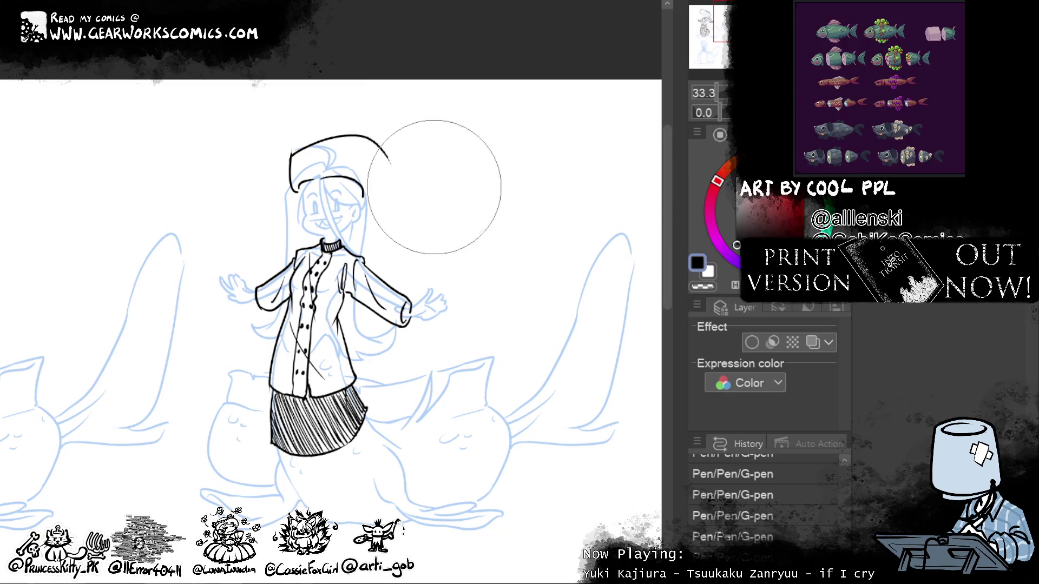
{"action": "mouse_move", "coordinate": [383, 104]}
{"action": "left_mouse_down"}
{"action": "mouse_move", "coordinate": [442, 161]}
{"action": "mouse_move", "coordinate": [432, 124]}
{"action": "mouse_move", "coordinate": [417, 193]}
{"action": "left_mouse_up"}
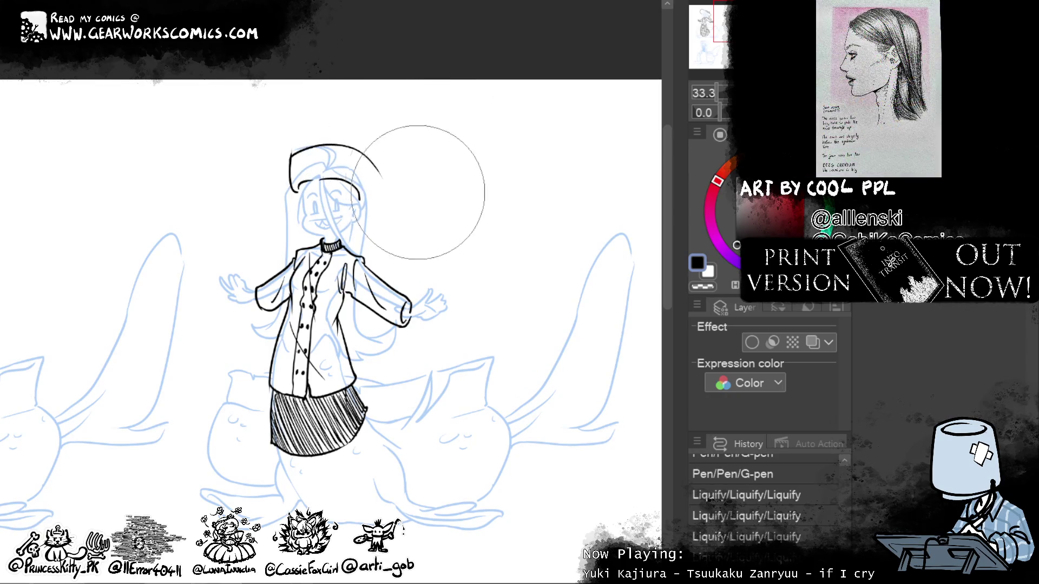
{"action": "left_click_drag", "start_coordinate": [346, 141], "coordinate": [324, 133]}
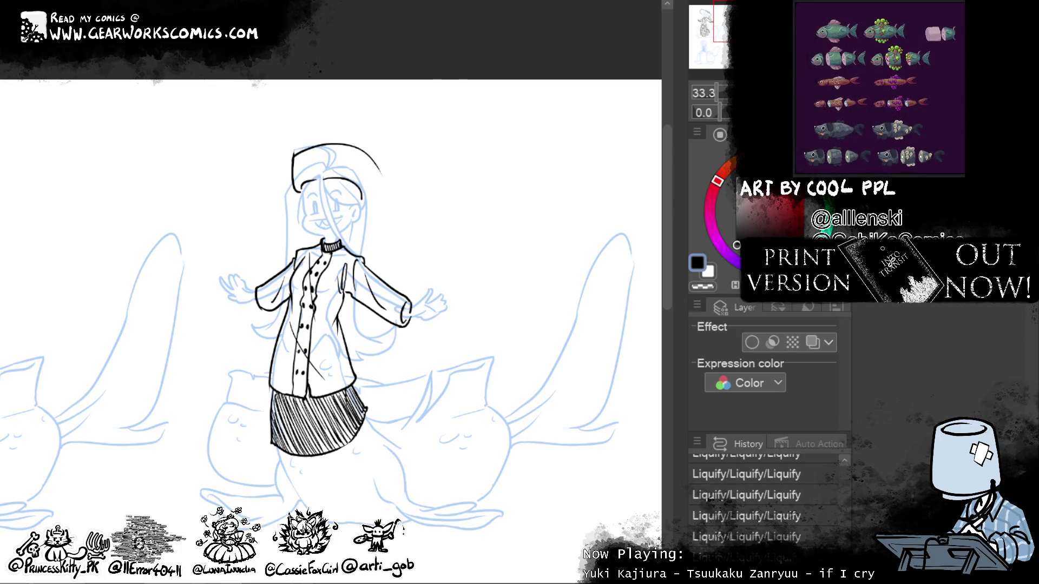
{"action": "mouse_move", "coordinate": [377, 165]}
{"action": "left_mouse_down"}
{"action": "mouse_move", "coordinate": [365, 203]}
{"action": "mouse_move", "coordinate": [377, 163]}
{"action": "left_mouse_up"}
{"action": "key", "text": "ctrl+z"}
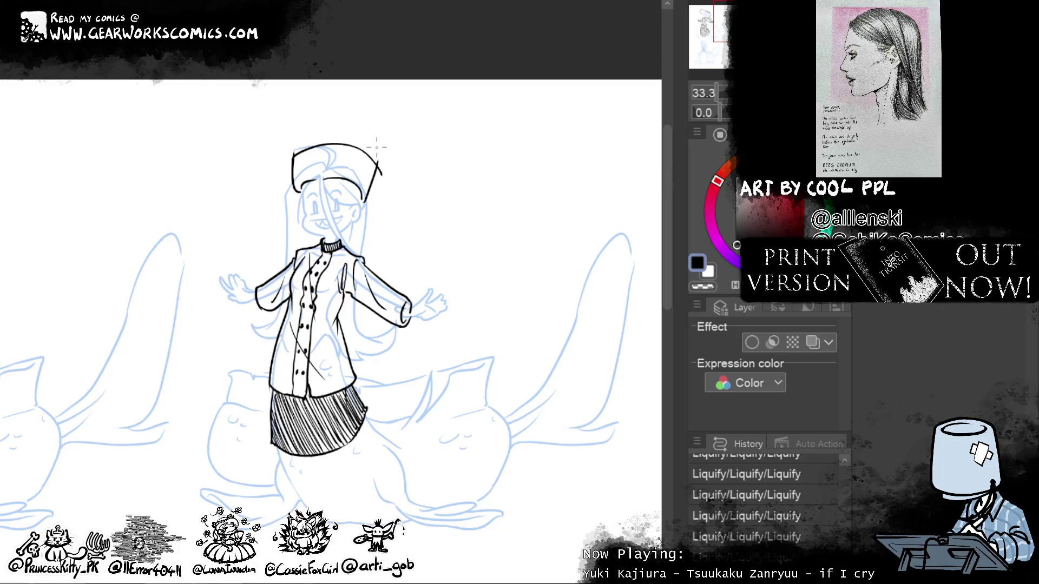
{"action": "left_click_drag", "start_coordinate": [383, 189], "coordinate": [367, 156]}
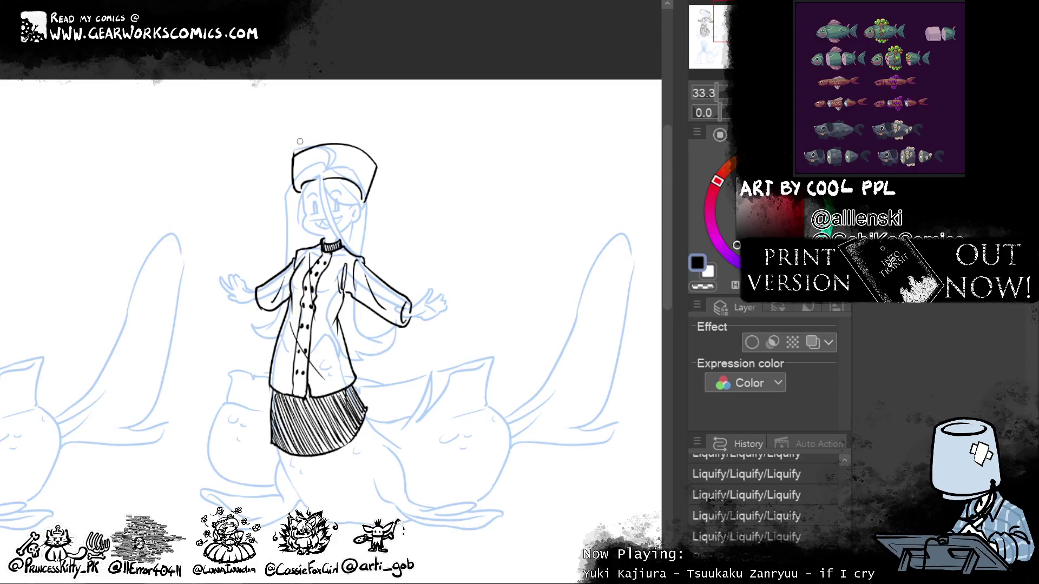
{"action": "left_click_drag", "start_coordinate": [295, 148], "coordinate": [290, 157]}
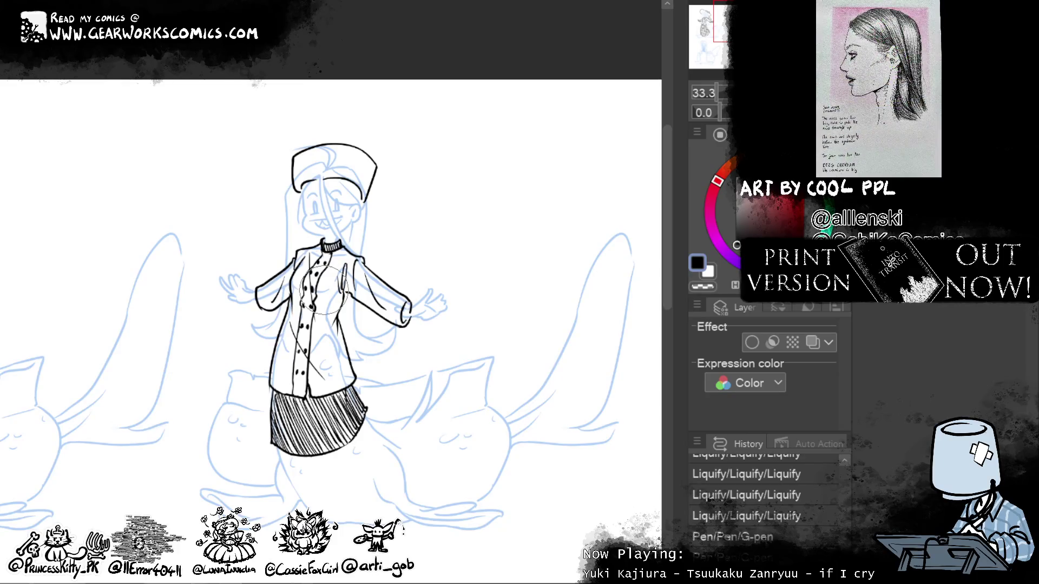
{"action": "key", "text": "e"}
{"action": "mouse_move", "coordinate": [303, 135]}
{"action": "left_mouse_down"}
{"action": "mouse_move", "coordinate": [346, 154]}
{"action": "mouse_move", "coordinate": [336, 142]}
{"action": "left_mouse_up"}
Step: Push the hat top into shape and nudge its right edge inward with Liquify
{"action": "mouse_move", "coordinate": [244, 139]}
{"action": "left_mouse_down"}
{"action": "mouse_move", "coordinate": [395, 139]}
{"action": "mouse_move", "coordinate": [322, 127]}
{"action": "mouse_move", "coordinate": [295, 135]}
{"action": "mouse_move", "coordinate": [379, 135]}
{"action": "mouse_move", "coordinate": [341, 128]}
{"action": "left_mouse_up"}
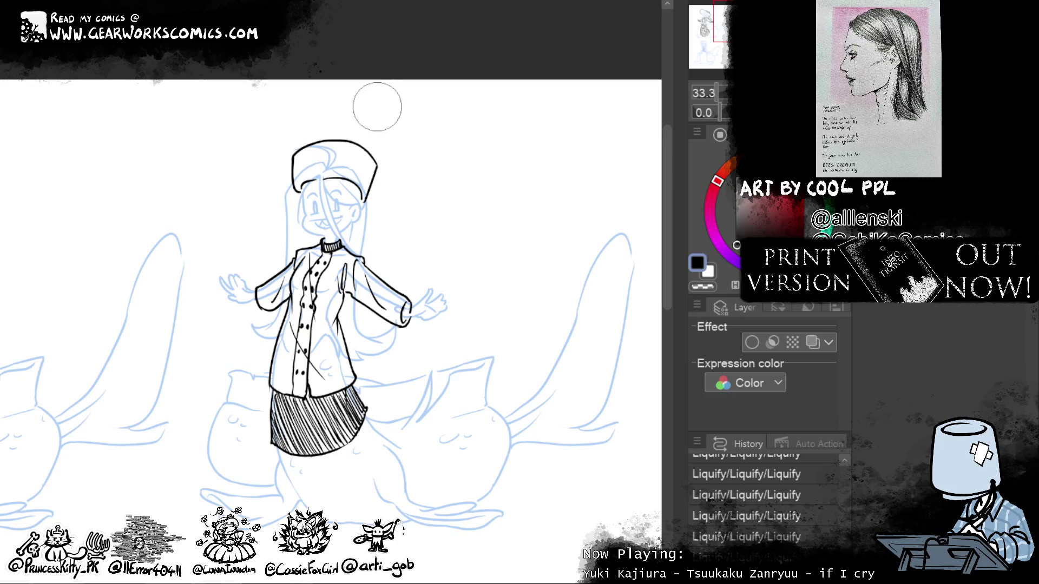
{"action": "left_click_drag", "start_coordinate": [409, 176], "coordinate": [396, 171]}
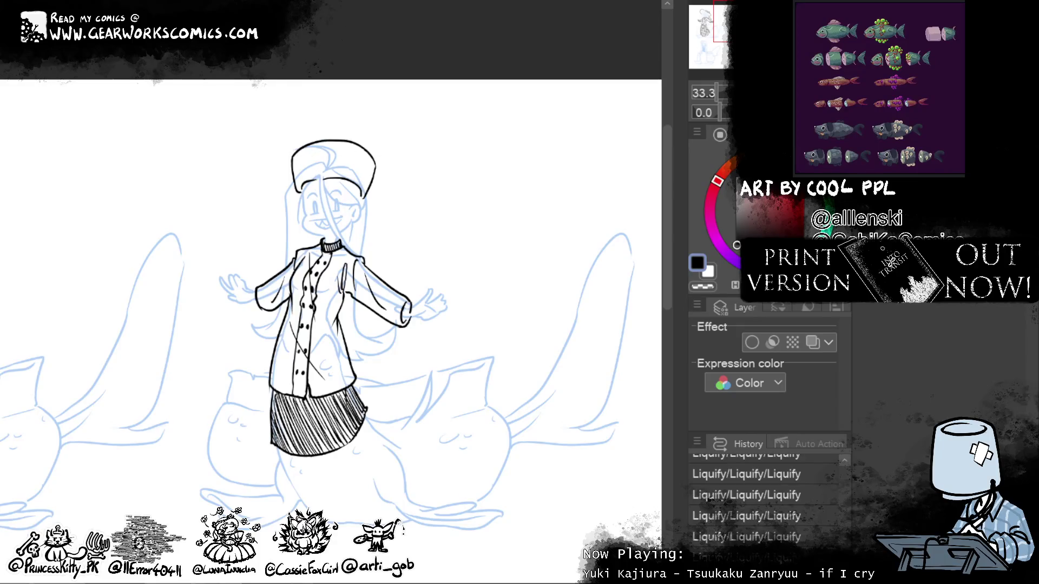
{"action": "mouse_move", "coordinate": [541, 320]}
{"action": "left_mouse_down"}
{"action": "mouse_move", "coordinate": [563, 296]}
{"action": "mouse_move", "coordinate": [573, 305]}
{"action": "left_mouse_up"}
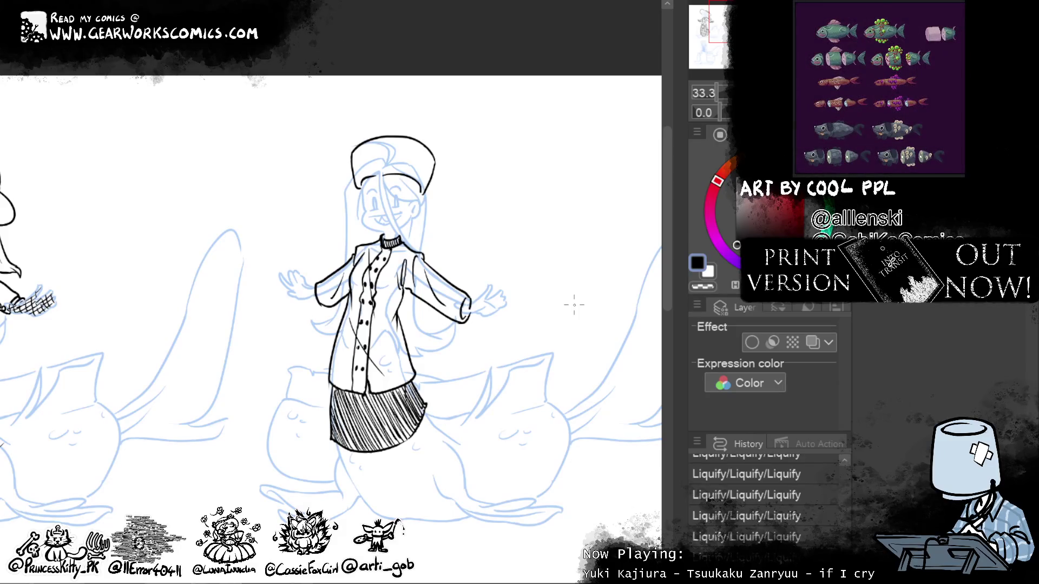
Step: Redraw the curve across the hat top with the G-pen, retrying several strokes
{"action": "left_click_drag", "start_coordinate": [430, 157], "coordinate": [361, 139]}
{"action": "key", "text": "ctrl+z"}
{"action": "left_click_drag", "start_coordinate": [430, 157], "coordinate": [362, 147]}
{"action": "key", "text": "ctrl+z"}
{"action": "left_click_drag", "start_coordinate": [433, 162], "coordinate": [353, 154]}
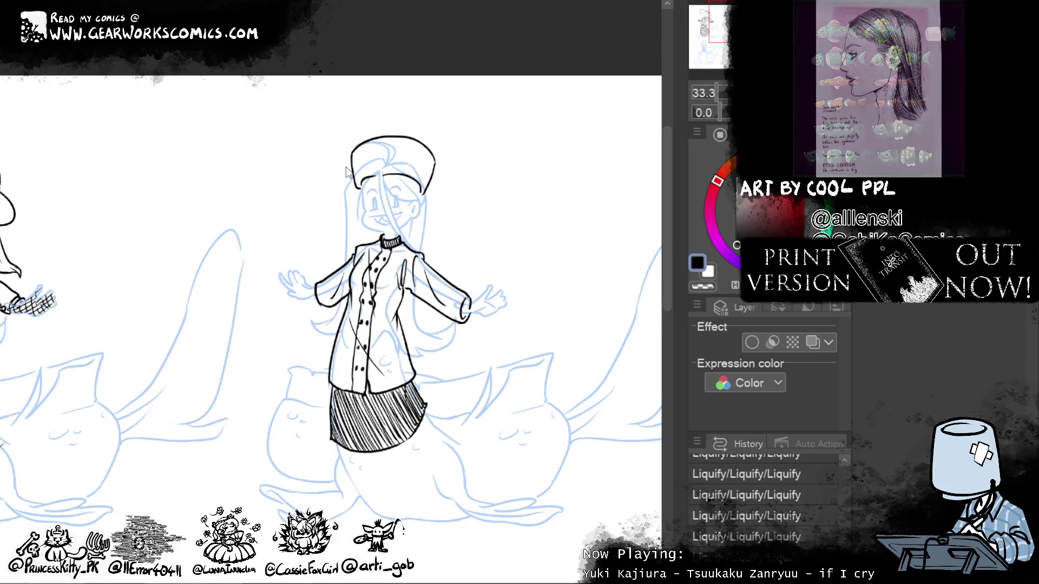
{"action": "left_click_drag", "start_coordinate": [355, 151], "coordinate": [431, 160]}
{"action": "key", "text": "ctrl+z"}
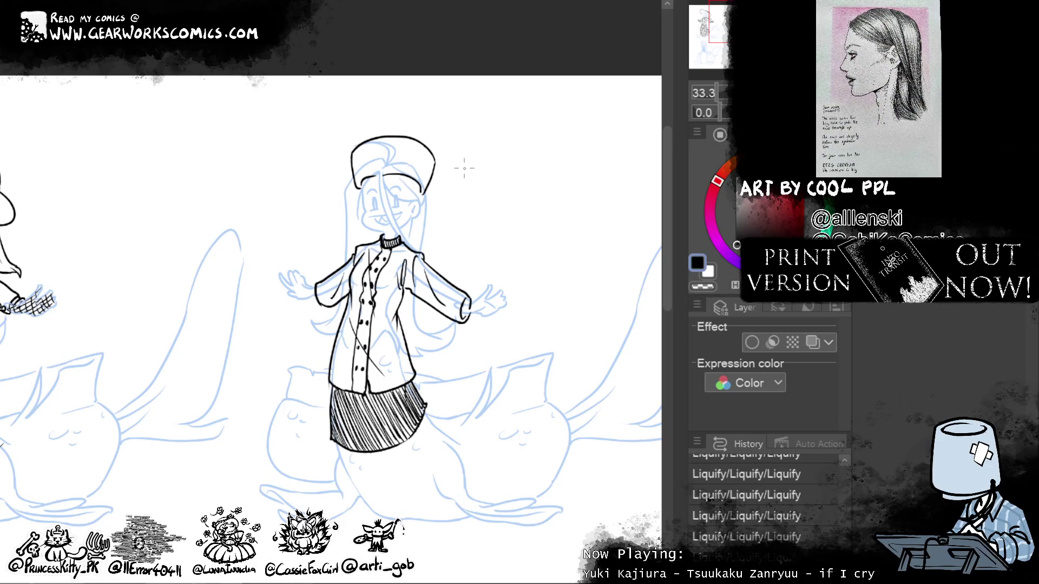
{"action": "left_click_drag", "start_coordinate": [377, 139], "coordinate": [427, 154]}
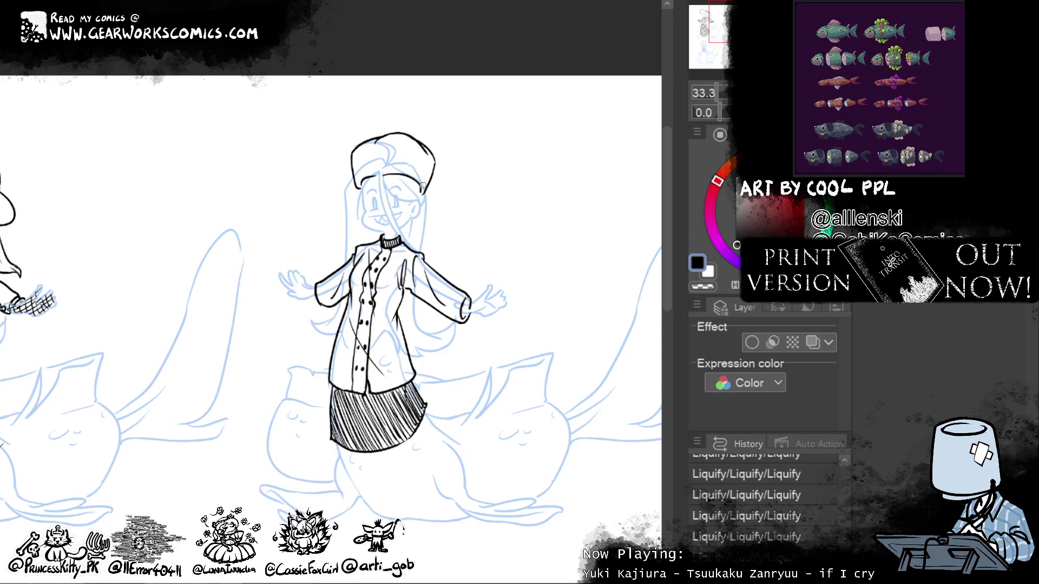
{"action": "mouse_move", "coordinate": [417, 143]}
{"action": "left_mouse_down"}
{"action": "mouse_move", "coordinate": [358, 146]}
{"action": "mouse_move", "coordinate": [436, 161]}
{"action": "left_mouse_up"}
{"action": "key", "text": "ctrl+z"}
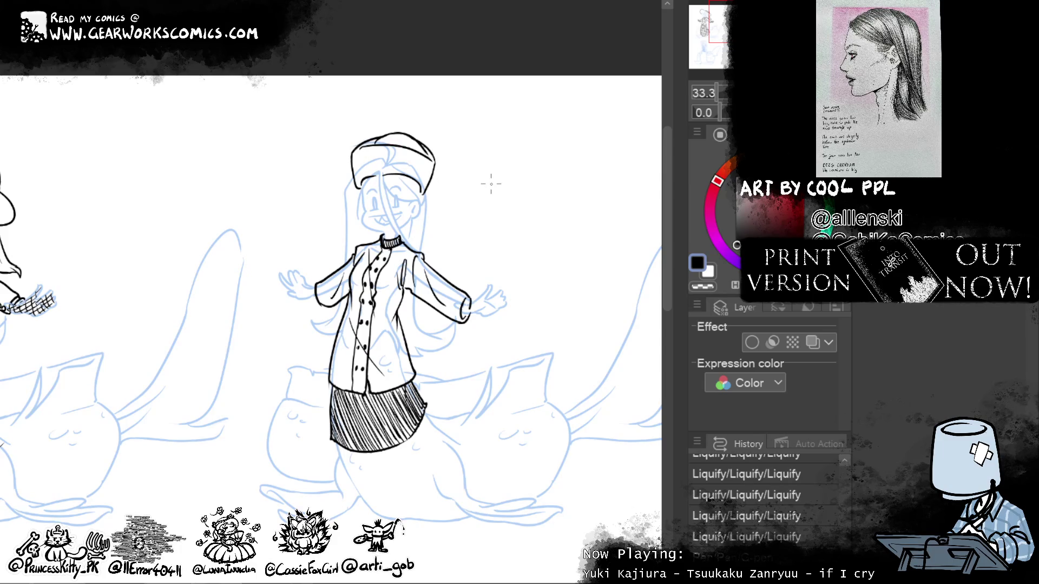
Step: Smooth the hat's top curve with Liquify, undoing the final nudge
{"action": "key", "text": "ctrl+z"}
{"action": "left_click_drag", "start_coordinate": [373, 142], "coordinate": [427, 146]}
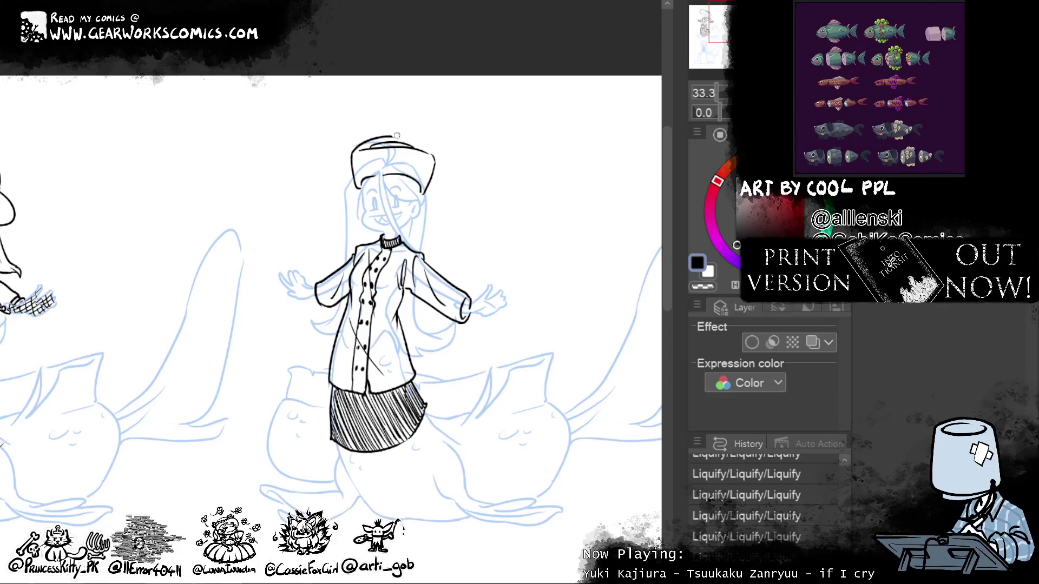
{"action": "left_click_drag", "start_coordinate": [433, 155], "coordinate": [357, 145]}
{"action": "left_click_drag", "start_coordinate": [381, 136], "coordinate": [428, 149]}
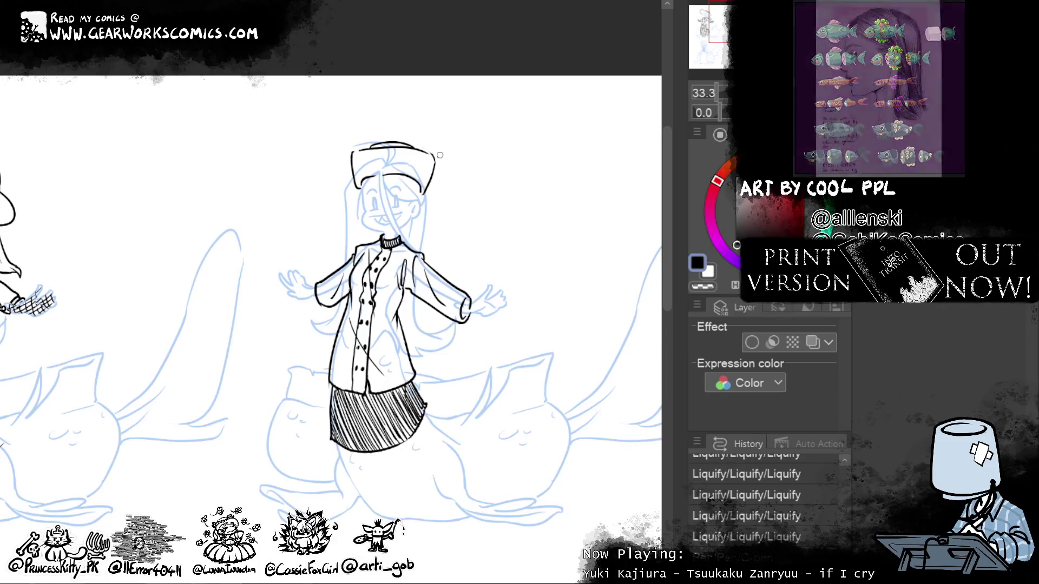
{"action": "key", "text": "ctrl+z"}
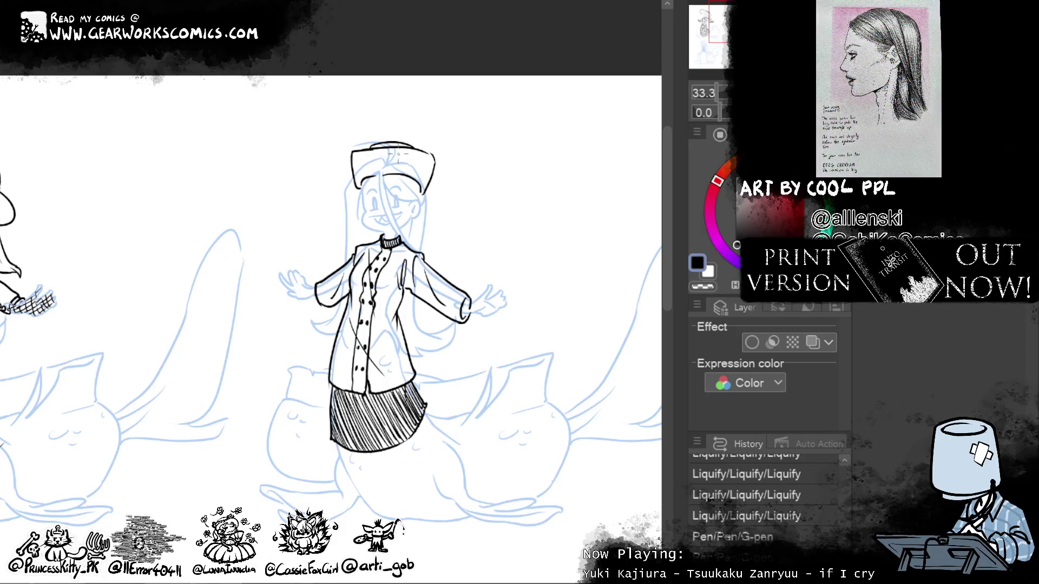
Step: Restore the undone stroke, bring the hat into view, and thicken its right edge with ink
{"action": "key", "text": "ctrl+y"}
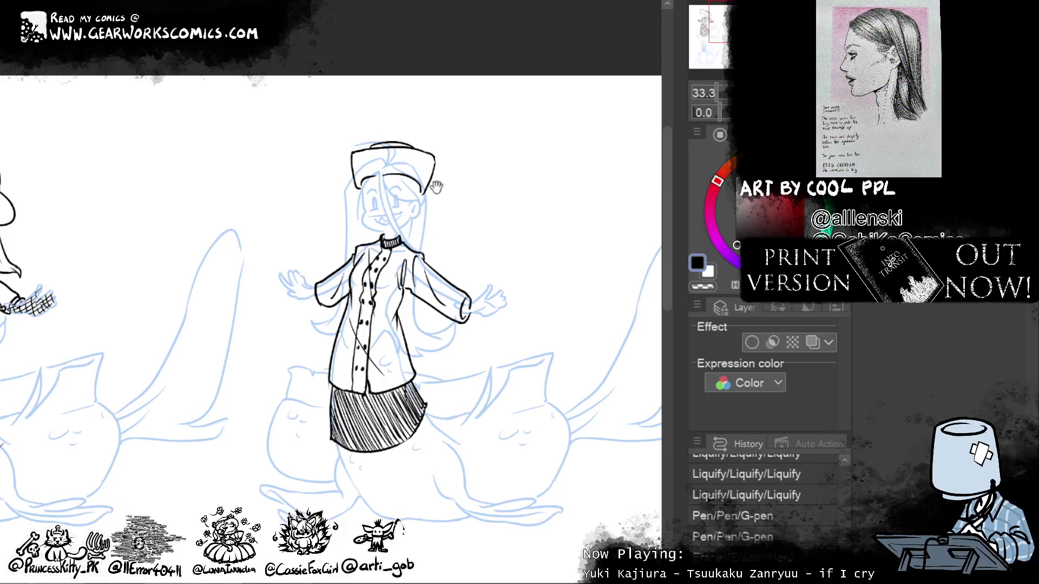
{"action": "left_click_drag", "start_coordinate": [576, 166], "coordinate": [554, 127]}
{"action": "key", "text": "ctrl+y"}
{"action": "left_click_drag", "start_coordinate": [411, 114], "coordinate": [400, 154]}
{"action": "left_click_drag", "start_coordinate": [411, 111], "coordinate": [400, 146]}
{"action": "mouse_move", "coordinate": [409, 107]}
{"action": "left_mouse_down"}
{"action": "mouse_move", "coordinate": [397, 143]}
{"action": "mouse_move", "coordinate": [395, 133]}
{"action": "left_mouse_up"}
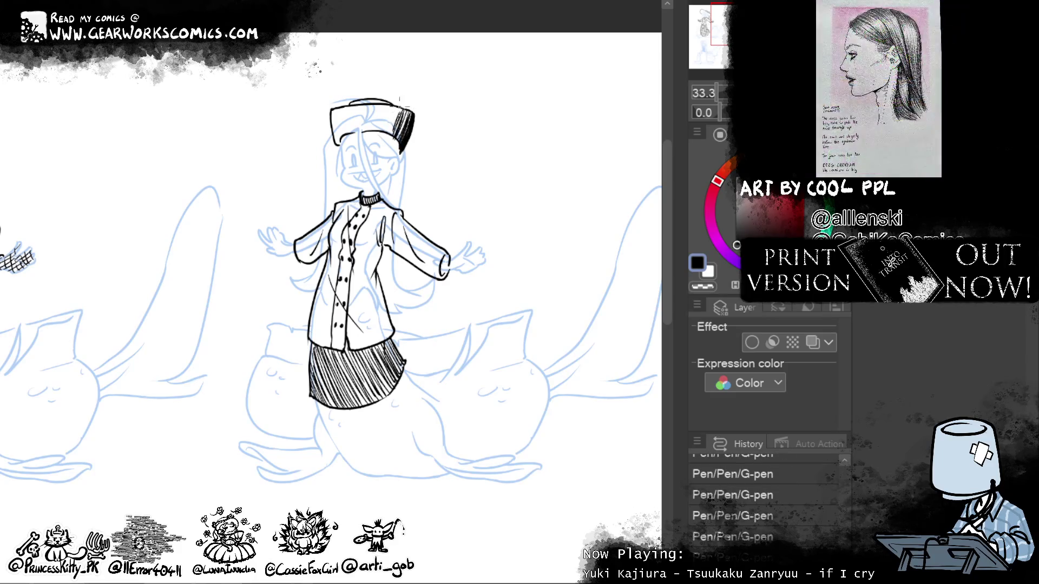
Step: Fill the hat with dense vertical hatching leftward, ink its top edge, and erase a stray mark
{"action": "left_click_drag", "start_coordinate": [394, 107], "coordinate": [392, 135]}
{"action": "mouse_move", "coordinate": [390, 105]}
{"action": "left_mouse_down"}
{"action": "mouse_move", "coordinate": [389, 136]}
{"action": "mouse_move", "coordinate": [371, 135]}
{"action": "left_mouse_up"}
{"action": "mouse_move", "coordinate": [369, 104]}
{"action": "left_mouse_down"}
{"action": "mouse_move", "coordinate": [369, 138]}
{"action": "mouse_move", "coordinate": [358, 140]}
{"action": "left_mouse_up"}
{"action": "left_click_drag", "start_coordinate": [355, 103], "coordinate": [355, 141]}
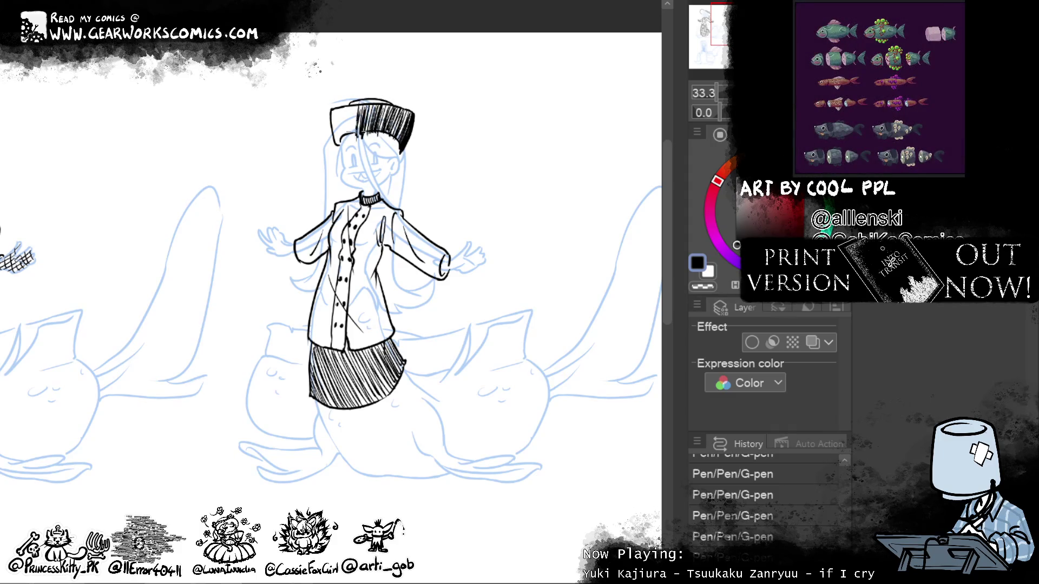
{"action": "left_click_drag", "start_coordinate": [353, 104], "coordinate": [345, 144]}
{"action": "left_click_drag", "start_coordinate": [342, 102], "coordinate": [341, 145]}
{"action": "left_click_drag", "start_coordinate": [335, 105], "coordinate": [332, 145]}
{"action": "left_click_drag", "start_coordinate": [338, 109], "coordinate": [338, 138]}
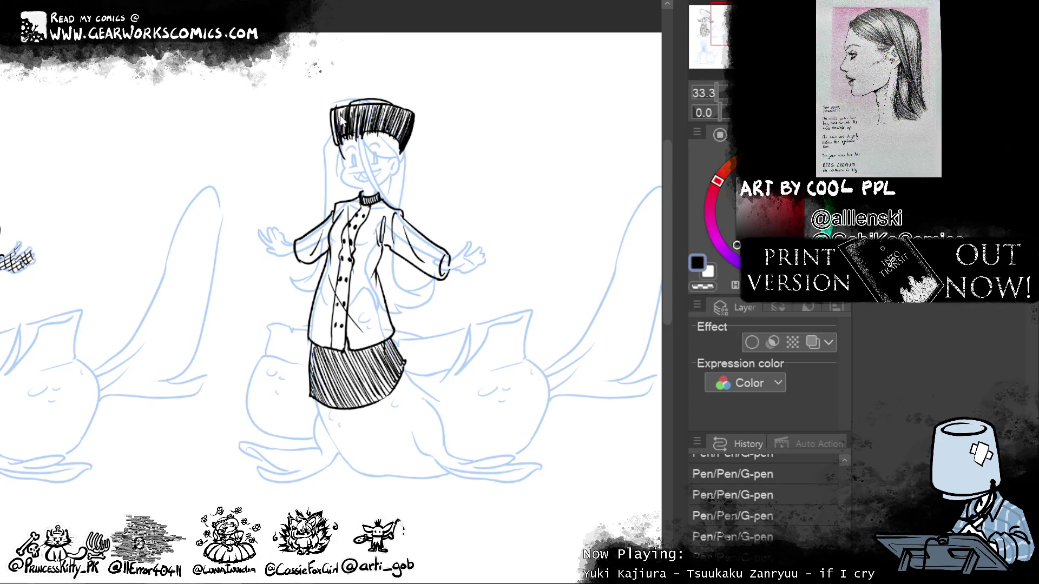
{"action": "left_click_drag", "start_coordinate": [364, 100], "coordinate": [381, 99]}
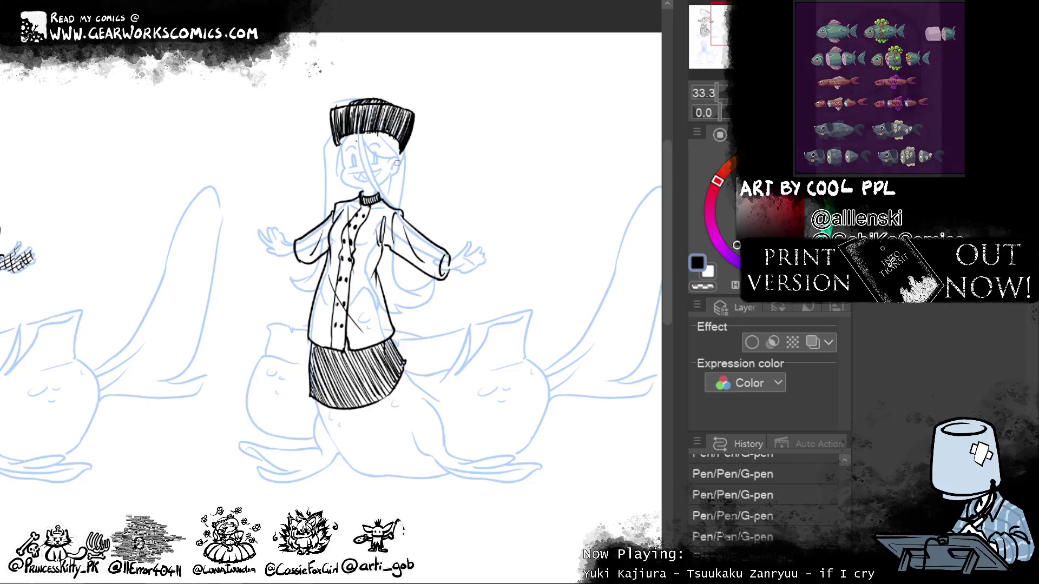
{"action": "left_click_drag", "start_coordinate": [400, 152], "coordinate": [394, 152]}
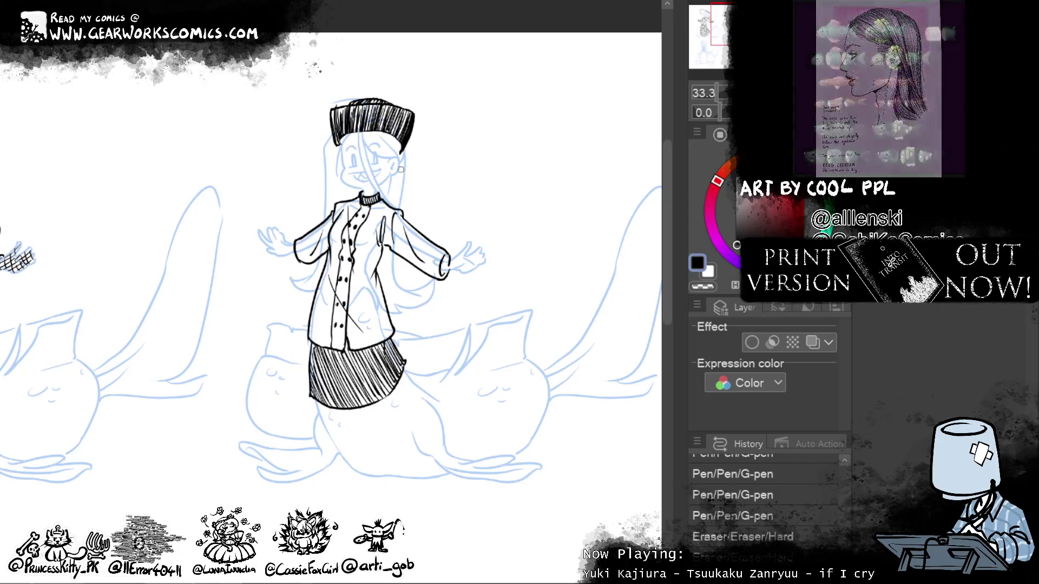
{"action": "mouse_move", "coordinate": [524, 464]}
{"action": "left_mouse_down"}
{"action": "mouse_move", "coordinate": [585, 415]}
{"action": "mouse_move", "coordinate": [472, 440]}
{"action": "left_mouse_up"}
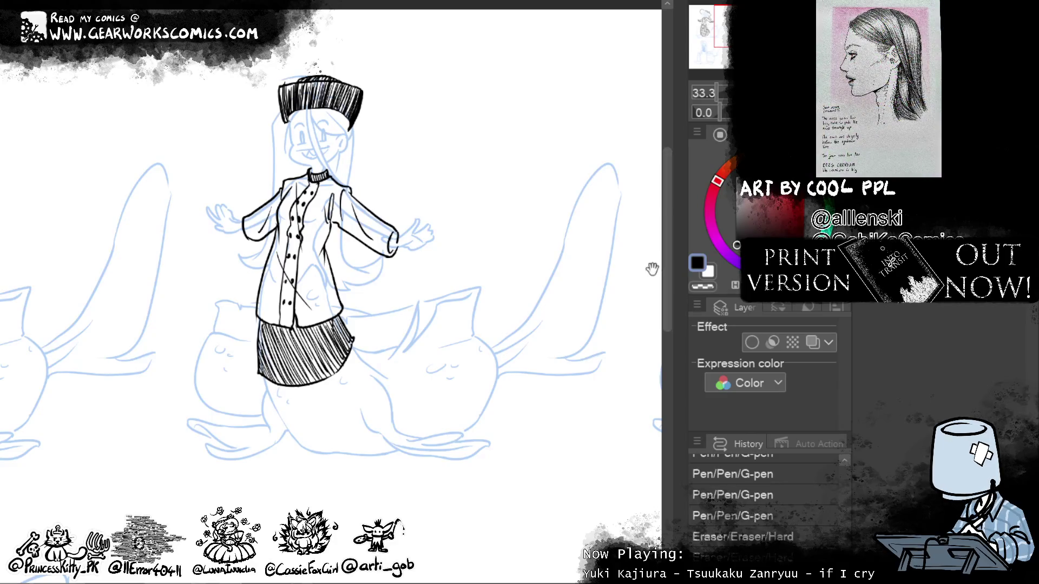
Step: Erase small dabs at the hat top and trim its top-left and top-right edges
{"action": "left_click_drag", "start_coordinate": [483, 359], "coordinate": [528, 413]}
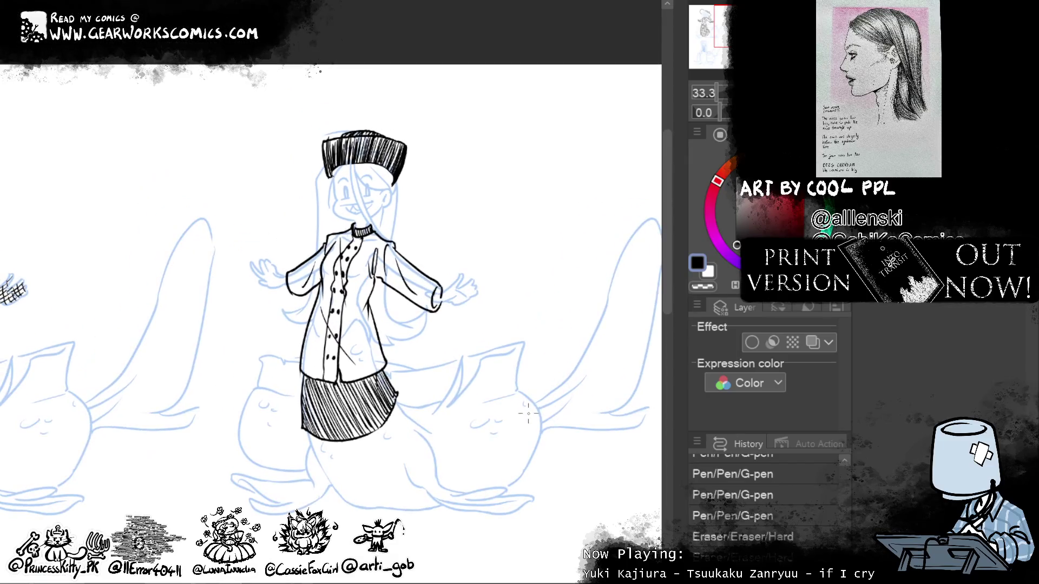
{"action": "left_click", "coordinate": [334, 132]}
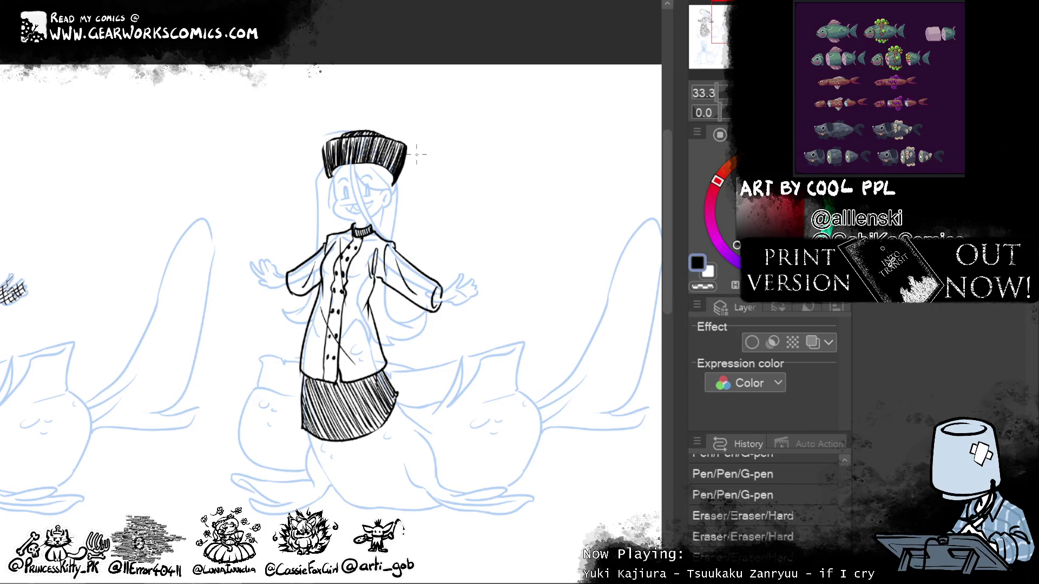
{"action": "left_click", "coordinate": [416, 173]}
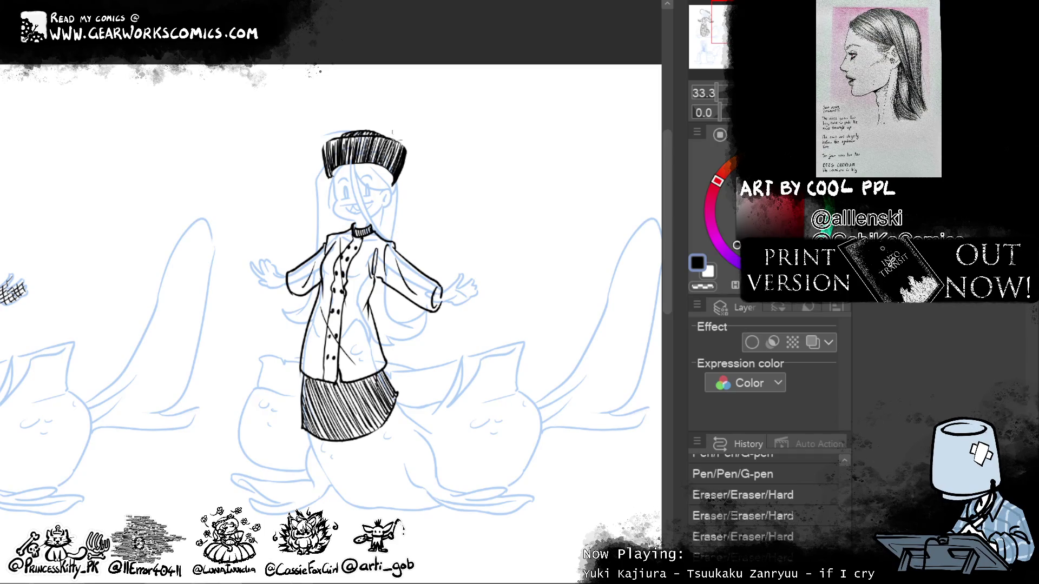
{"action": "left_click_drag", "start_coordinate": [405, 154], "coordinate": [399, 141]}
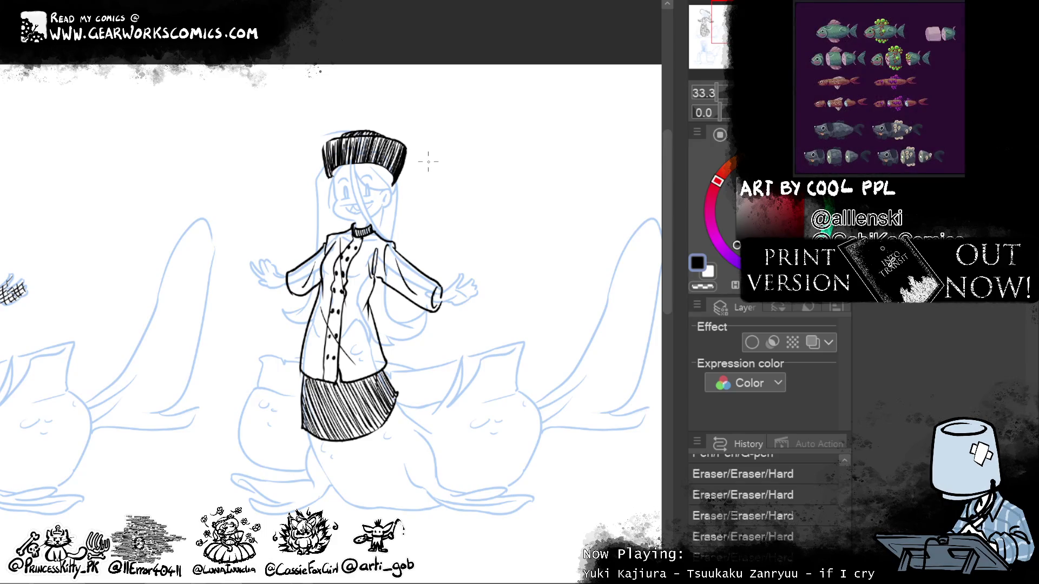
{"action": "left_click_drag", "start_coordinate": [334, 133], "coordinate": [322, 146]}
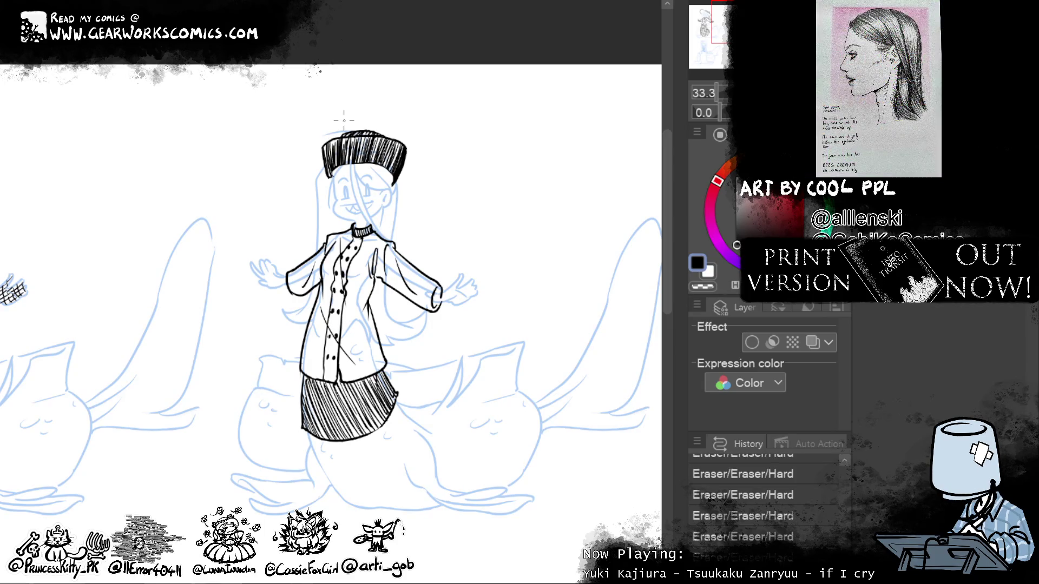
Step: Darken the top of the hat with the G-pen and reshape it with Liquify
{"action": "key", "text": "p"}
{"action": "mouse_move", "coordinate": [379, 133]}
{"action": "left_mouse_down"}
{"action": "mouse_move", "coordinate": [374, 157]}
{"action": "mouse_move", "coordinate": [354, 132]}
{"action": "mouse_move", "coordinate": [346, 140]}
{"action": "left_mouse_up"}
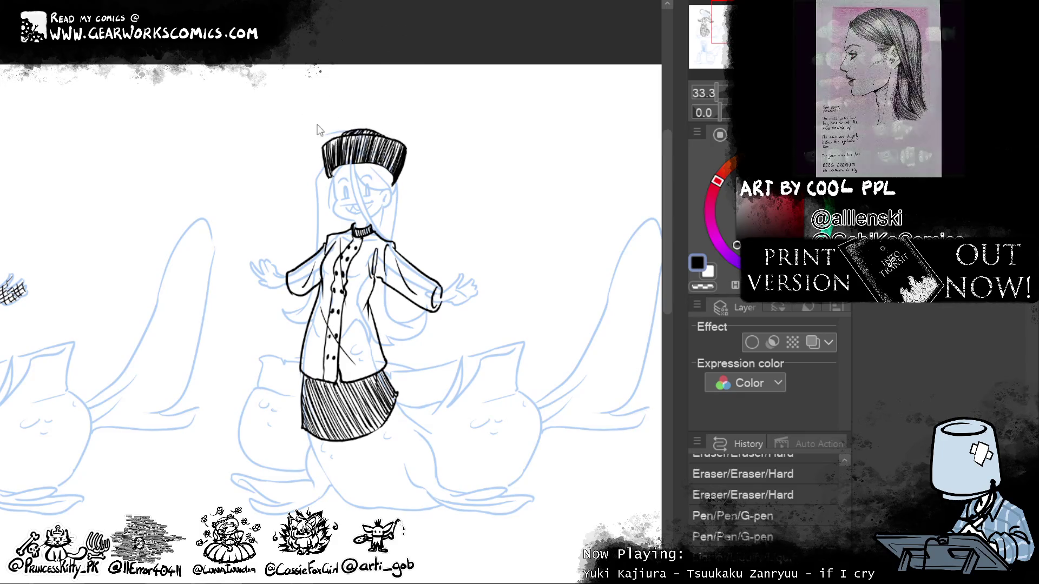
{"action": "mouse_move", "coordinate": [424, 136]}
{"action": "left_mouse_down"}
{"action": "mouse_move", "coordinate": [414, 124]}
{"action": "mouse_move", "coordinate": [466, 125]}
{"action": "left_mouse_up"}
{"action": "mouse_move", "coordinate": [333, 101]}
{"action": "left_mouse_down"}
{"action": "mouse_move", "coordinate": [373, 87]}
{"action": "mouse_move", "coordinate": [371, 105]}
{"action": "left_mouse_up"}
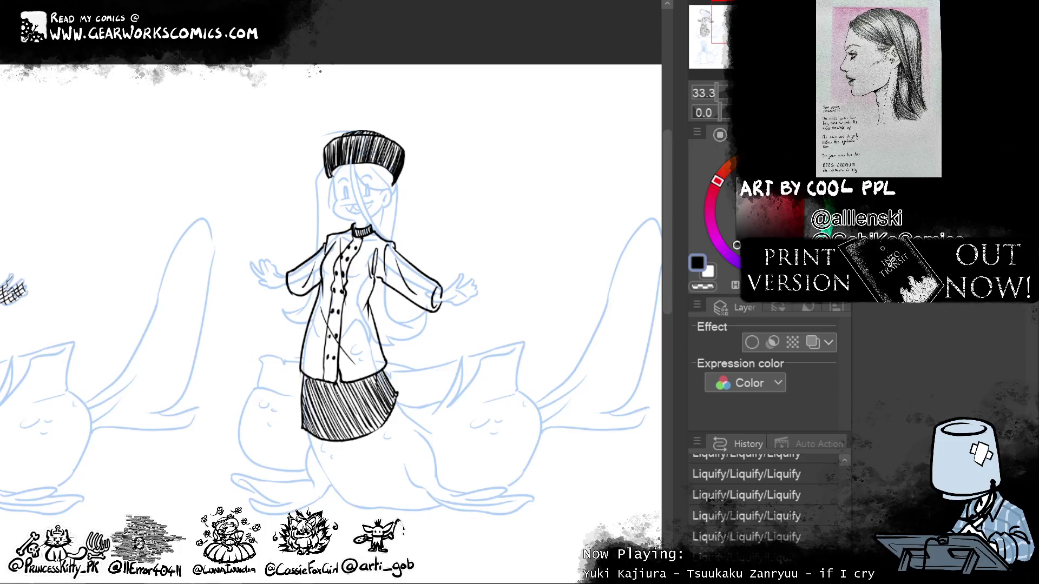
Step: Turn Layer color off in Layer Property and reselect black as the drawing colour
{"action": "left_click", "coordinate": [813, 342]}
{"action": "left_click", "coordinate": [702, 286]}
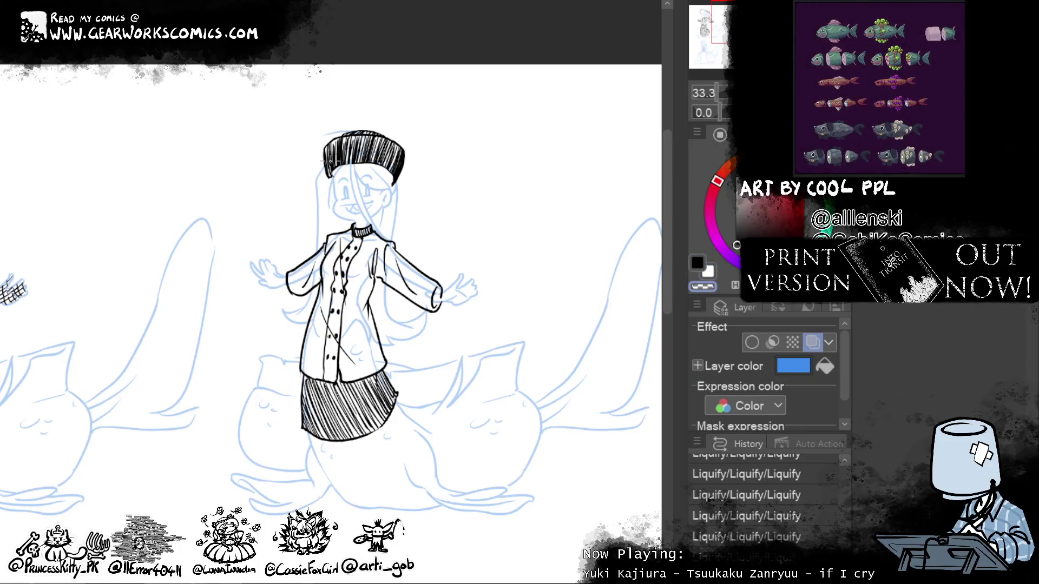
{"action": "left_click", "coordinate": [813, 342]}
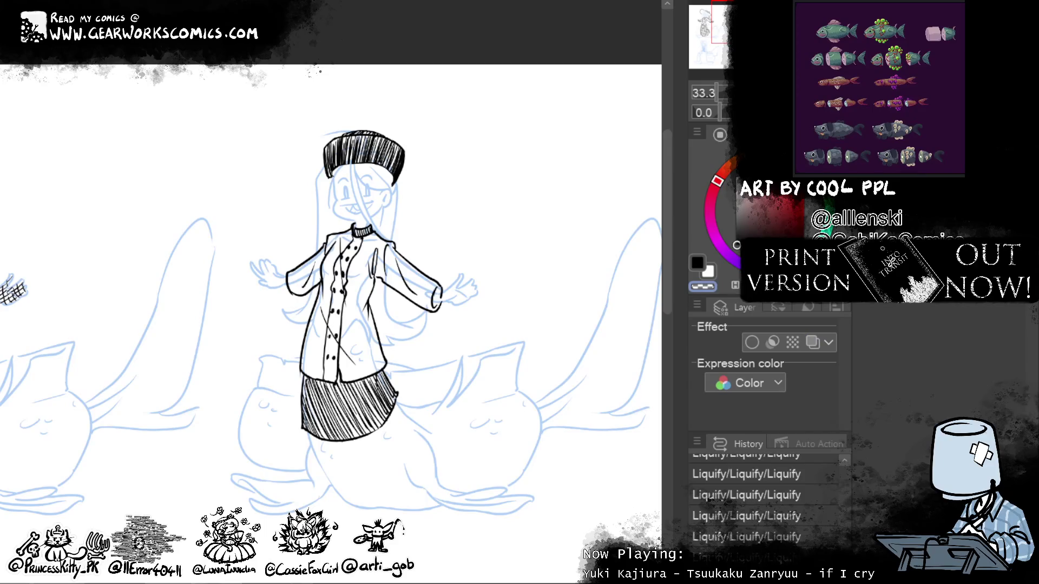
{"action": "left_click", "coordinate": [697, 262]}
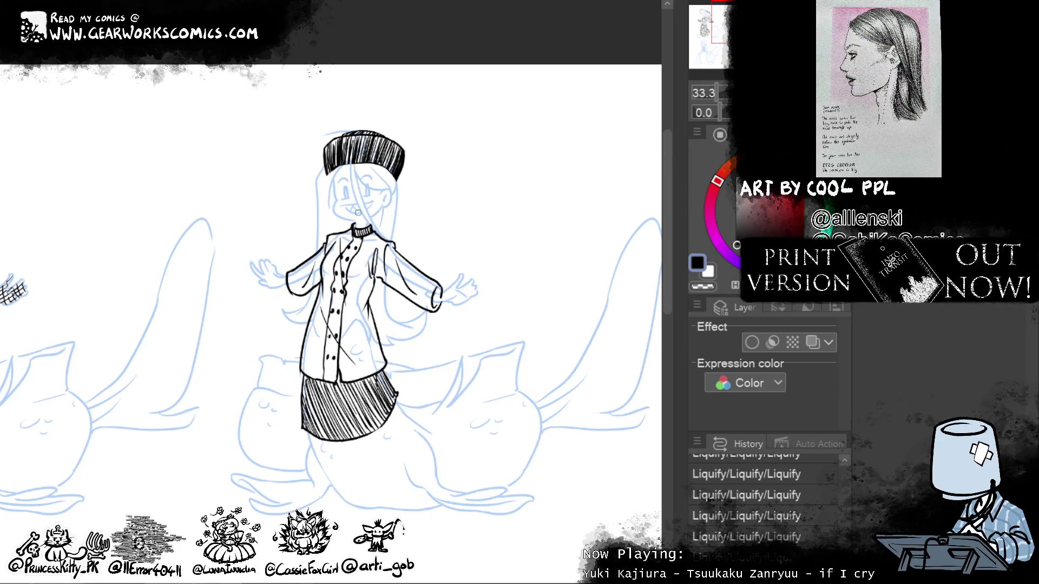
Step: Erase part of the hat's lower-right edge, undoing an extra erase along the hair
{"action": "left_click_drag", "start_coordinate": [395, 180], "coordinate": [398, 216]}
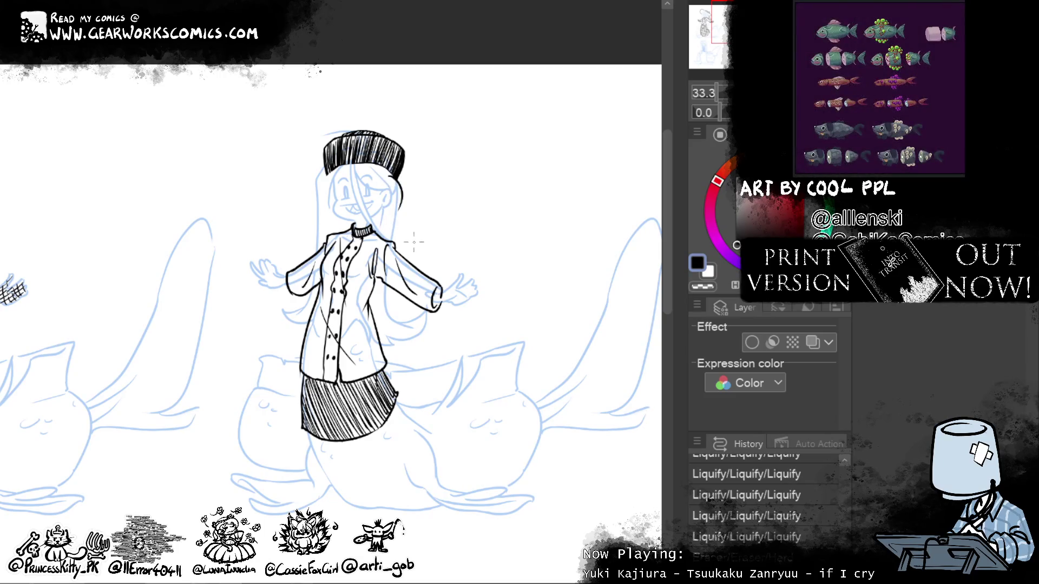
{"action": "left_click_drag", "start_coordinate": [401, 196], "coordinate": [393, 237]}
{"action": "key", "text": "ctrl+z"}
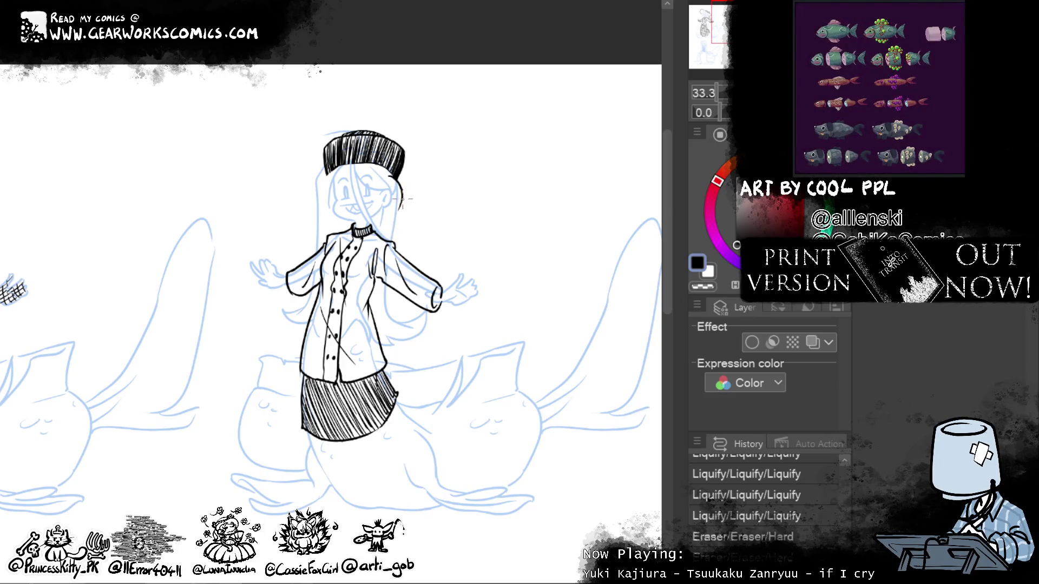
Step: Ink the left outline of the girl's hair with the G-pen, retrying once
{"action": "left_click_drag", "start_coordinate": [320, 173], "coordinate": [313, 238]}
{"action": "key", "text": "ctrl+z"}
{"action": "left_click_drag", "start_coordinate": [331, 169], "coordinate": [316, 230]}
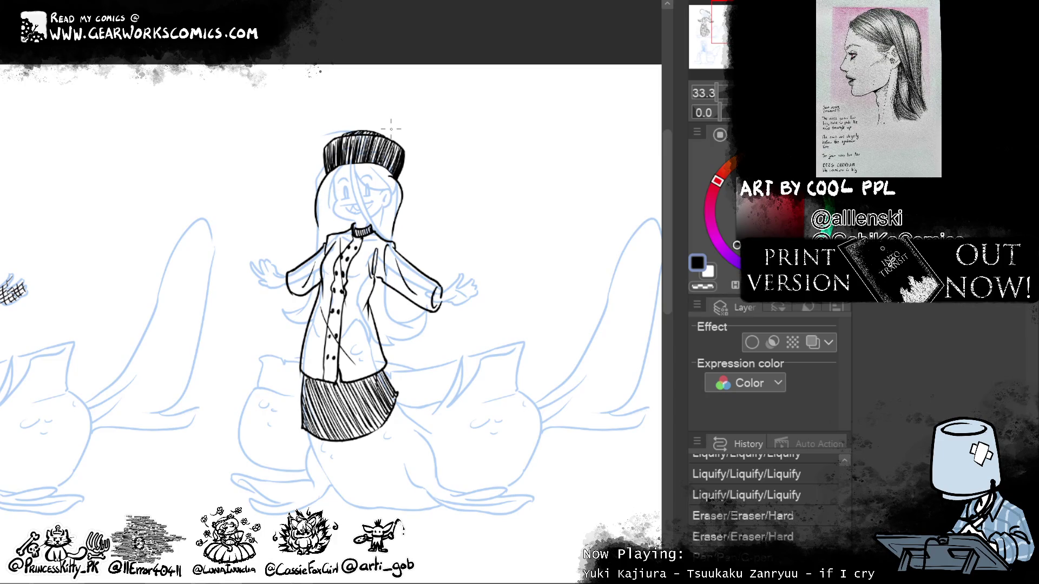
Step: Enable Layer color and touch up the hair's left and right outline strokes
{"action": "left_click", "coordinate": [811, 342]}
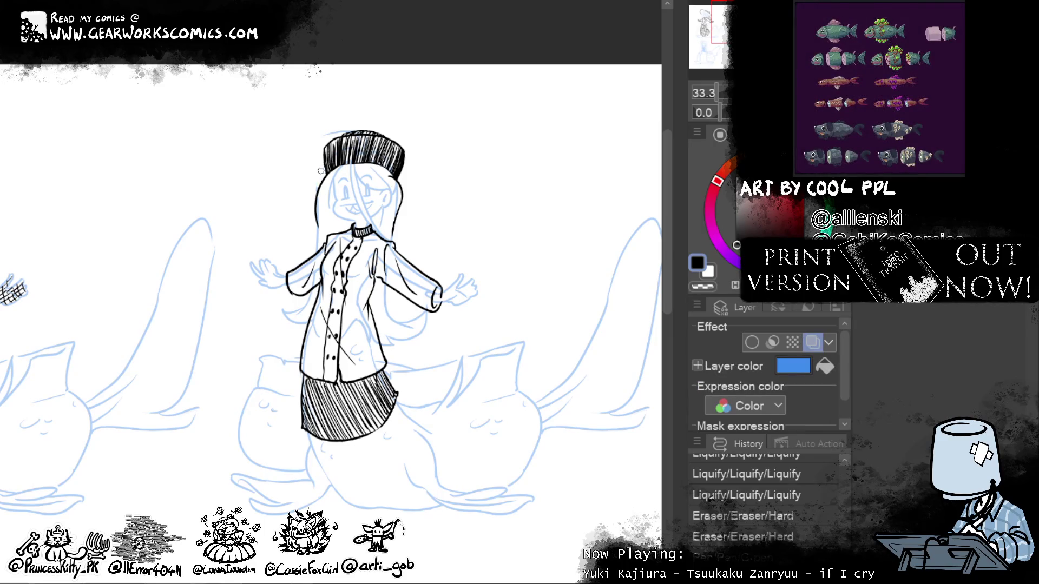
{"action": "left_click_drag", "start_coordinate": [318, 177], "coordinate": [323, 230]}
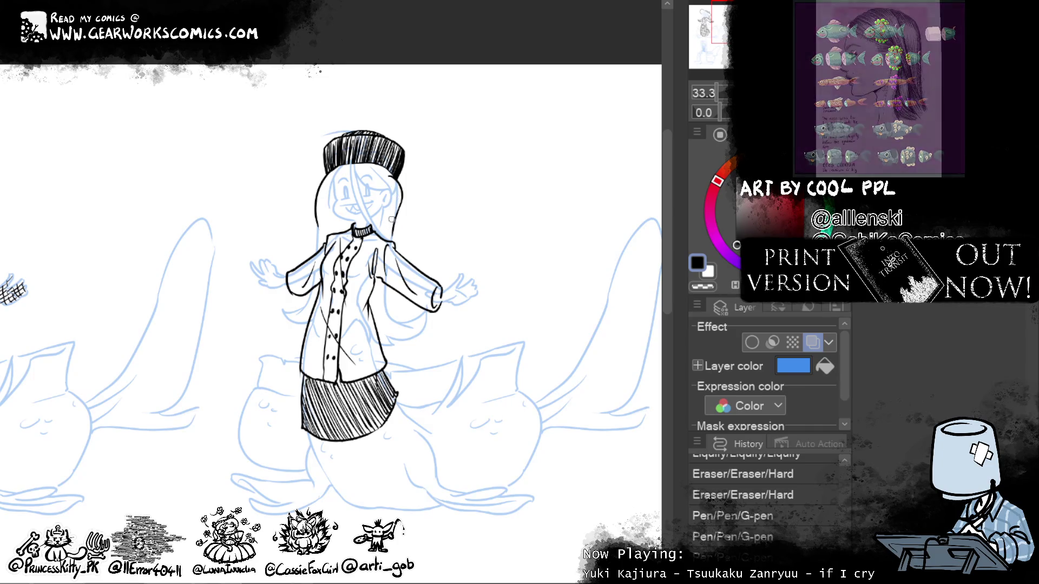
{"action": "left_click_drag", "start_coordinate": [397, 192], "coordinate": [400, 201]}
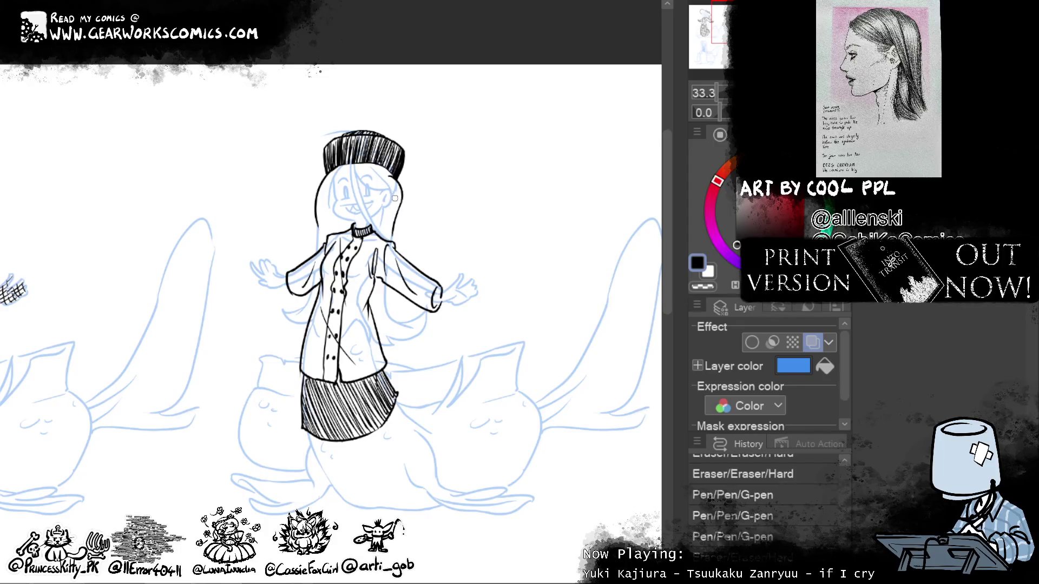
{"action": "left_click_drag", "start_coordinate": [396, 195], "coordinate": [394, 186]}
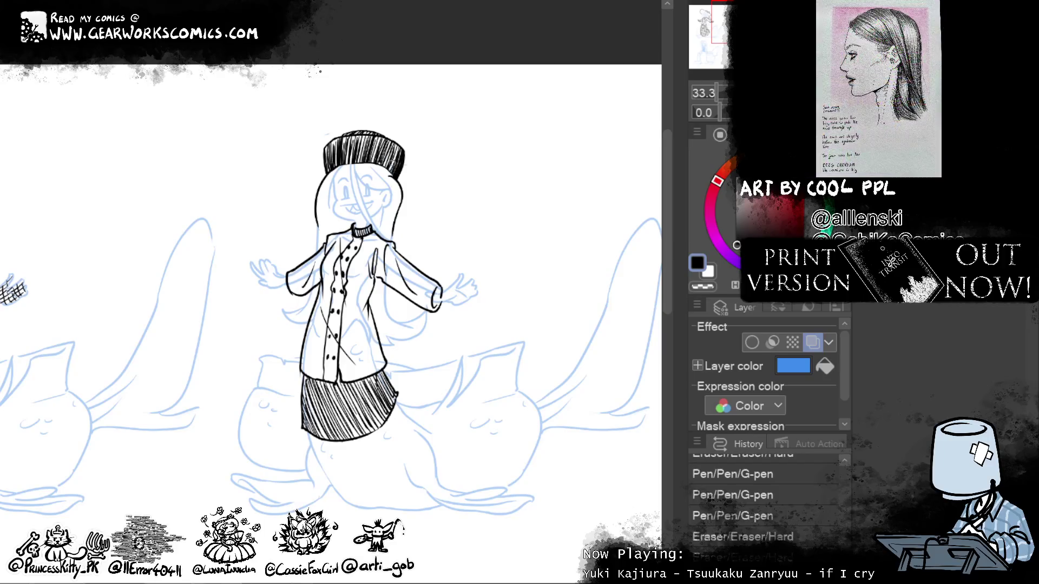
Step: Erase stray marks near the hat and small spots on the jacket
{"action": "left_click_drag", "start_coordinate": [360, 146], "coordinate": [395, 129]}
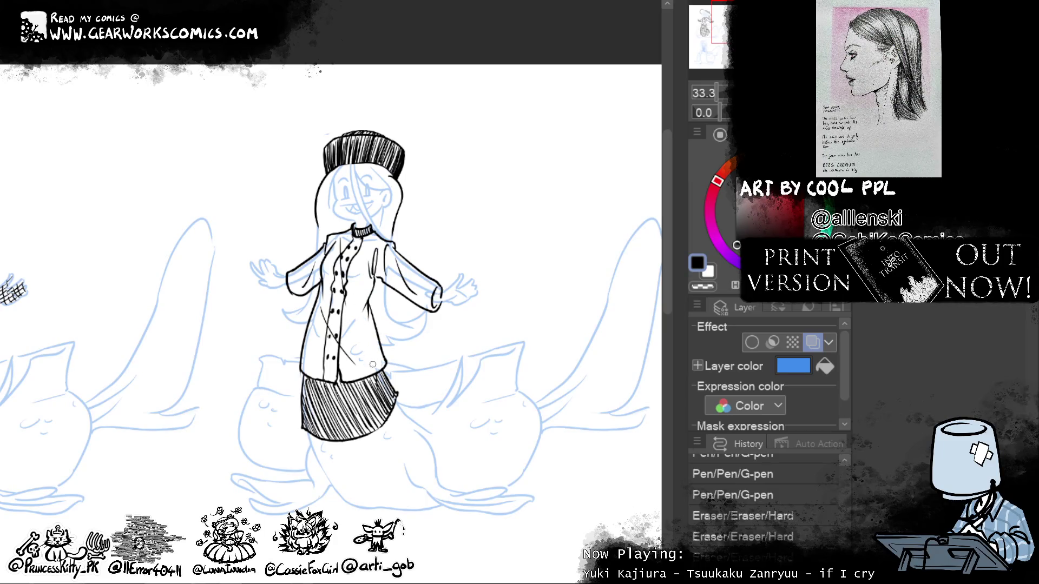
{"action": "left_click_drag", "start_coordinate": [377, 366], "coordinate": [367, 362]}
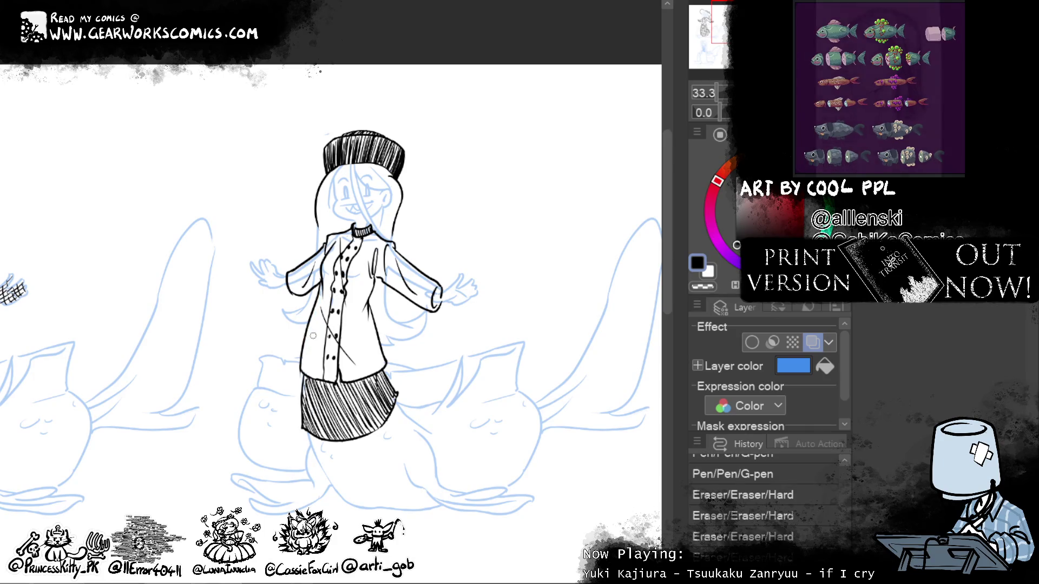
{"action": "left_click", "coordinate": [361, 311]}
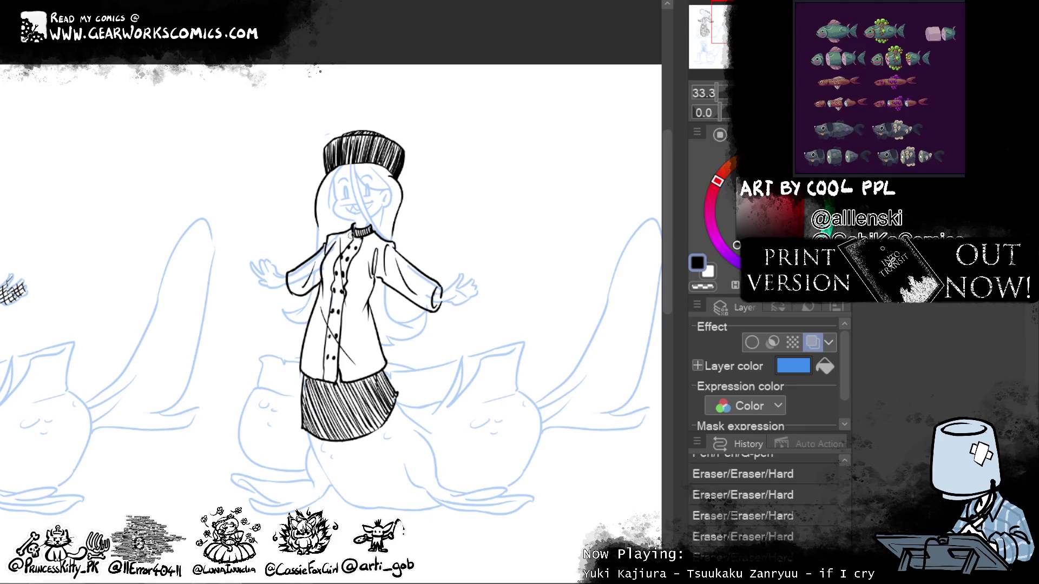
{"action": "left_click", "coordinate": [330, 257]}
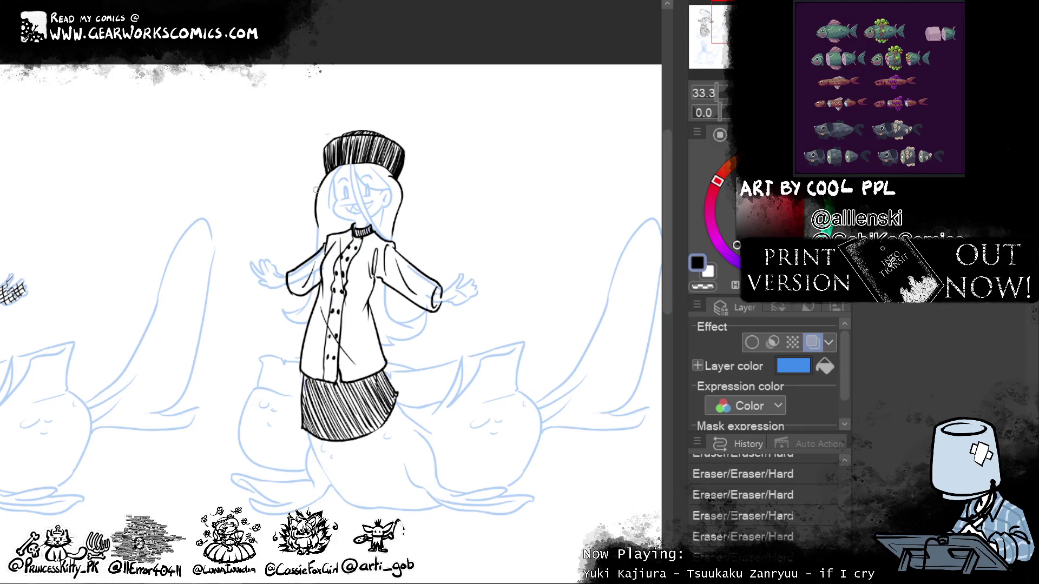